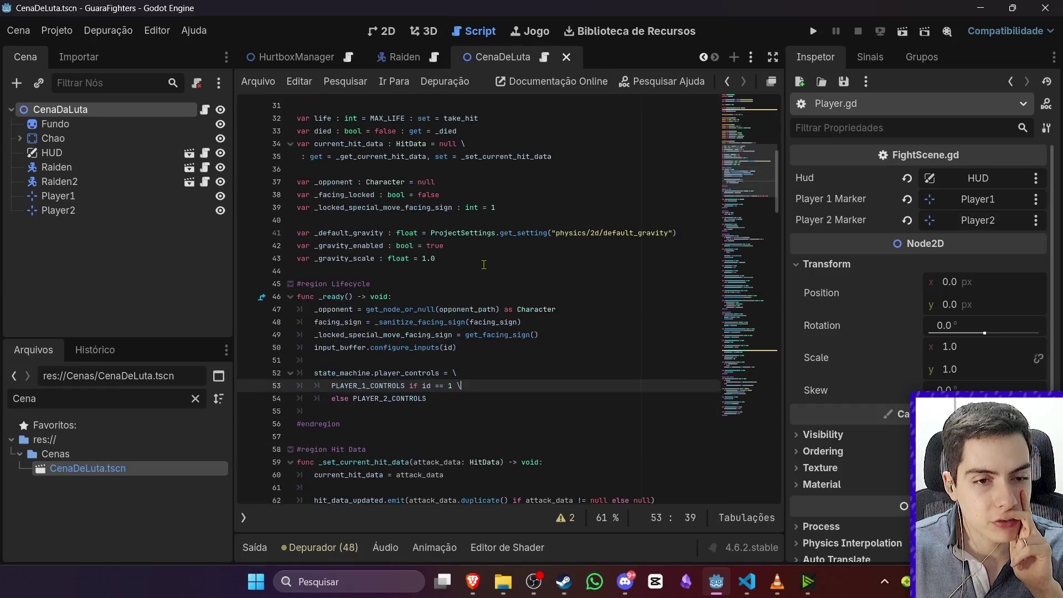
scroll(484, 265, down, 1)
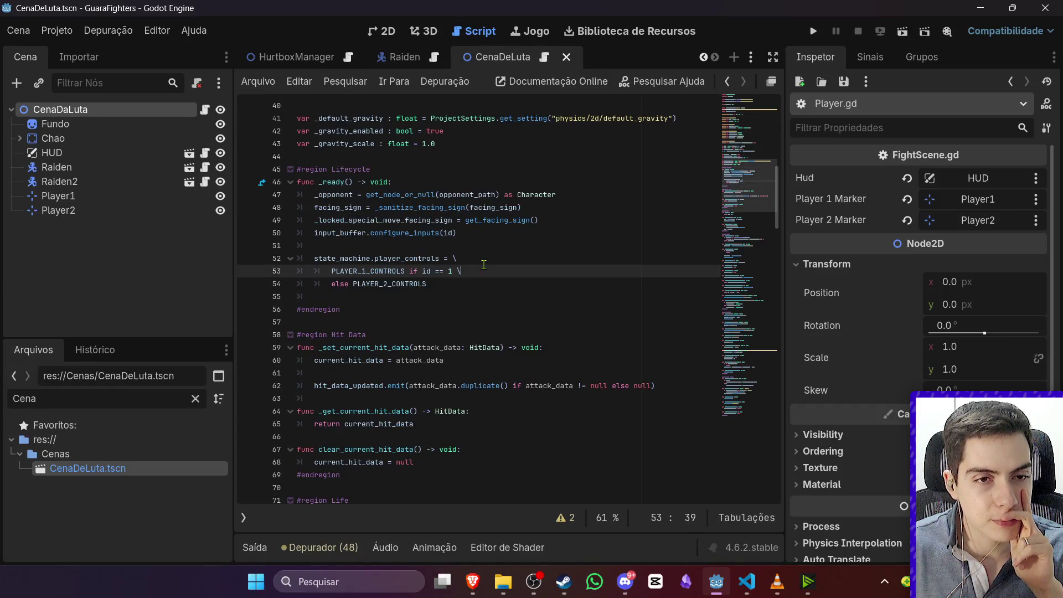
Switch to the Raiden scene and look through its Character, LightningAttack and AnimationPlayer nodes
click(333, 258)
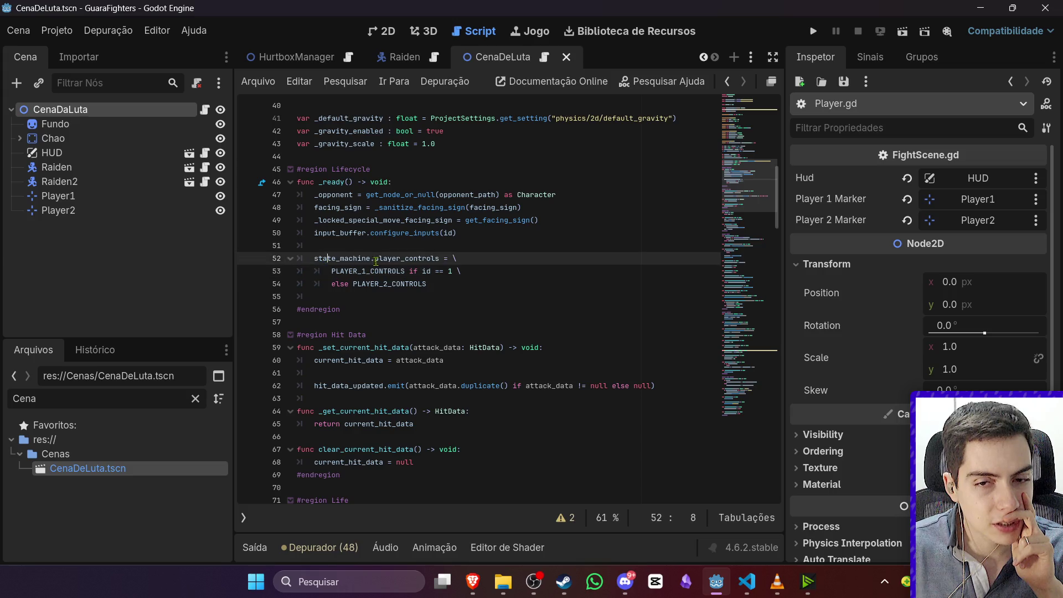
click(398, 57)
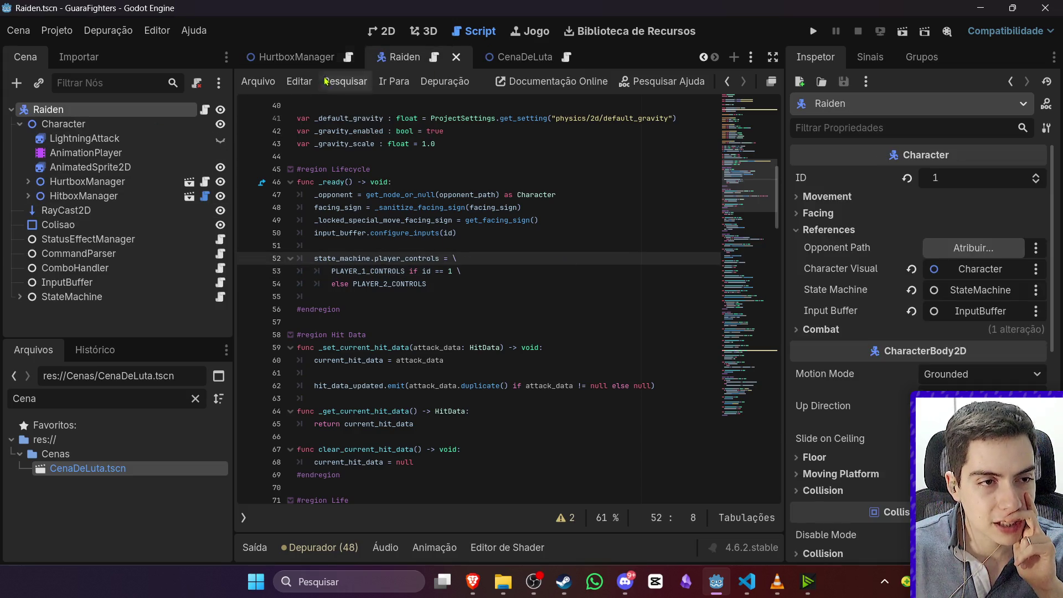
click(111, 124)
click(148, 140)
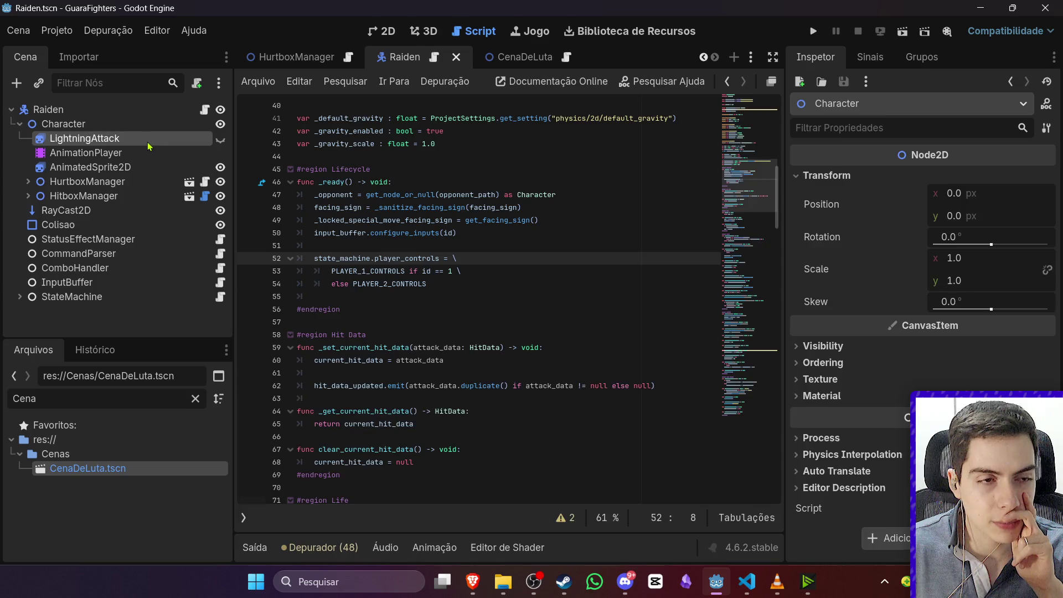
click(146, 153)
Select the HurtboxManager node and open its HurtboxManager.gd script
click(144, 182)
click(142, 196)
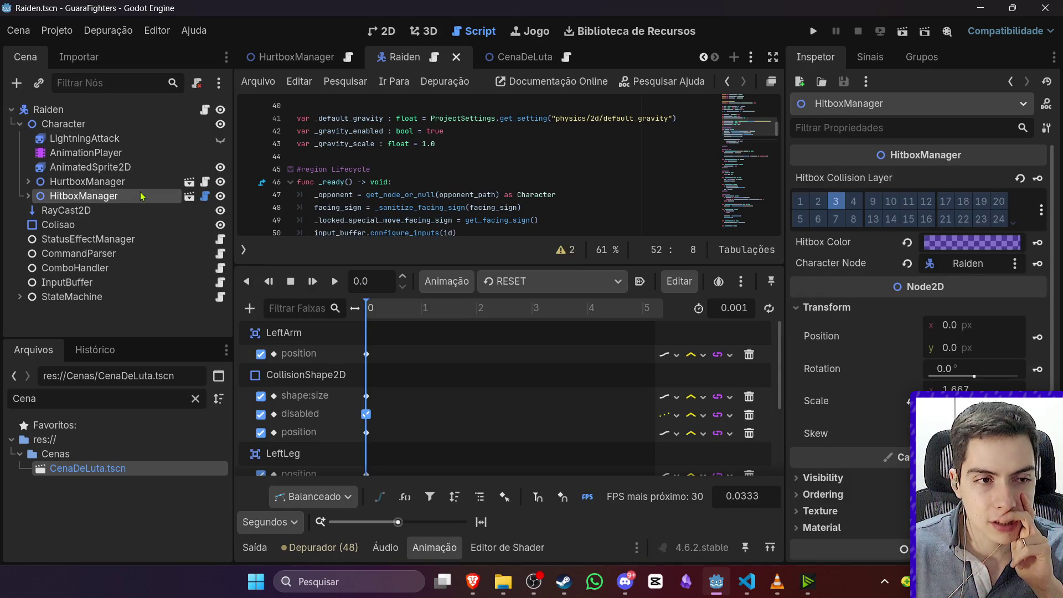
click(138, 181)
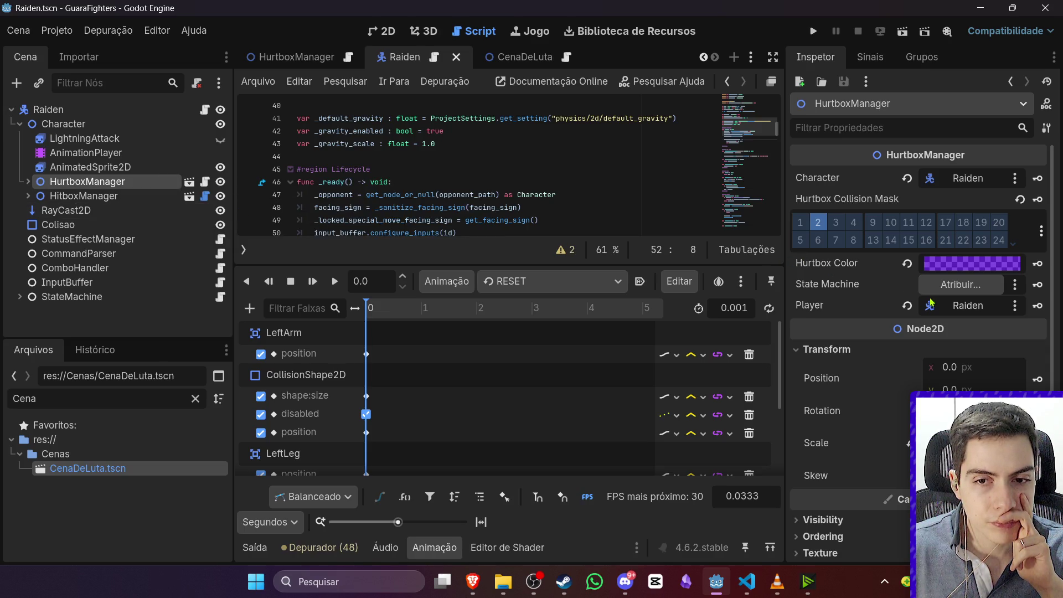
click(207, 181)
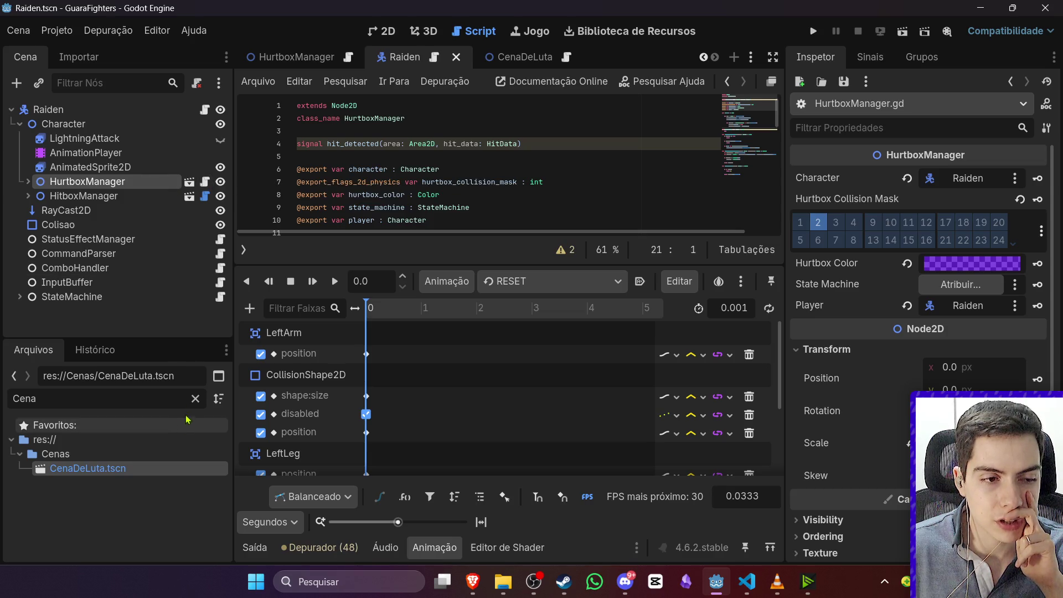
Clear the FileSystem filter and expand Scripts > Characters > WhiteShirtGuy to find WhiteShirtHurtboxManager.gd
click(195, 399)
click(20, 483)
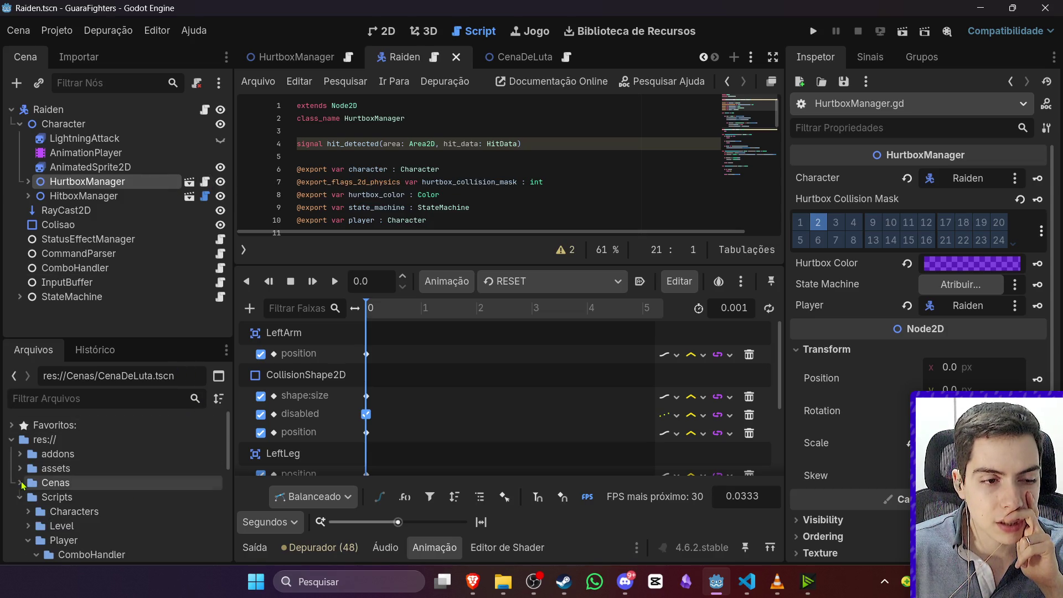
click(20, 497)
click(20, 482)
click(20, 482)
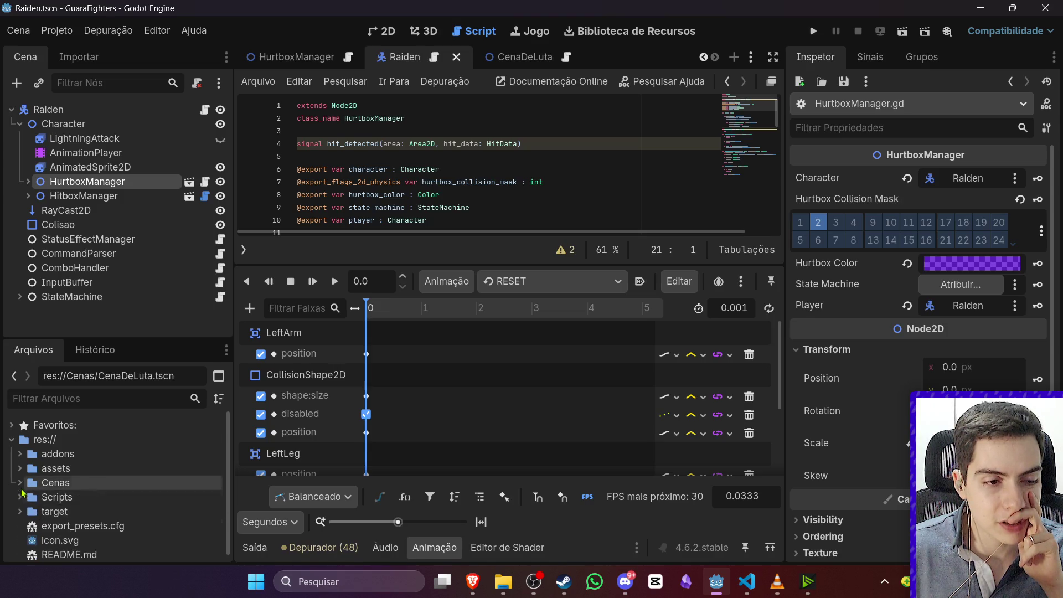
click(20, 497)
click(21, 497)
click(20, 497)
click(29, 511)
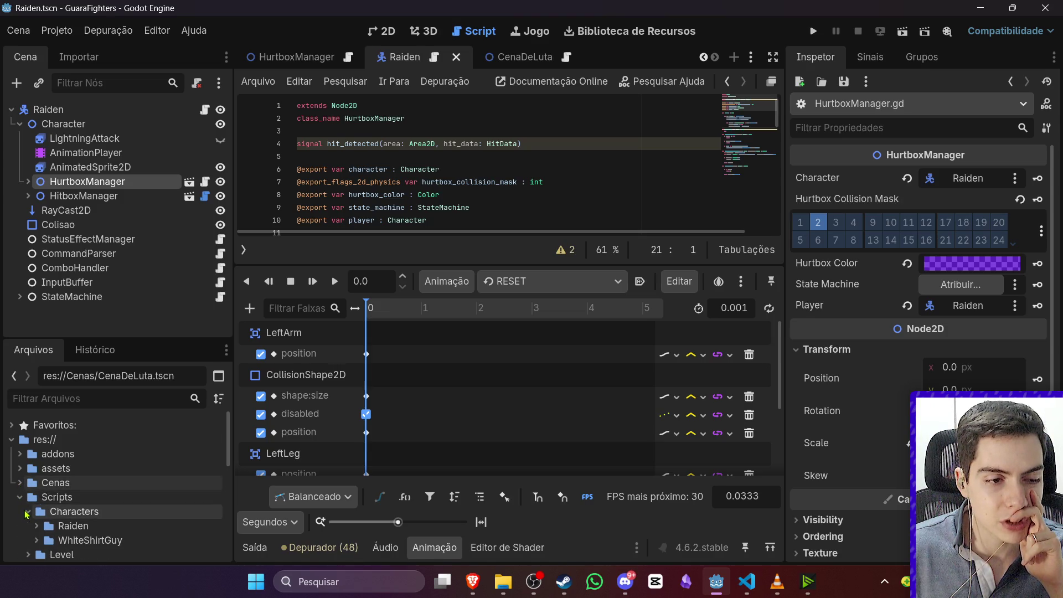
scroll(33, 507, down, 2)
click(37, 506)
scroll(48, 508, down, 2)
click(48, 510)
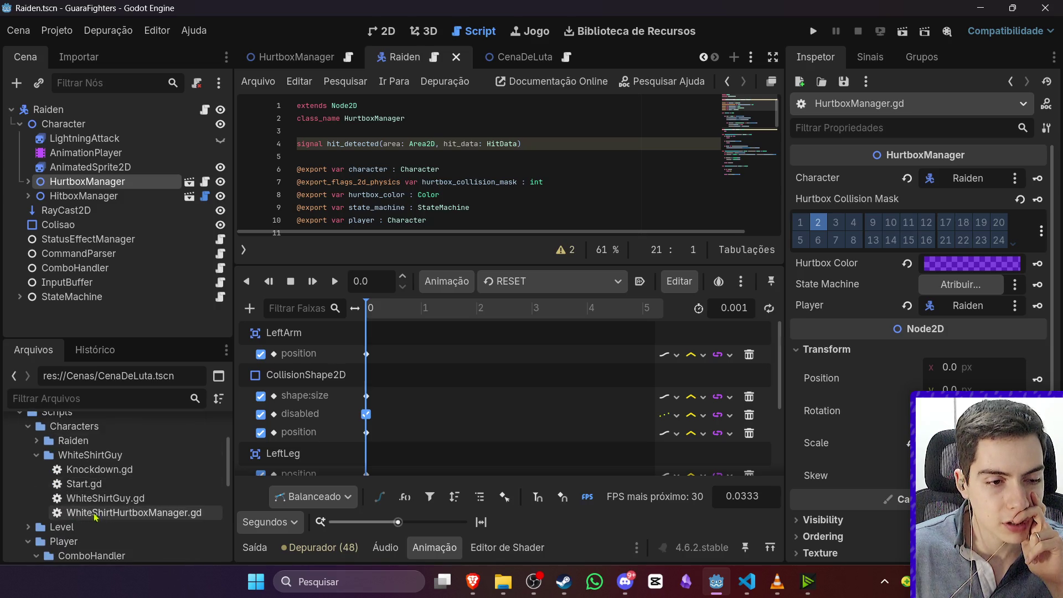
Begin renaming WhiteShirtHurtboxManager.gd, cancel it, and open the script in the editor
right_click(107, 515)
click(82, 521)
scroll(82, 515, down, 2)
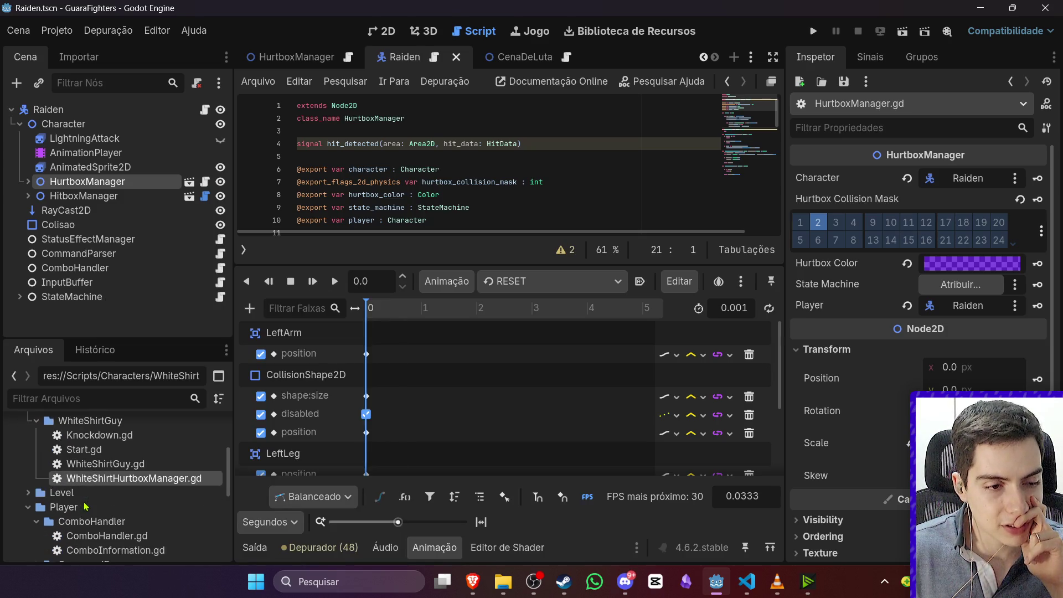
right_click(97, 478)
click(143, 431)
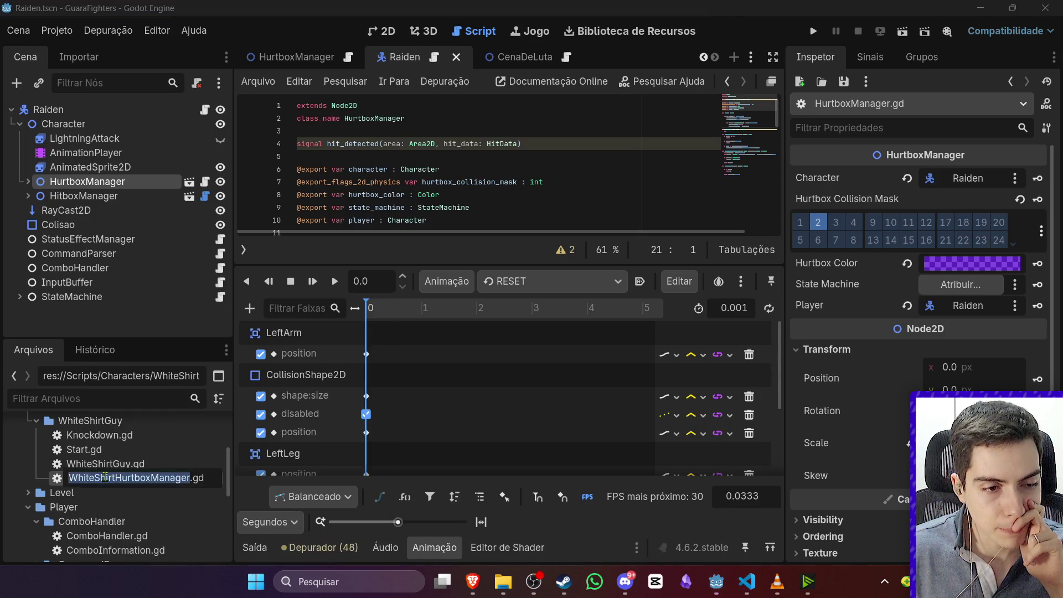
drag(115, 479, 65, 480)
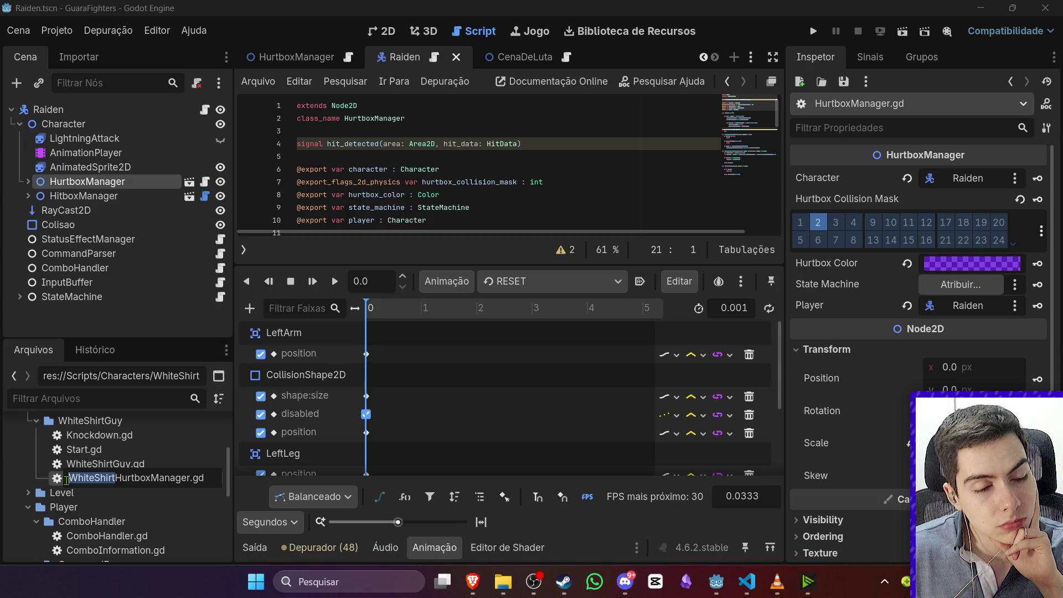
key(Escape)
double_click(137, 480)
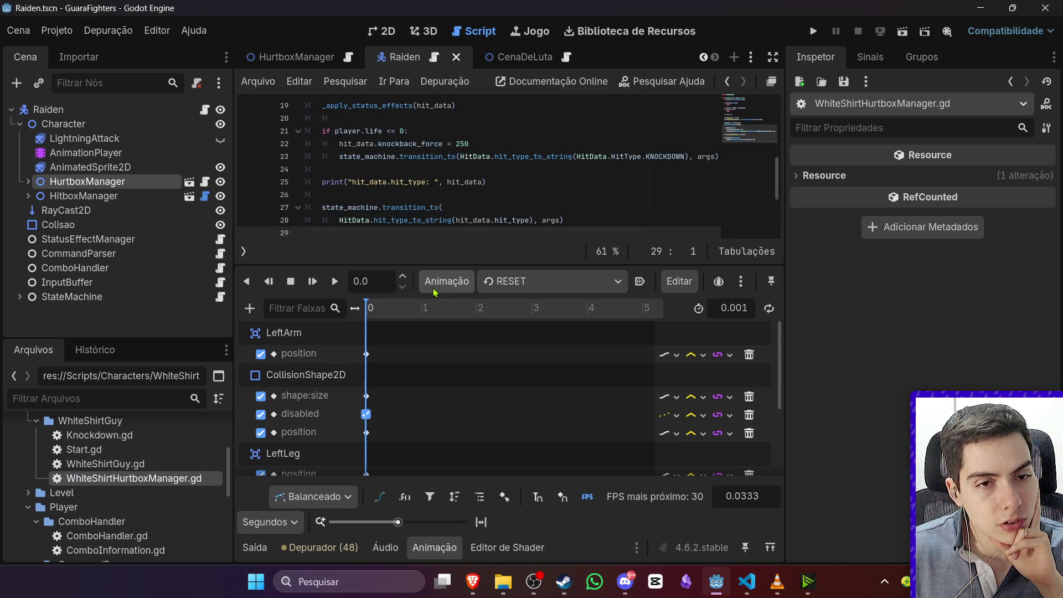
Collapse the Animation panel and rename WhiteShirtHurtboxManager.gd to PlayerHurtboxManager.gd
click(417, 540)
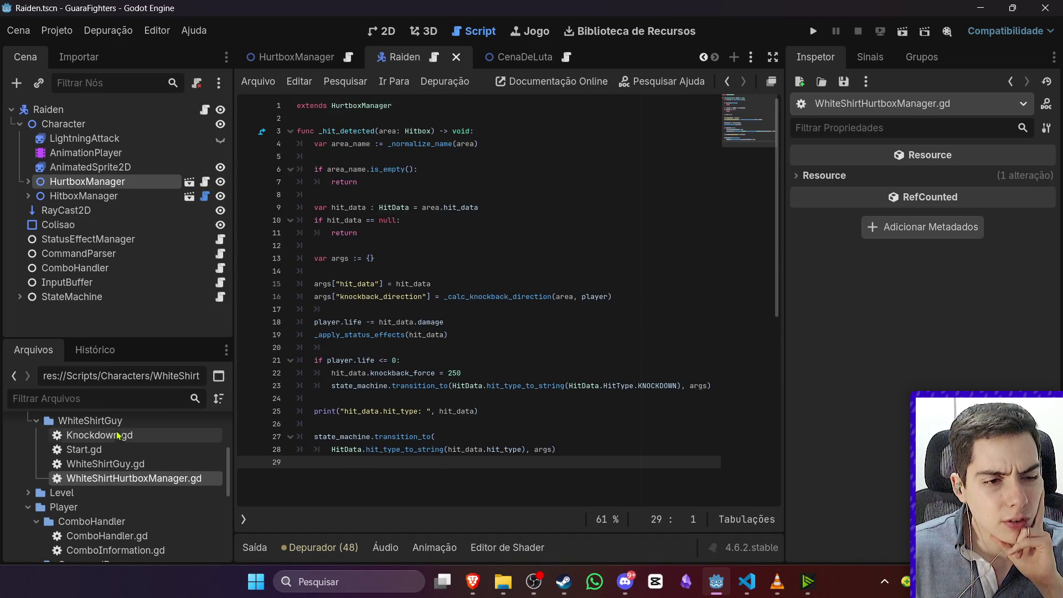
right_click(119, 480)
key(Escape)
right_click(117, 477)
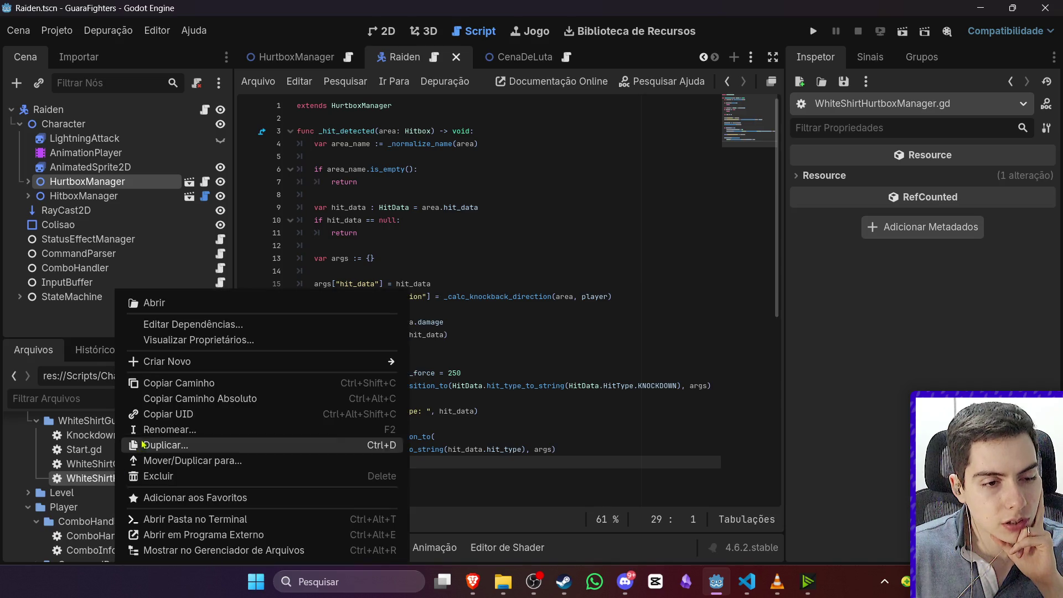
click(160, 441)
drag(114, 480, 55, 480)
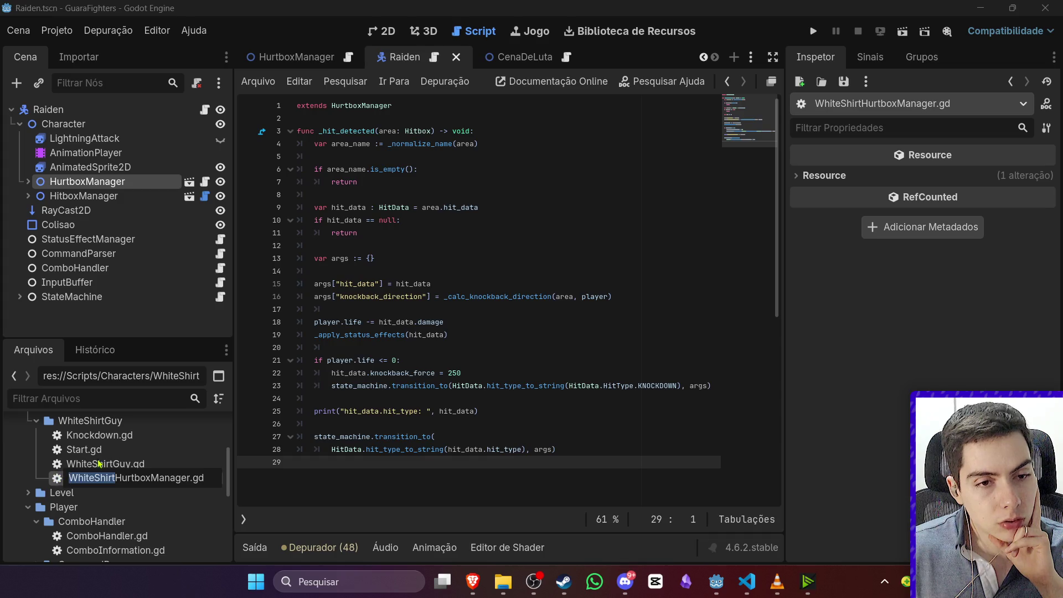
text(Player)
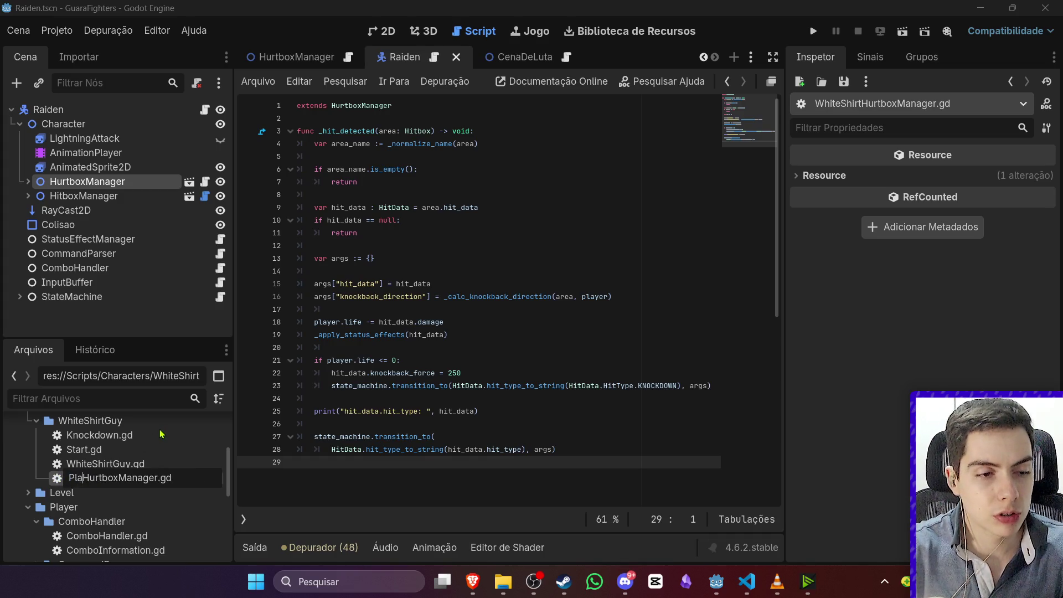
key(Return)
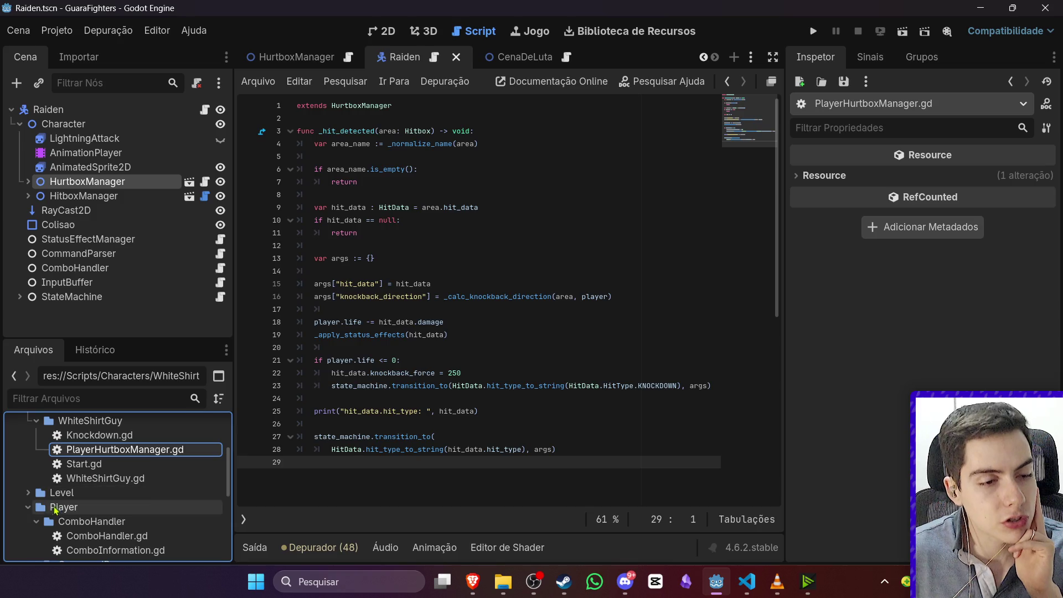
Expand the Player HurtboxManager folder and drag PlayerHurtboxManager.gd into it
scroll(56, 501, up, 1)
scroll(55, 497, down, 4)
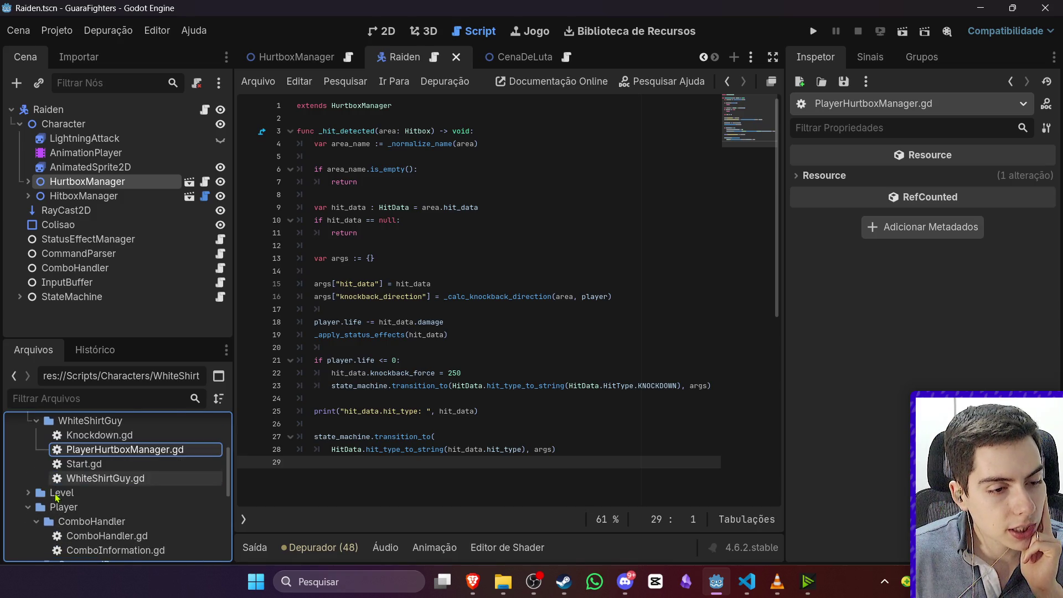
scroll(53, 494, up, 3)
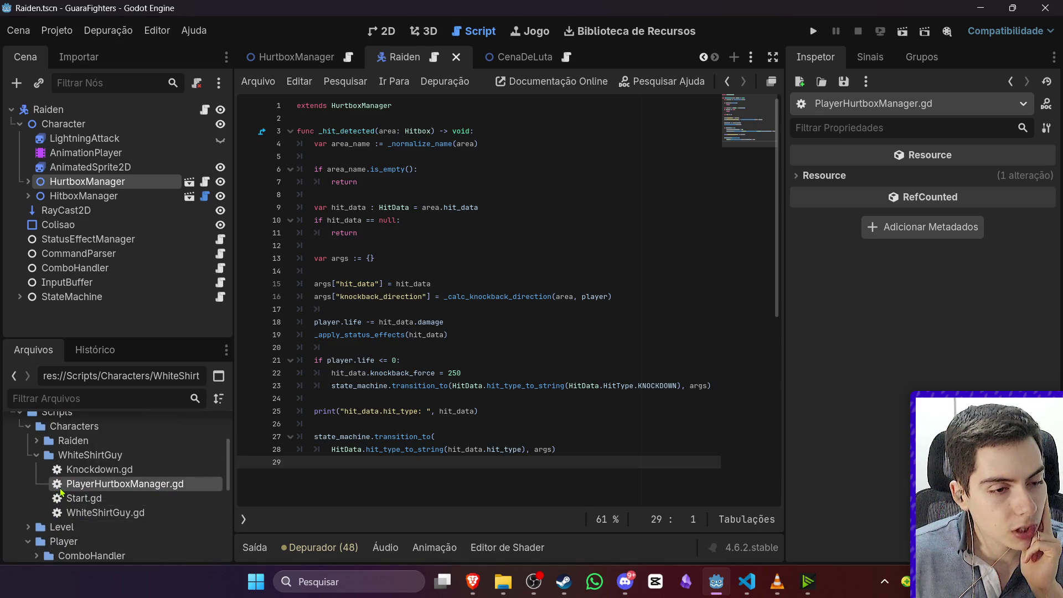
scroll(56, 496, down, 2)
scroll(78, 512, down, 3)
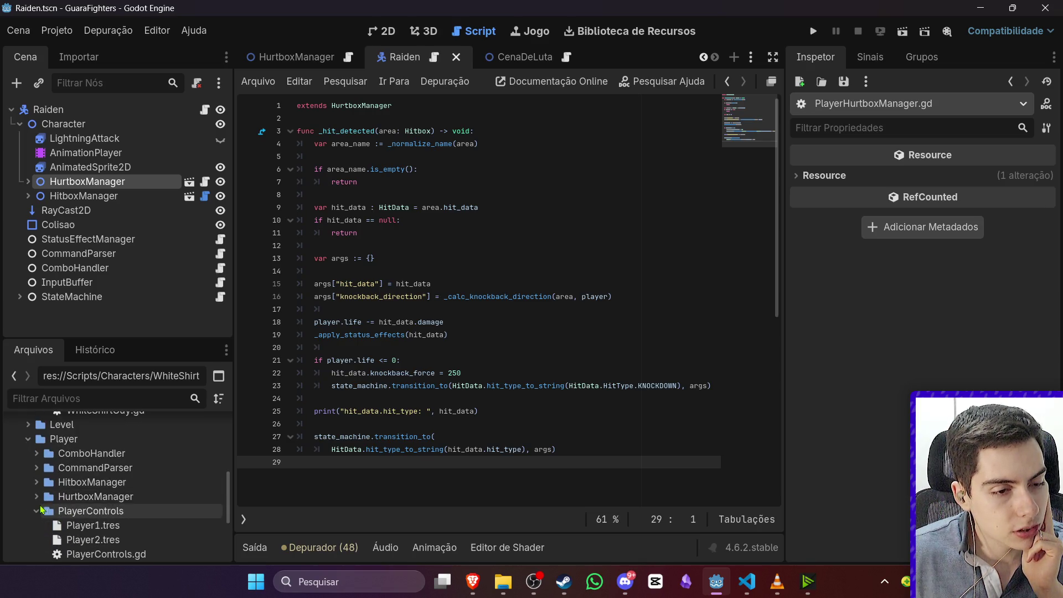
click(36, 511)
click(37, 496)
scroll(72, 496, up, 1)
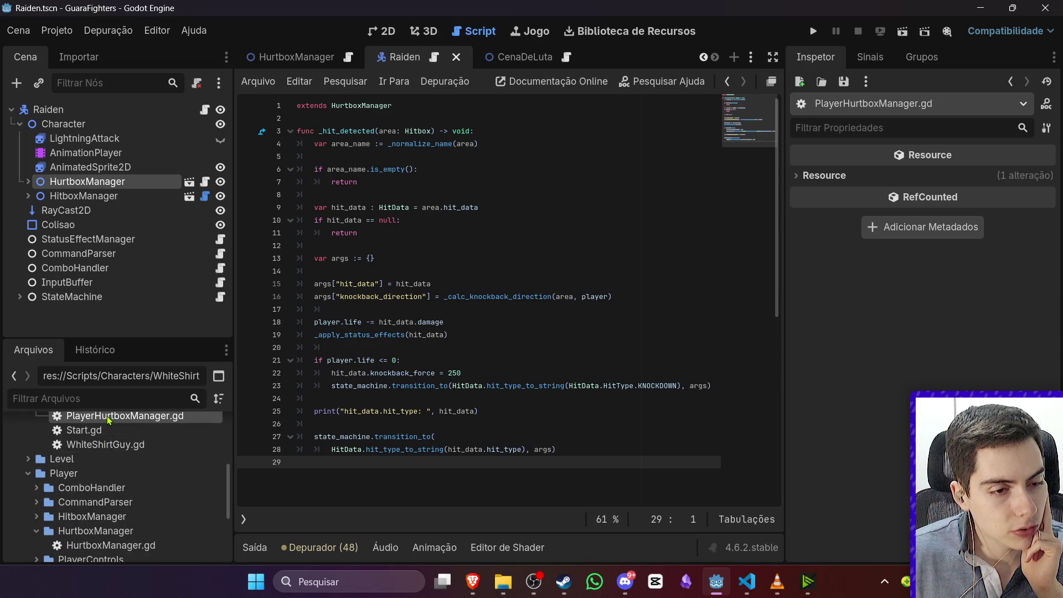
drag(111, 417, 133, 533)
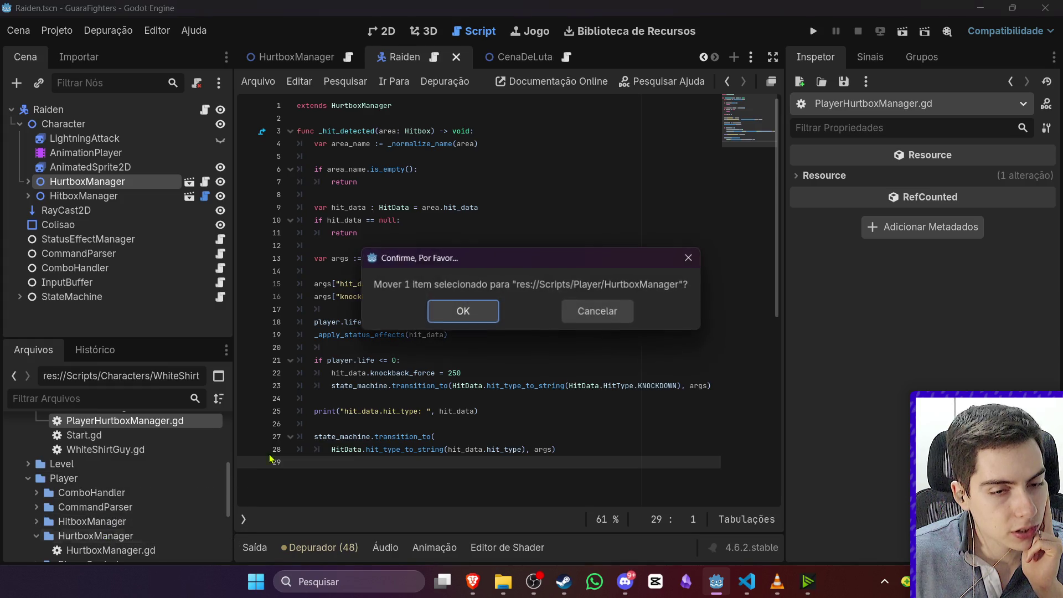
Confirm the file move, attach PlayerHurtboxManager.gd to Raiden's HurtboxManager node, and save
click(463, 312)
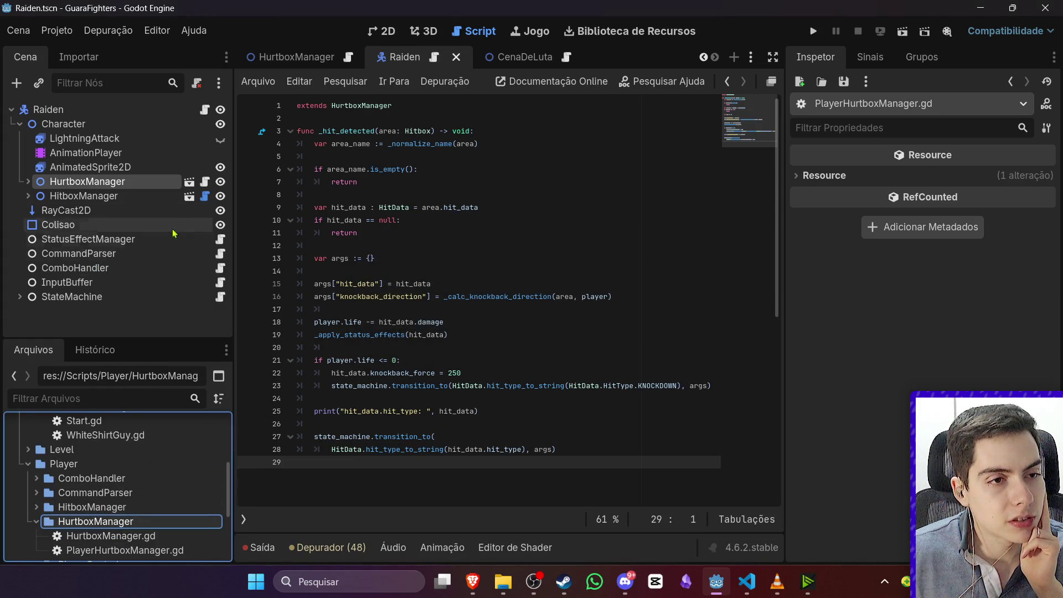
click(159, 184)
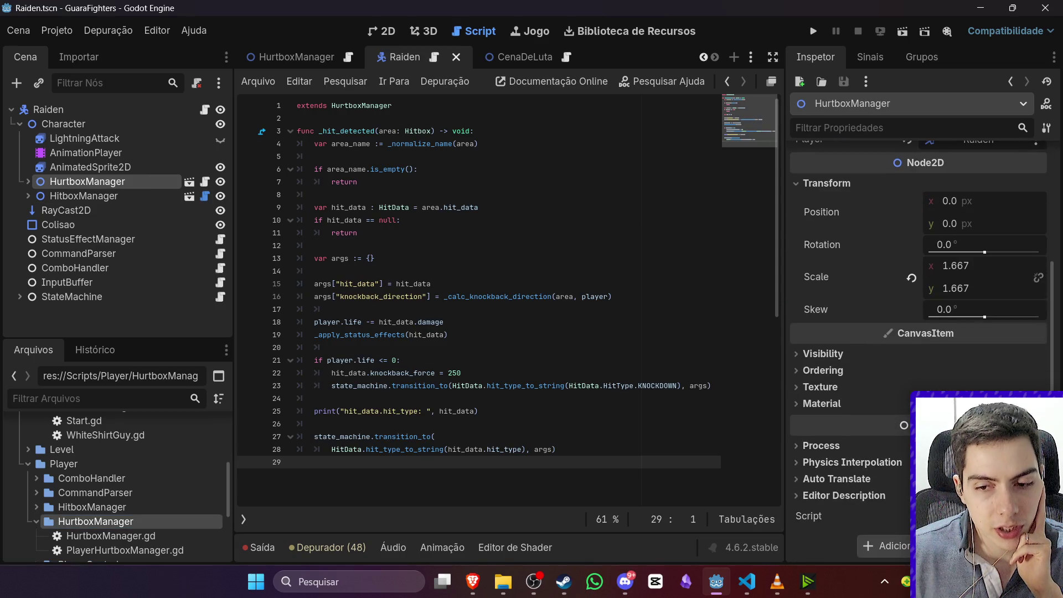
click(975, 516)
click(952, 407)
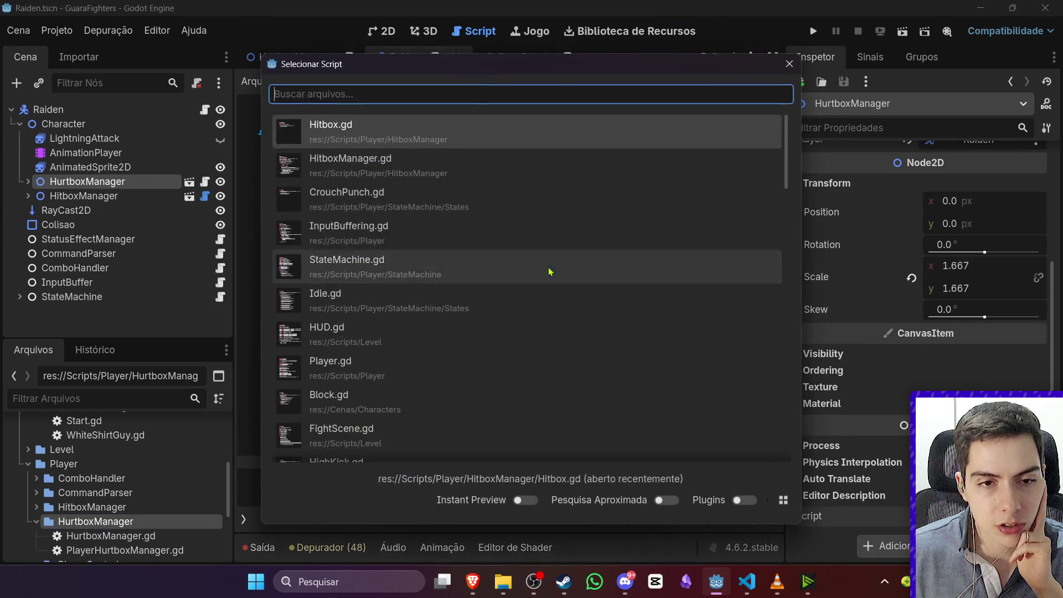
text(PlayerHu)
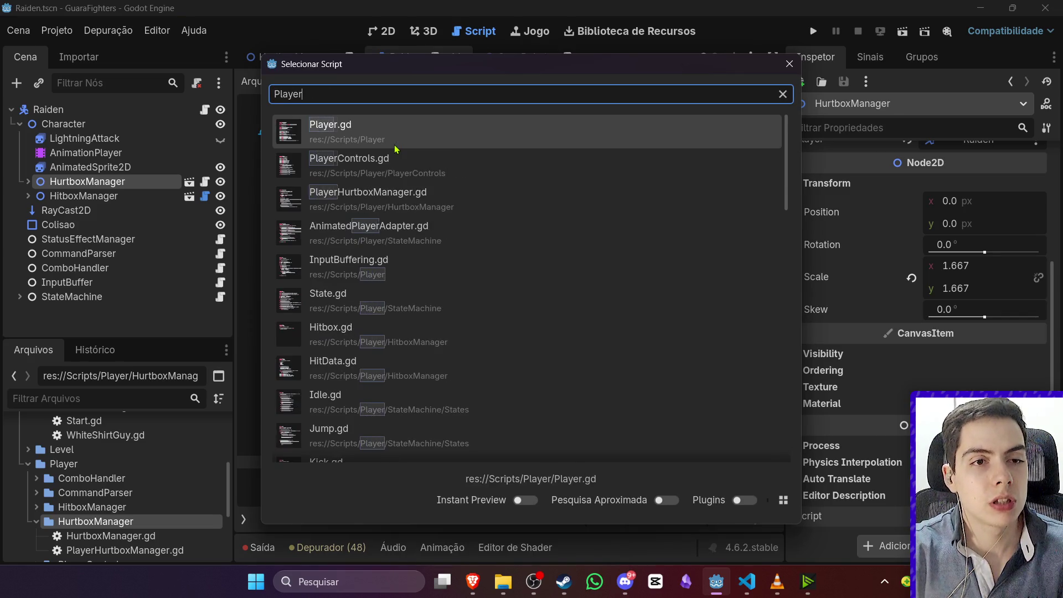
key(Return)
key(ctrl+s)
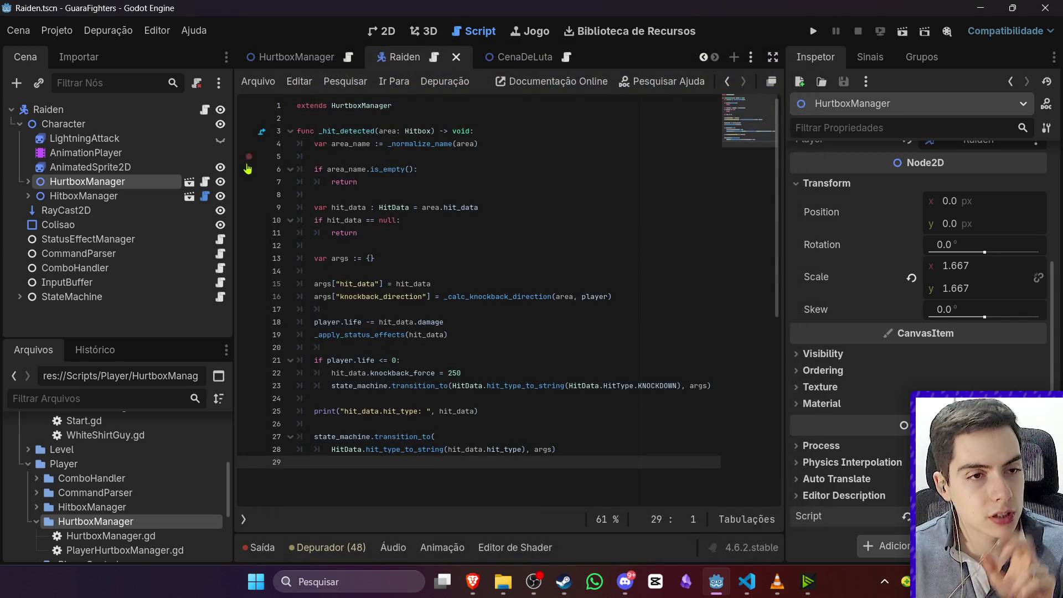
Assign the StateMachine node to the State Machine property, save, and open the parent HurtboxManager.gd
click(496, 278)
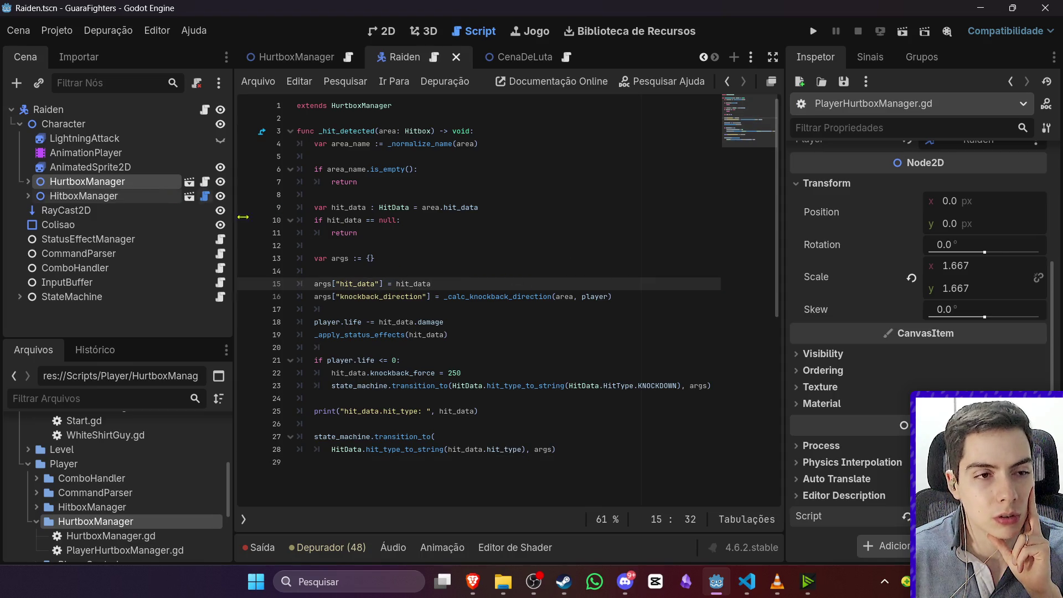
scroll(880, 320, up, 3)
click(972, 284)
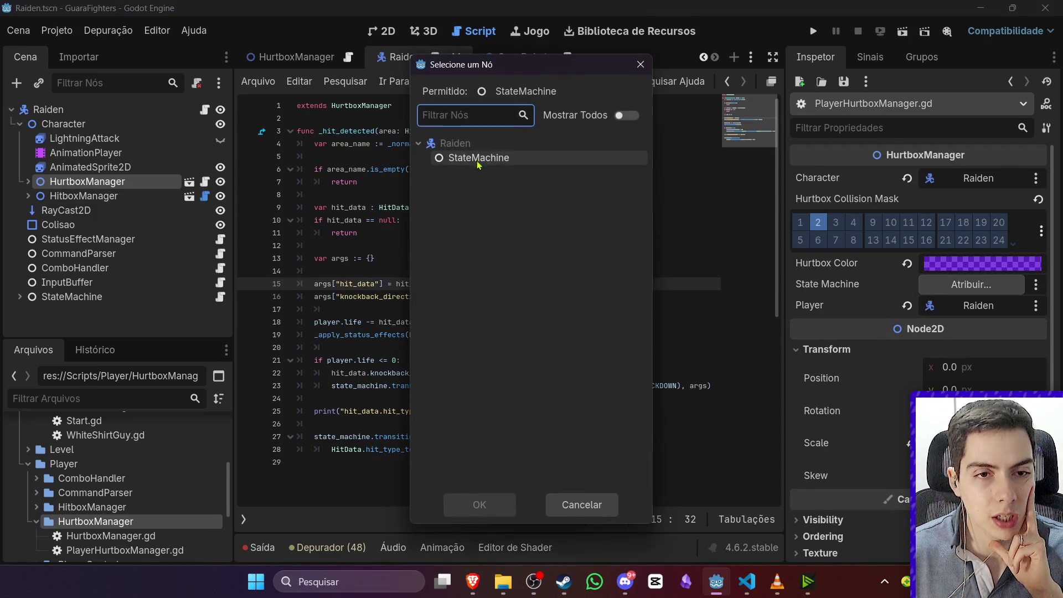
double_click(482, 159)
click(501, 204)
key(ctrl+s)
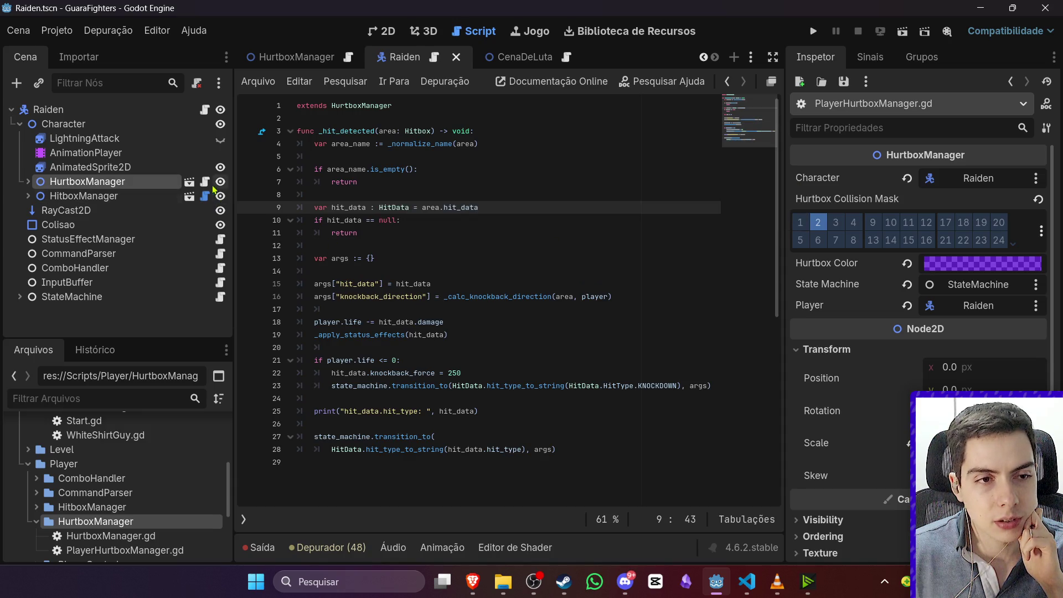
click(426, 281)
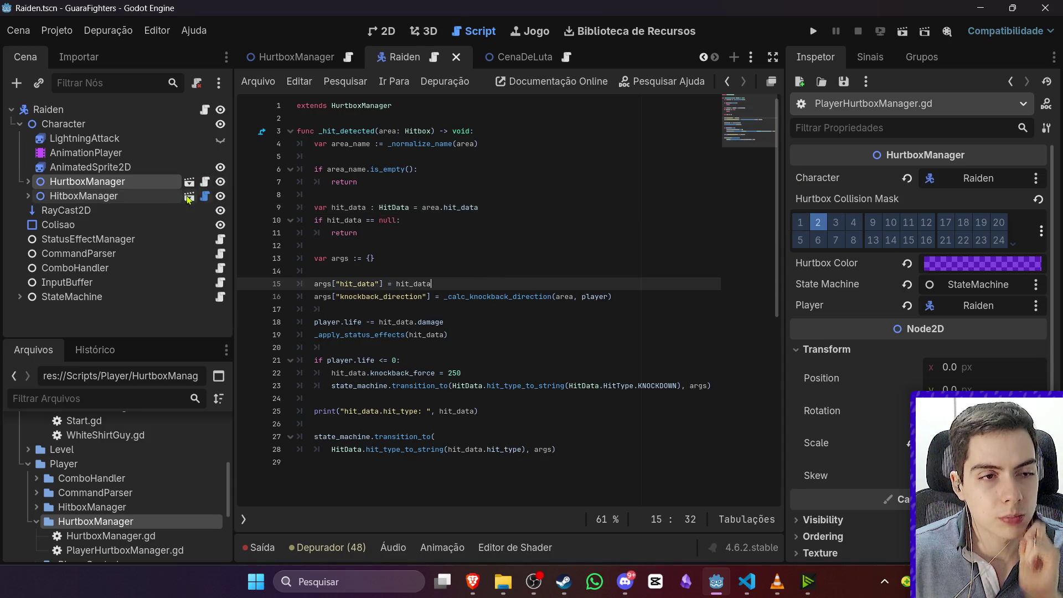
ctrl+click(360, 105)
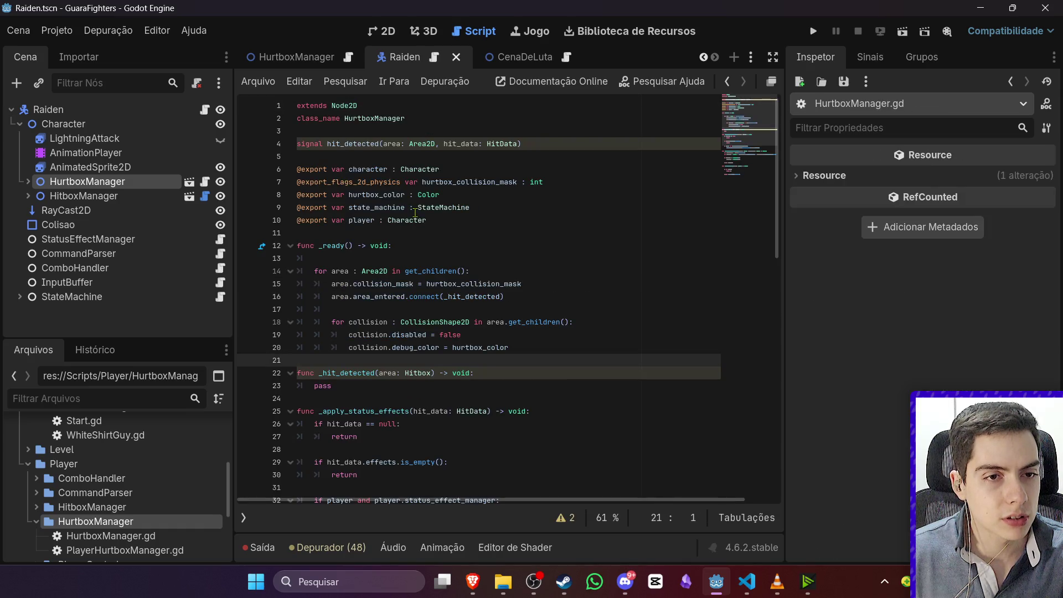
scroll(489, 283, down, 6)
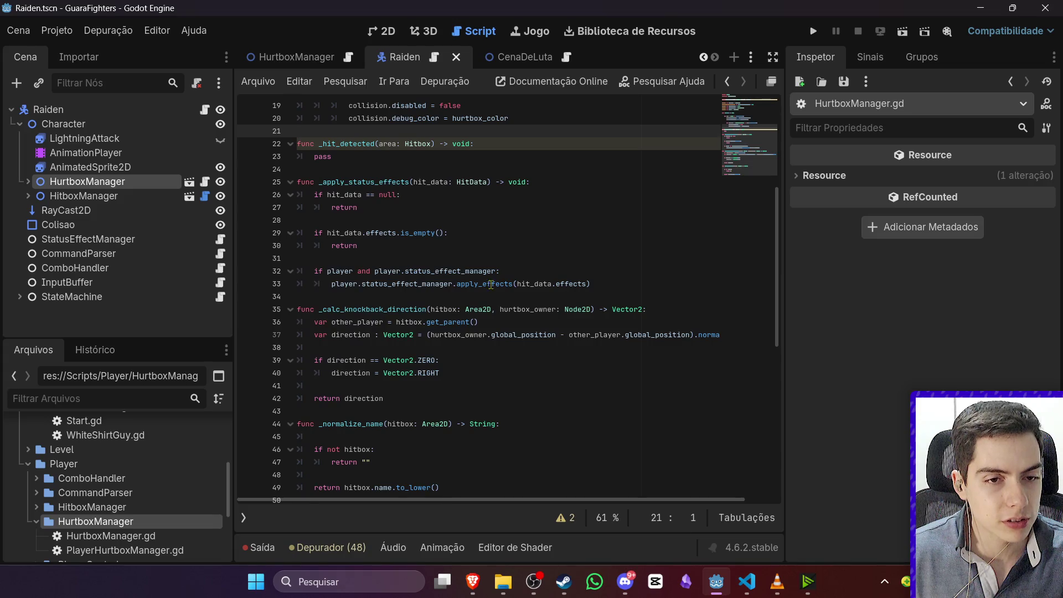
scroll(497, 288, down, 2)
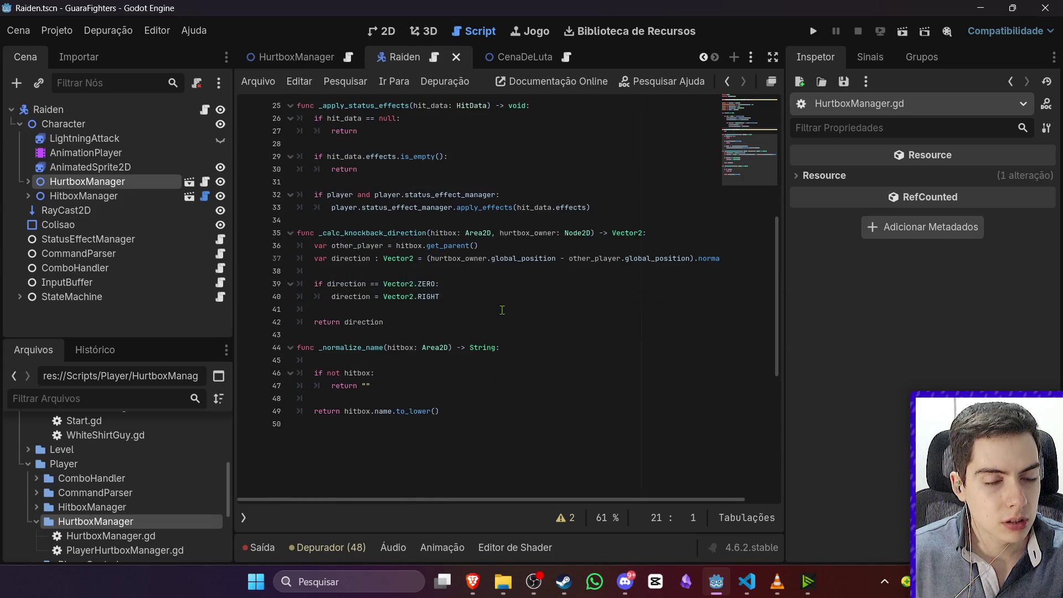
scroll(502, 310, up, 8)
click(439, 166)
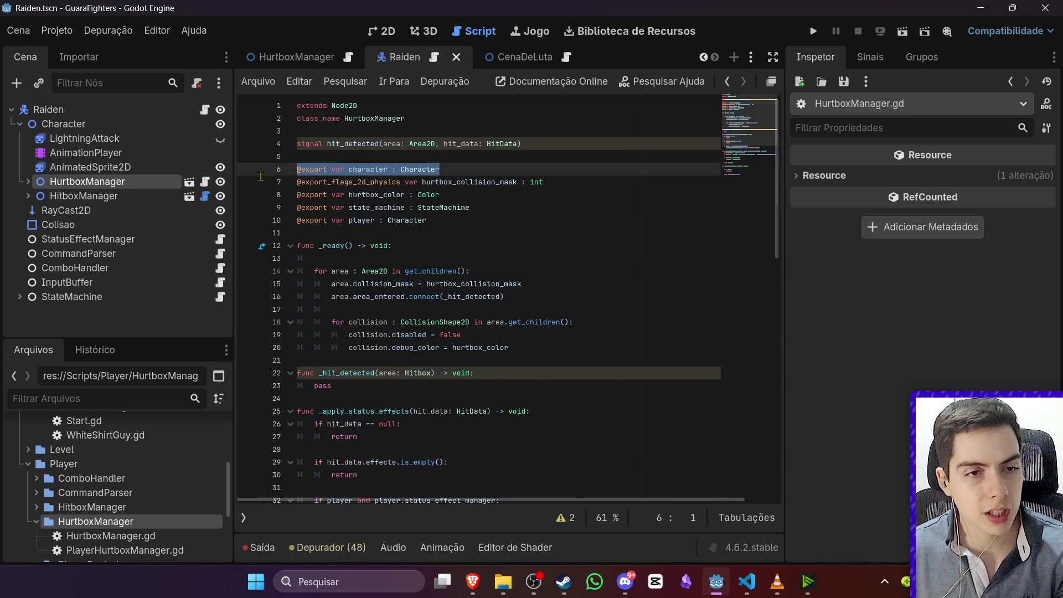
key(ctrl+shift+k)
click(569, 207)
Select the HurtboxManager node in the Scene dock, cancelling an accidental rename
click(89, 197)
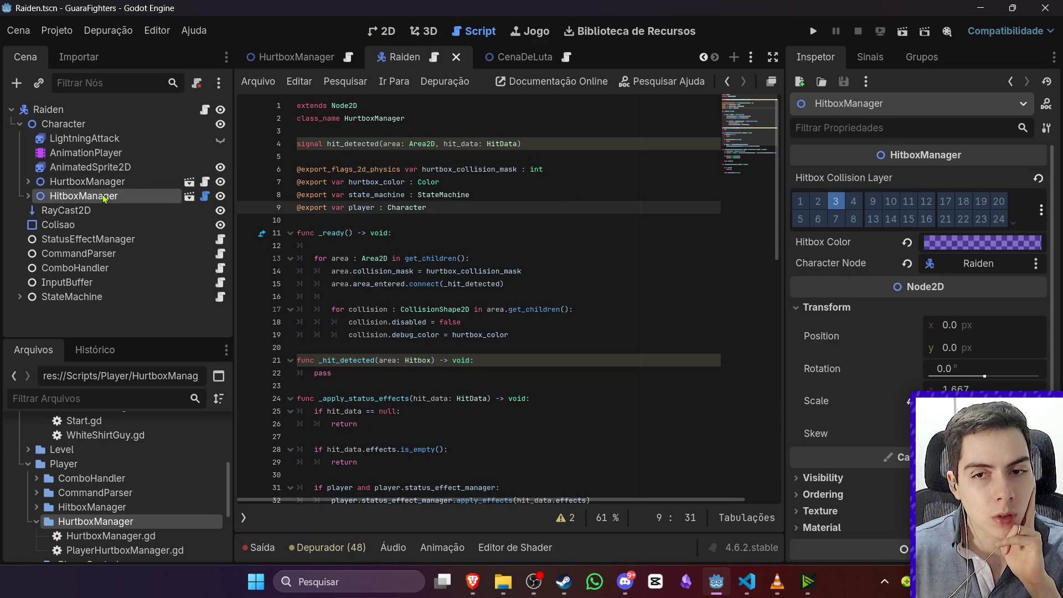
click(105, 183)
click(108, 185)
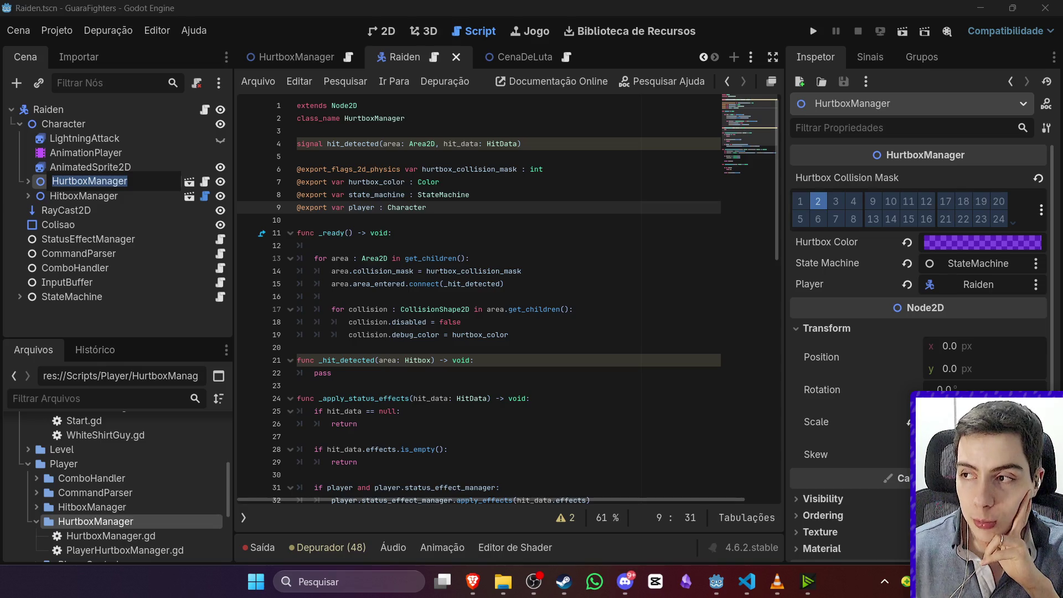
key(Escape)
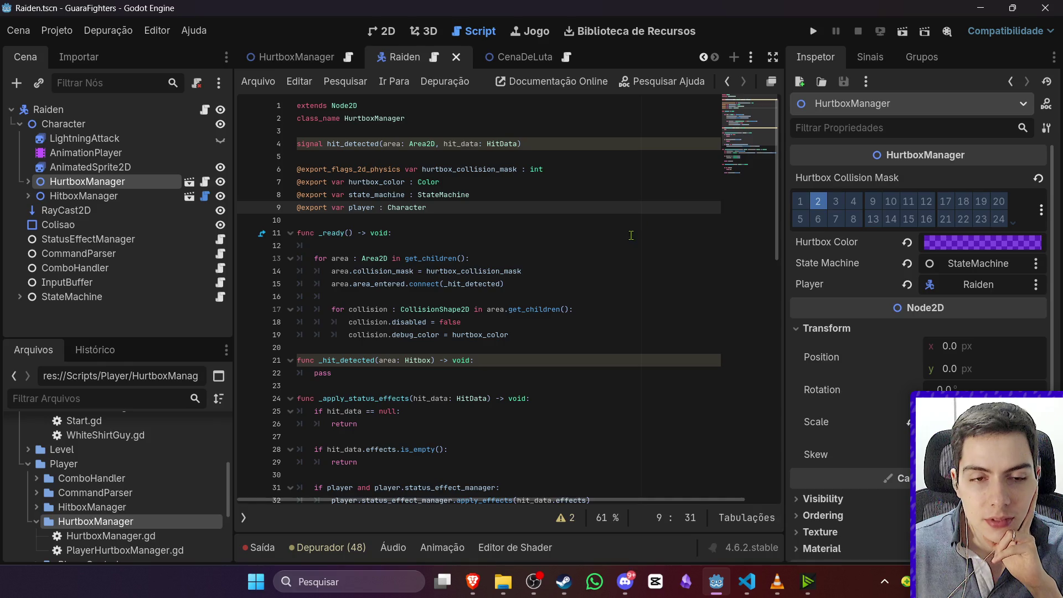
Review the export lines 7 to 9, then select the InputBuffer and StateMachine nodes
click(492, 234)
click(437, 209)
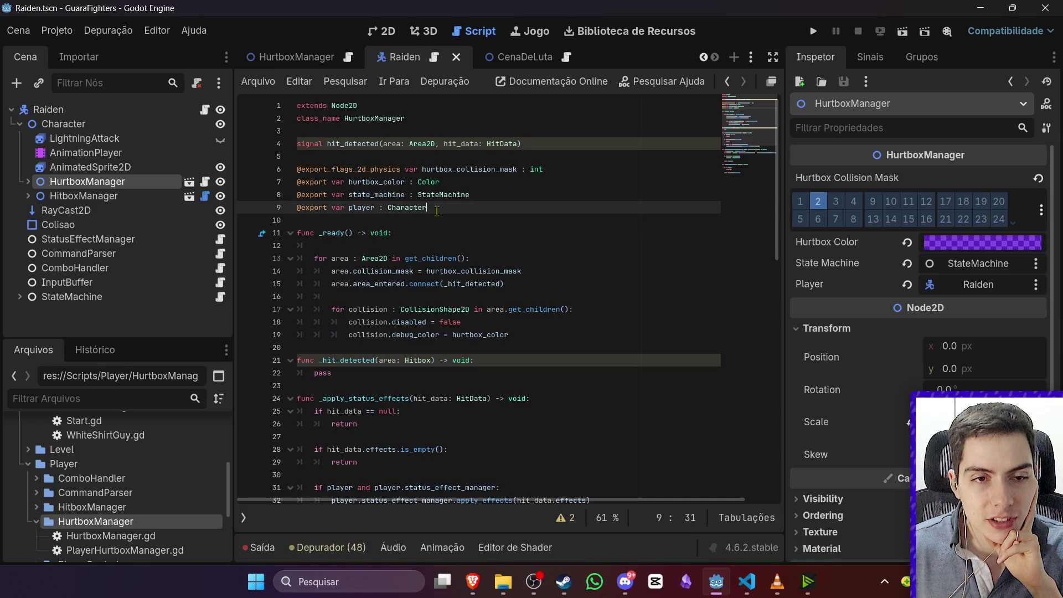
drag(345, 182, 421, 207)
click(484, 208)
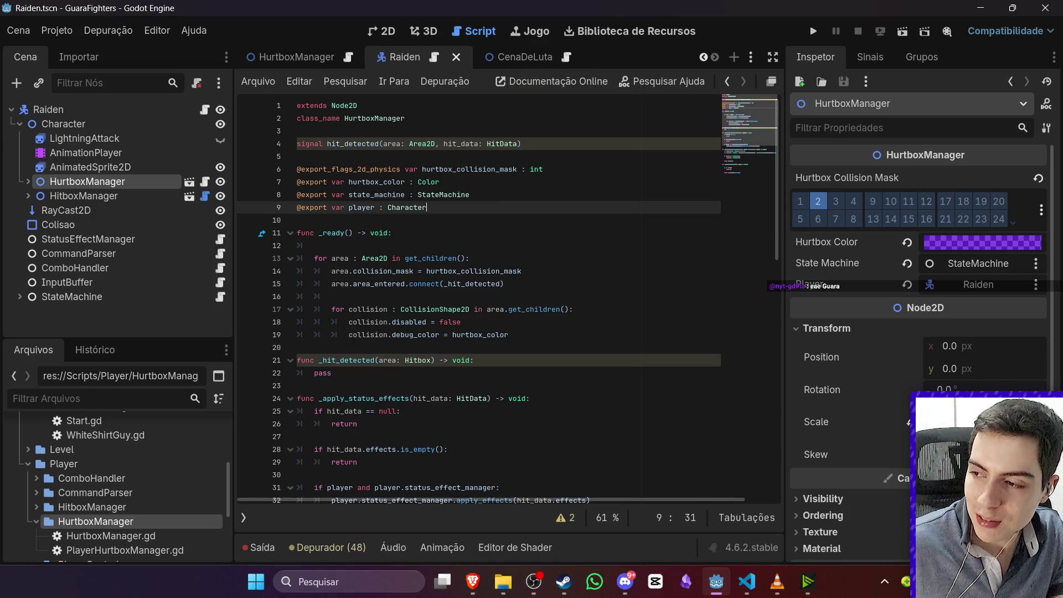
click(547, 216)
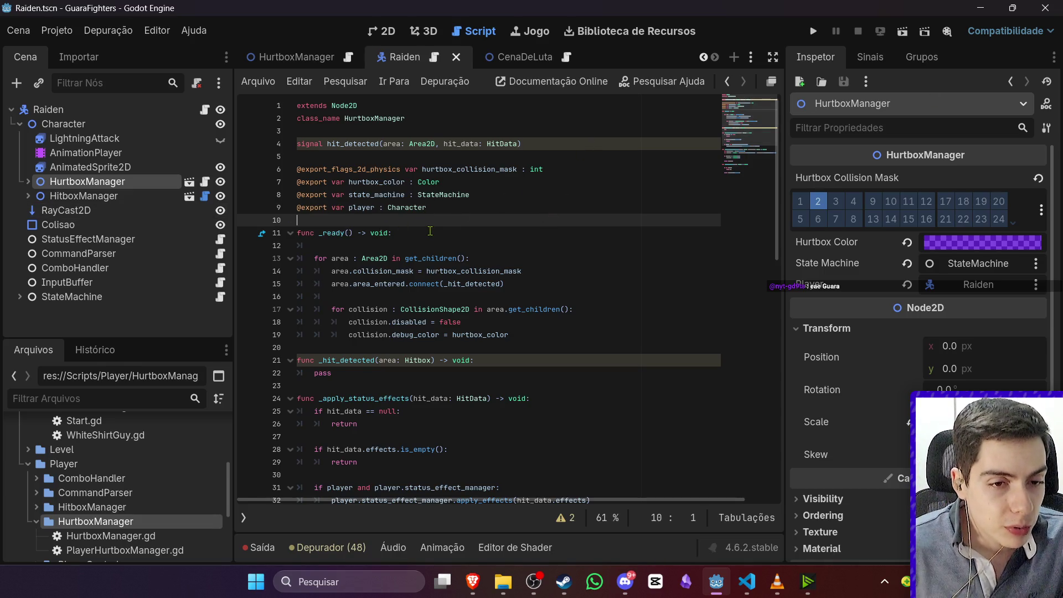
click(502, 296)
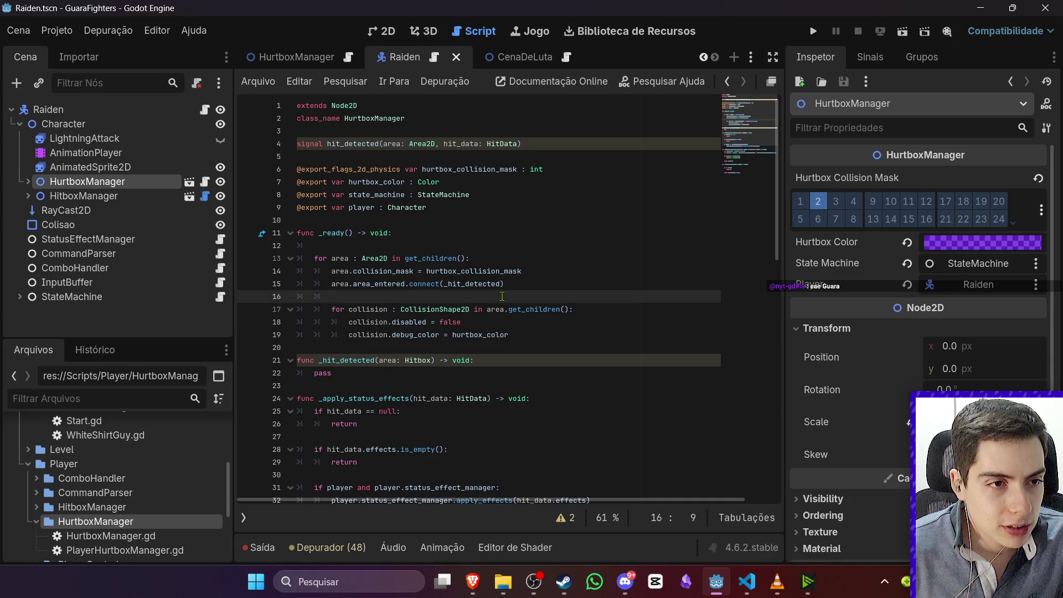
click(66, 282)
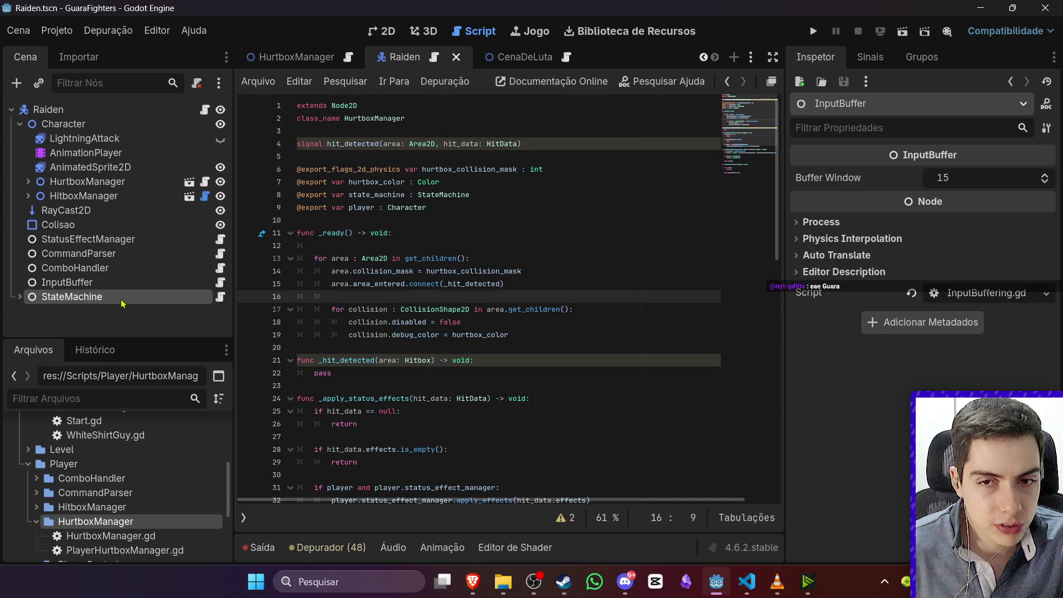
click(122, 297)
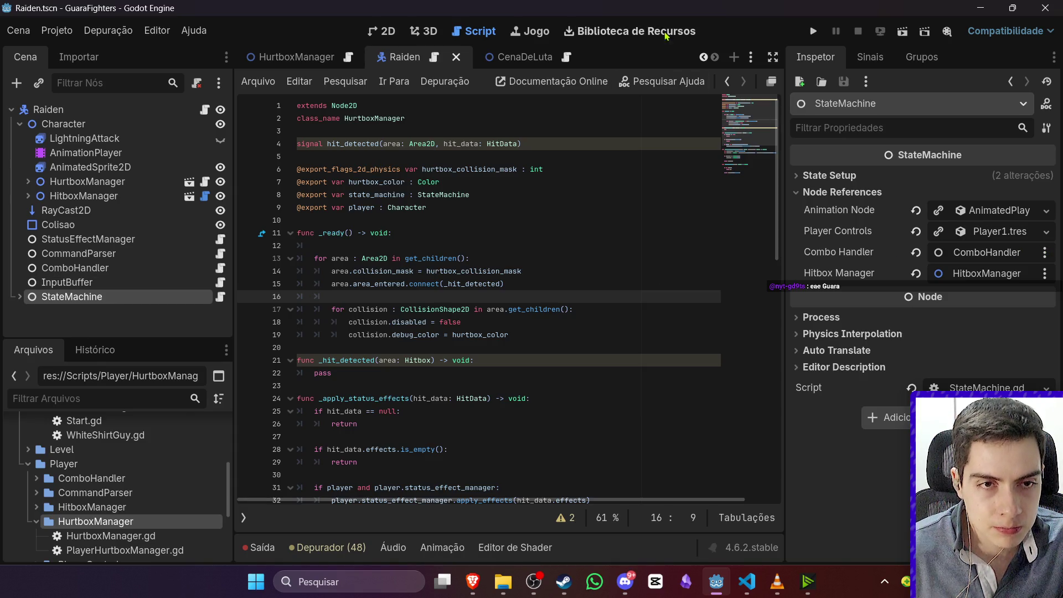
Switch to the CenaDaLuta scene and run it as the current scene
click(368, 58)
click(521, 57)
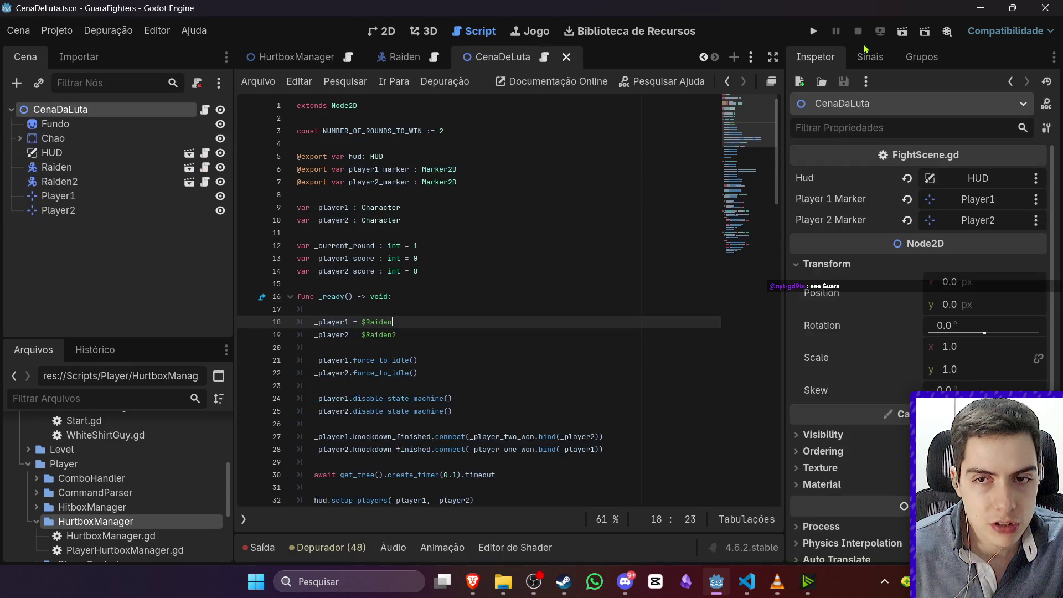
click(903, 32)
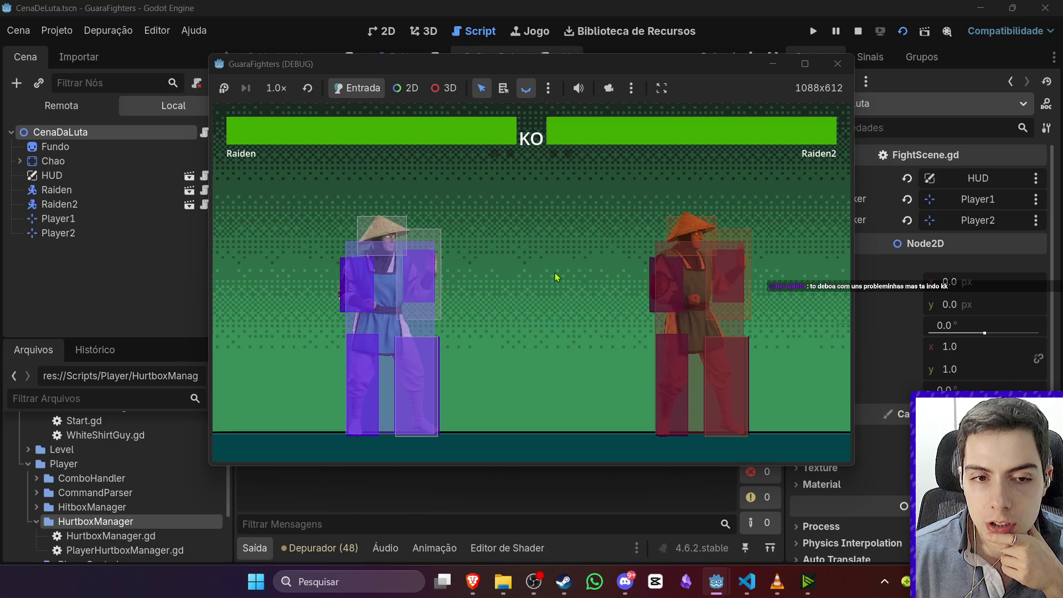
In the remote tree, confirm Raiden2's StateMachine uses Player2.tres controls, then stop the game
click(61, 105)
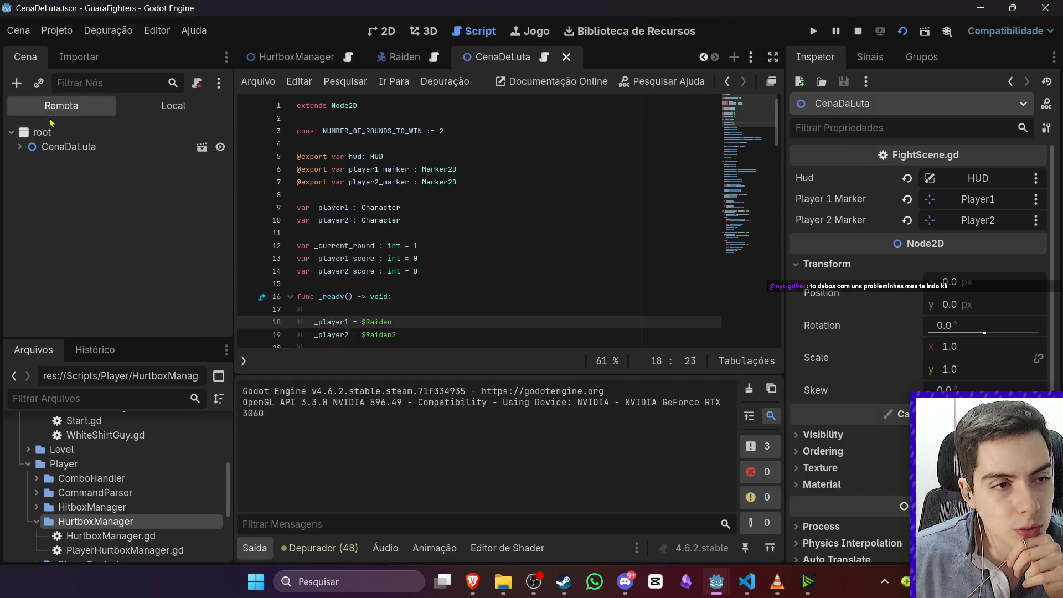
click(37, 206)
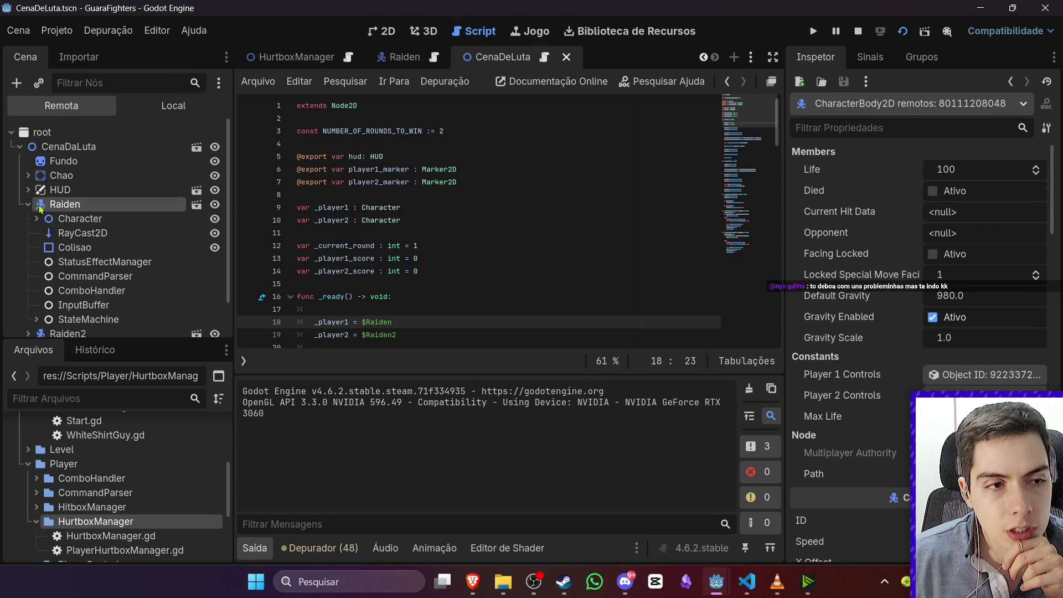
click(28, 204)
click(56, 222)
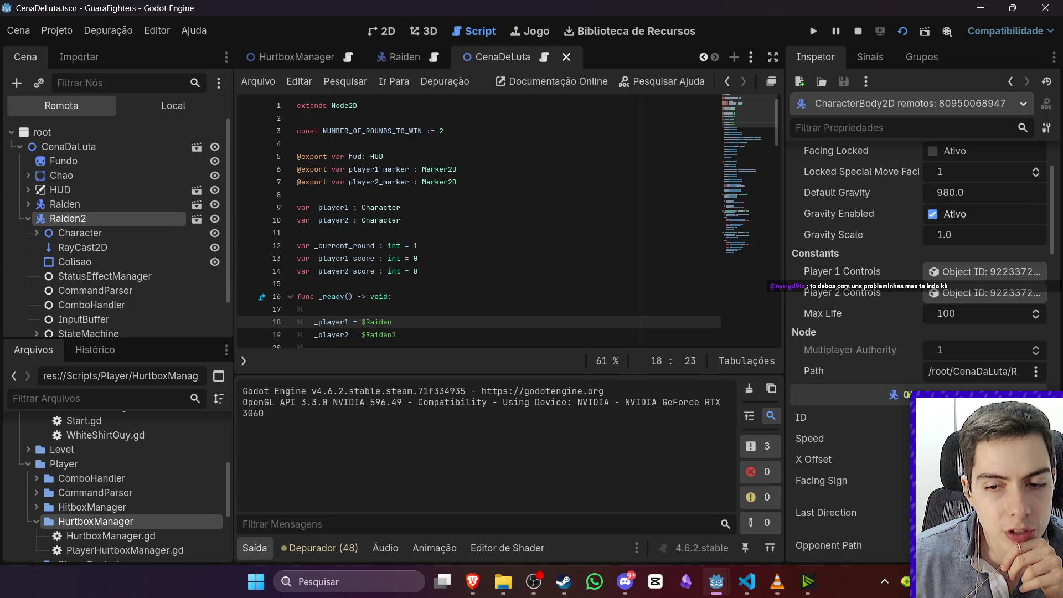
click(91, 206)
click(94, 218)
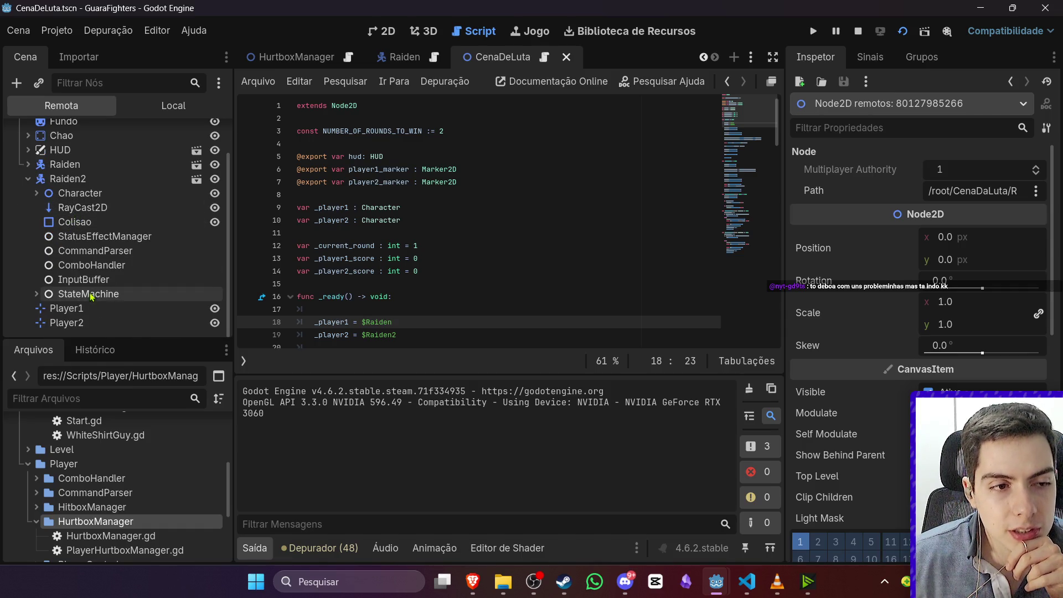
click(94, 294)
scroll(924, 352, down, 2)
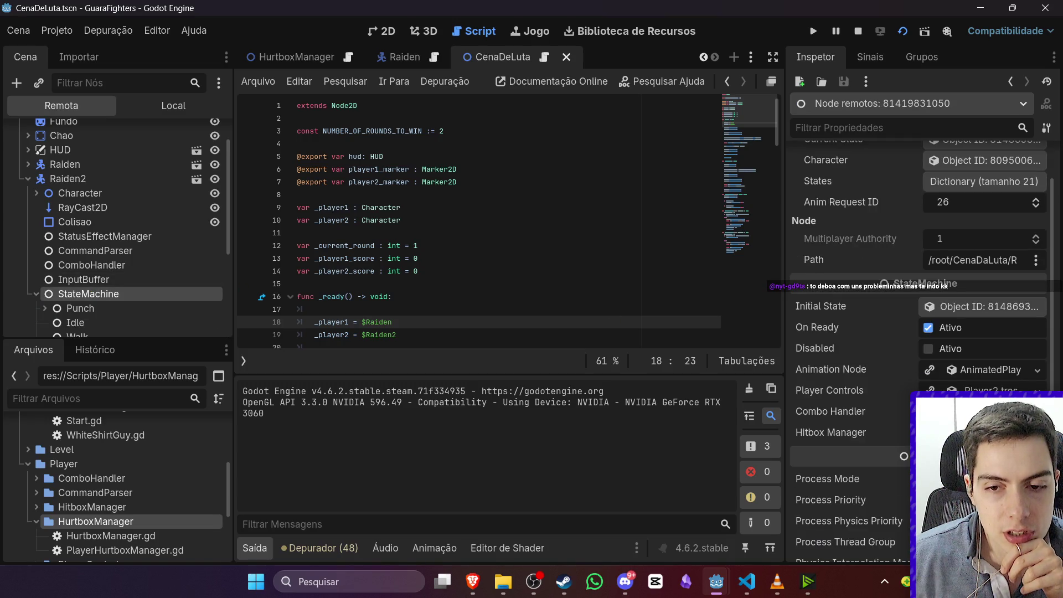
scroll(919, 332, down, 4)
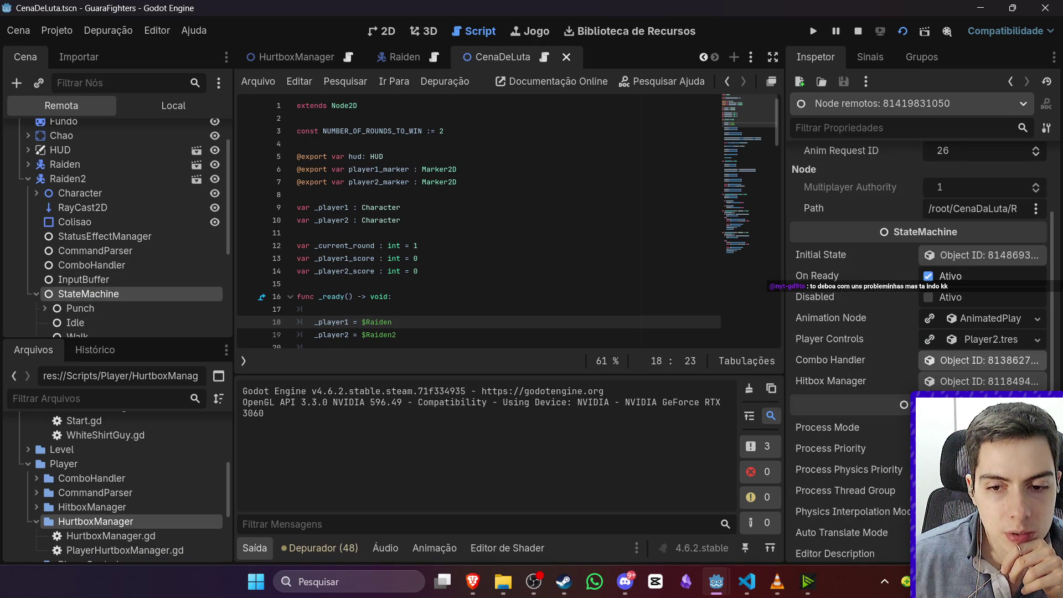
click(979, 340)
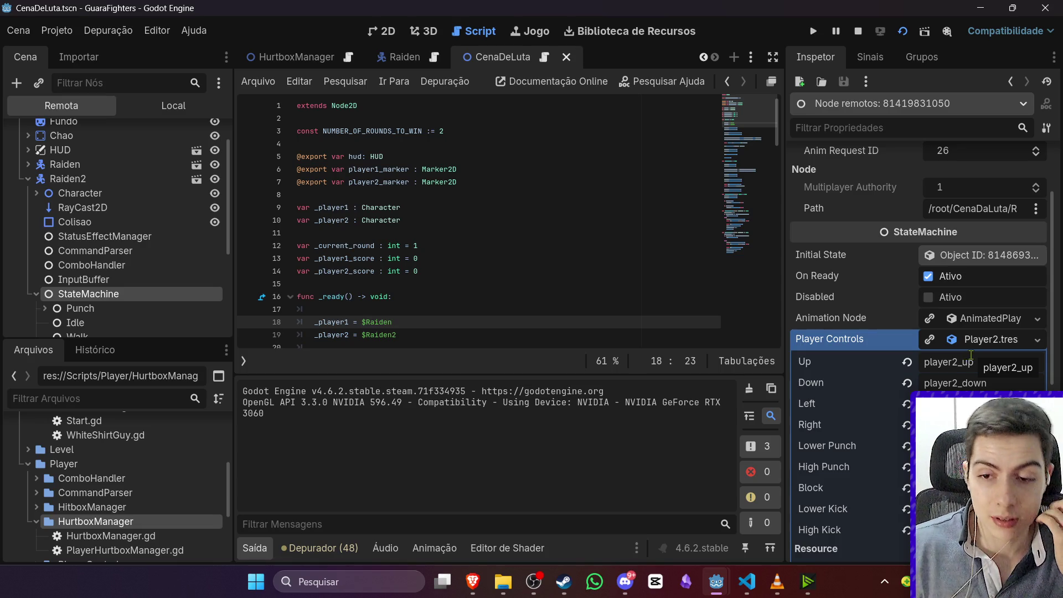
click(858, 31)
Delete the existing Raiden2 node from the CenaDaLuta scene
click(399, 57)
click(388, 31)
click(497, 57)
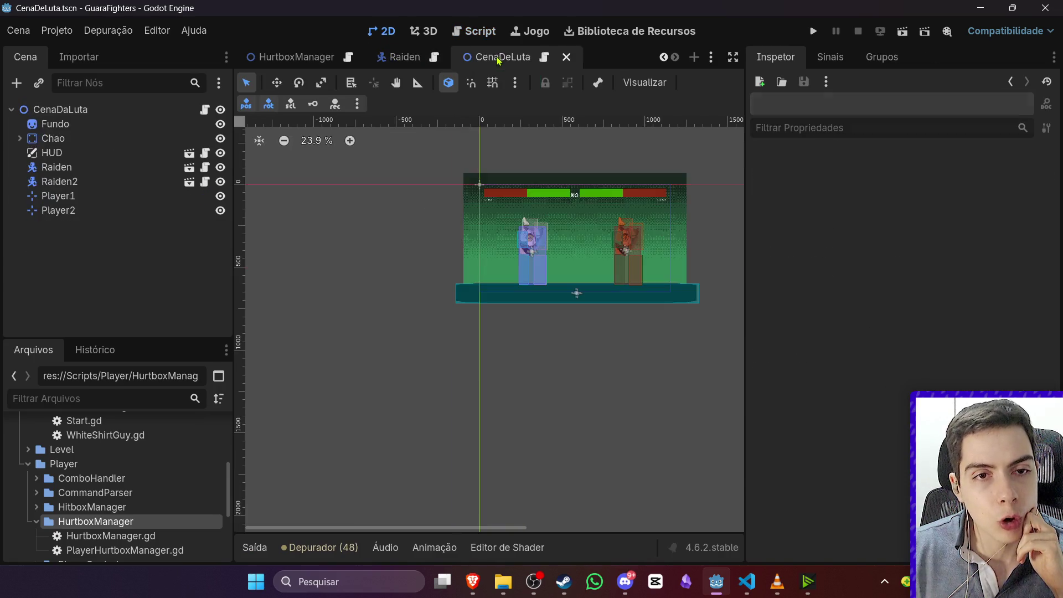
click(92, 182)
key(Delete)
key(Return)
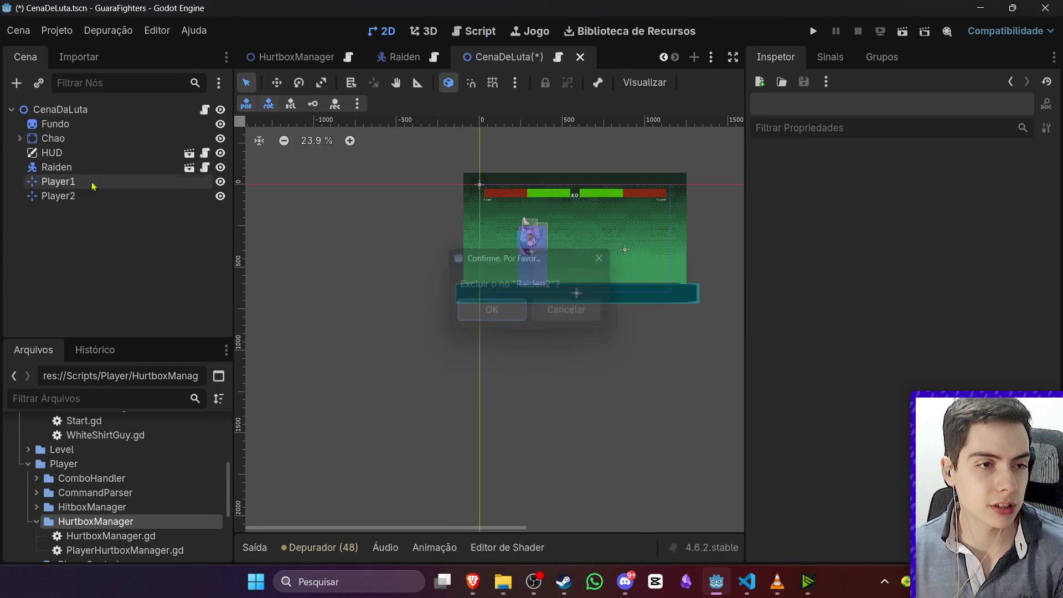
right_click(138, 239)
key(Escape)
right_click(84, 111)
key(Escape)
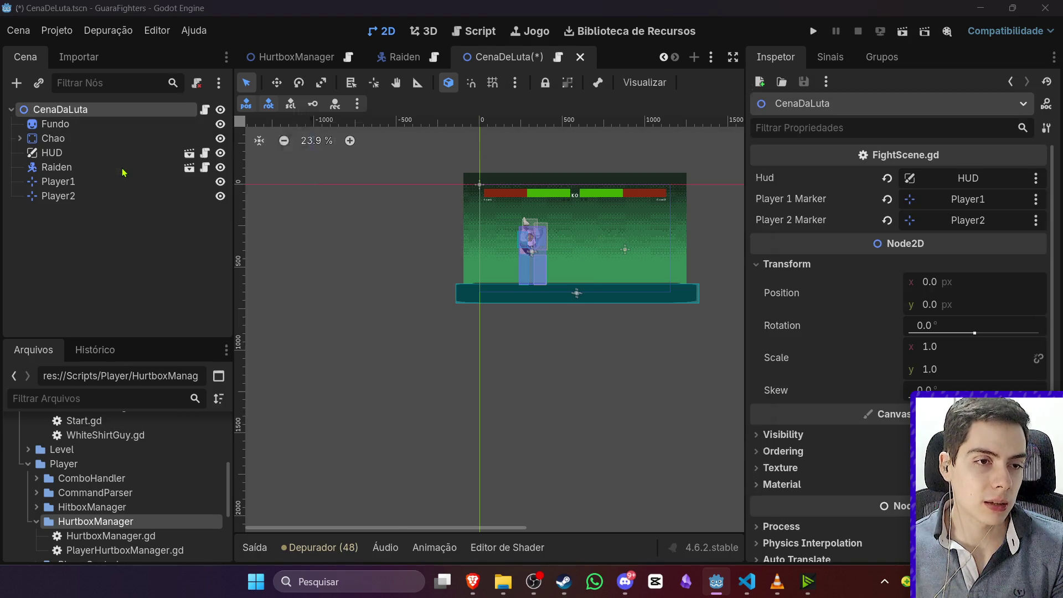
Instance Raiden.tscn as Raiden2 and move it to the arena's right side
key(ctrl+shift+a)
key(Down)
key(Down)
key(Down)
key(Down)
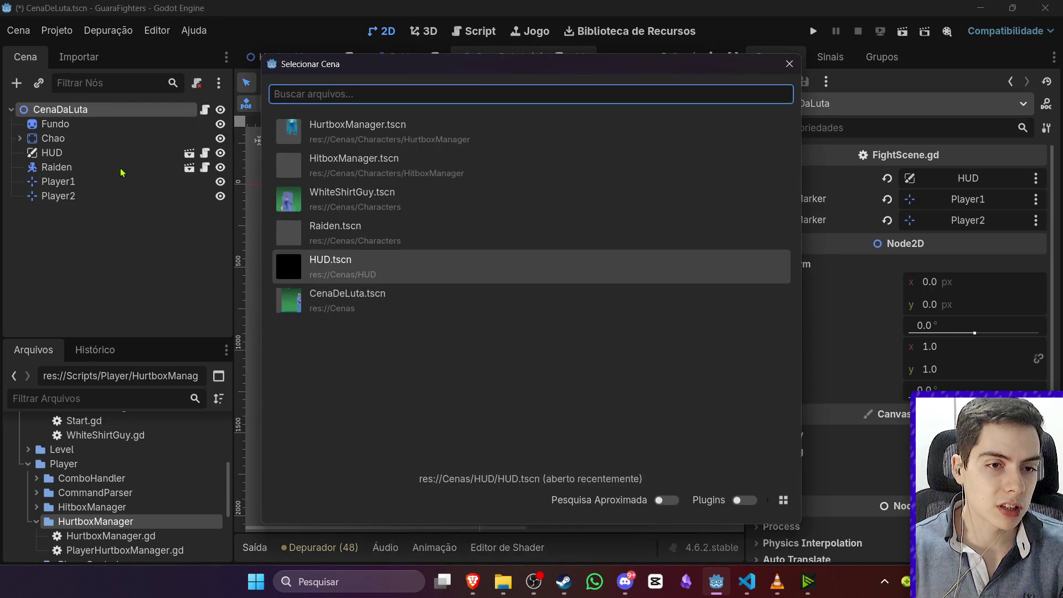
key(Up)
key(Return)
scroll(493, 194, up, 2)
mouse_move(493, 194)
mouse_down()
mouse_move(579, 244)
mouse_move(662, 267)
mouse_move(518, 249)
mouse_up()
Set Raiden2's ID to 2, review its Movement, Facing, References and Combat settings, and save
scroll(456, 232, down, 3)
scroll(611, 259, up, 4)
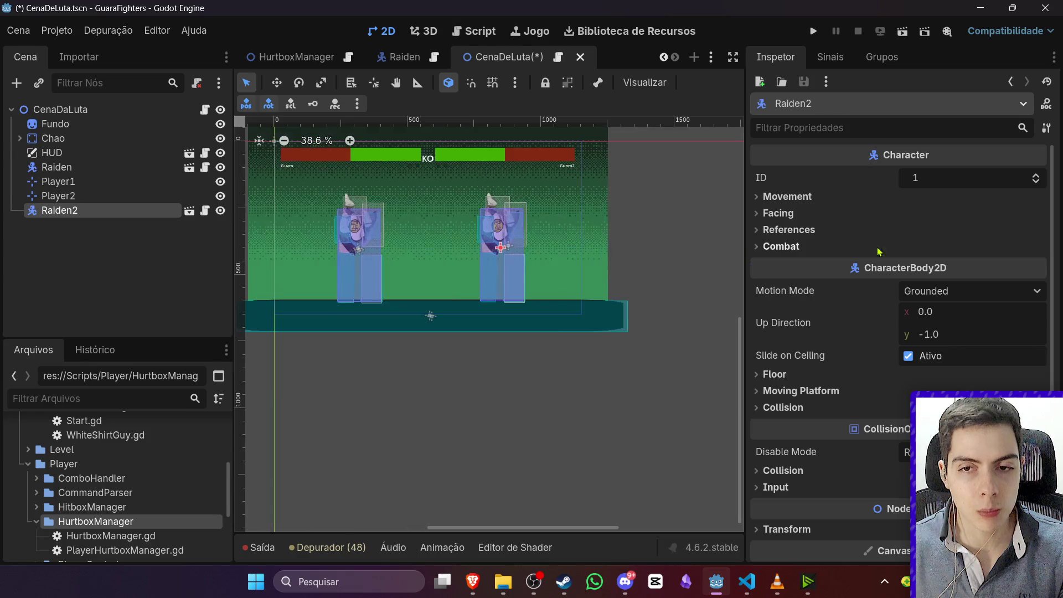
click(1036, 175)
click(947, 196)
click(947, 197)
click(946, 214)
click(945, 213)
click(945, 230)
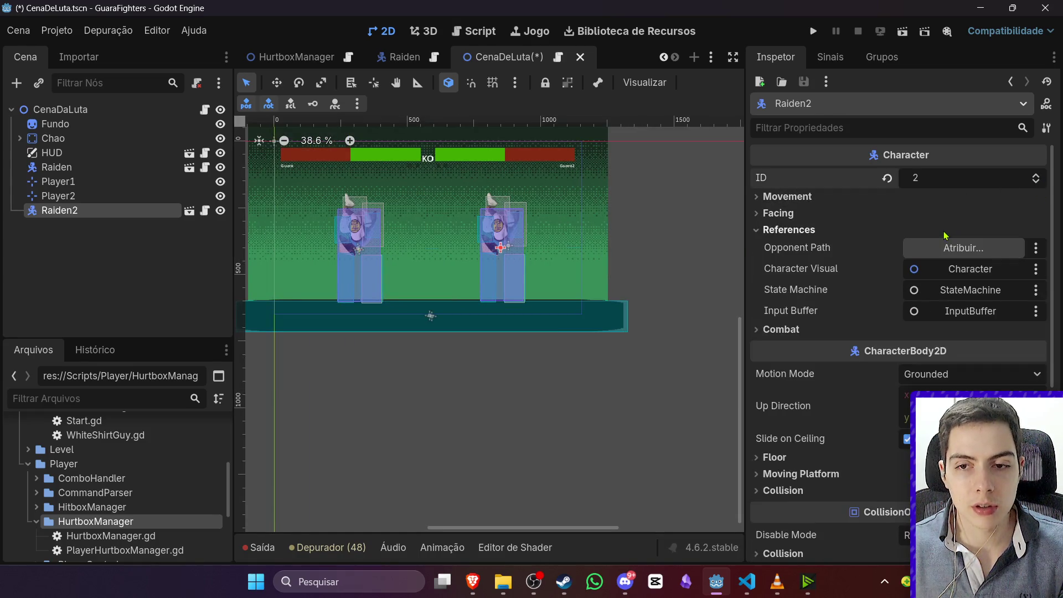
click(936, 244)
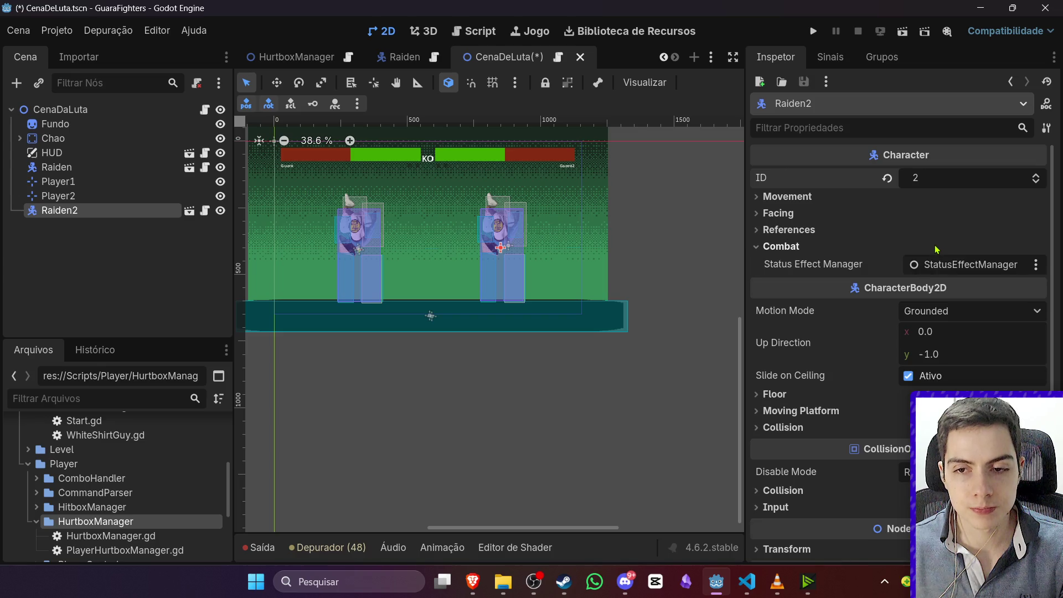
click(936, 244)
click(645, 258)
key(ctrl+s)
Check the Player1 marker and Raiden's Facing and References properties, then save the scene
click(150, 183)
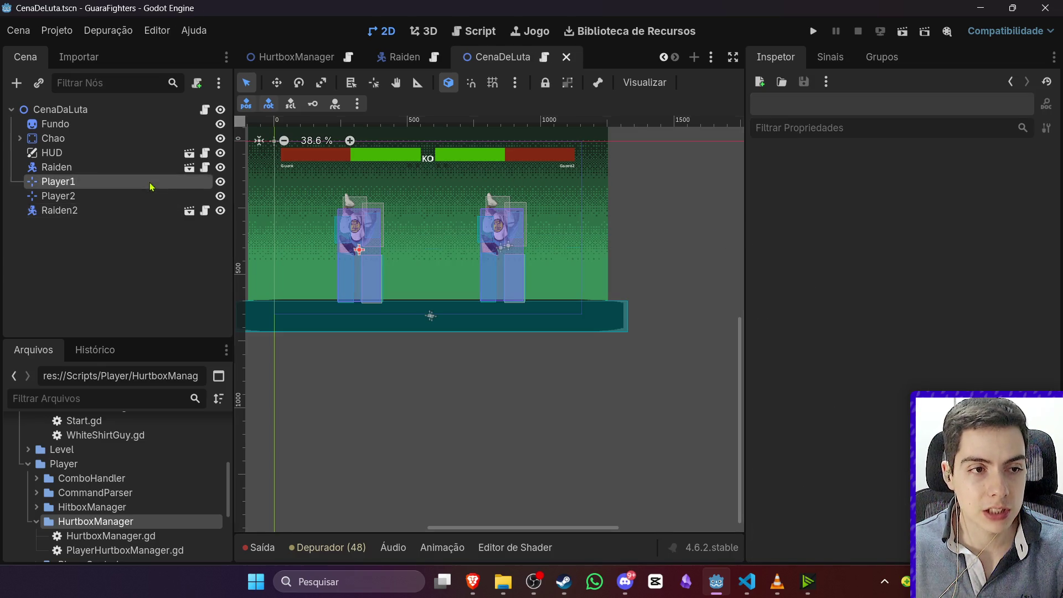
click(930, 222)
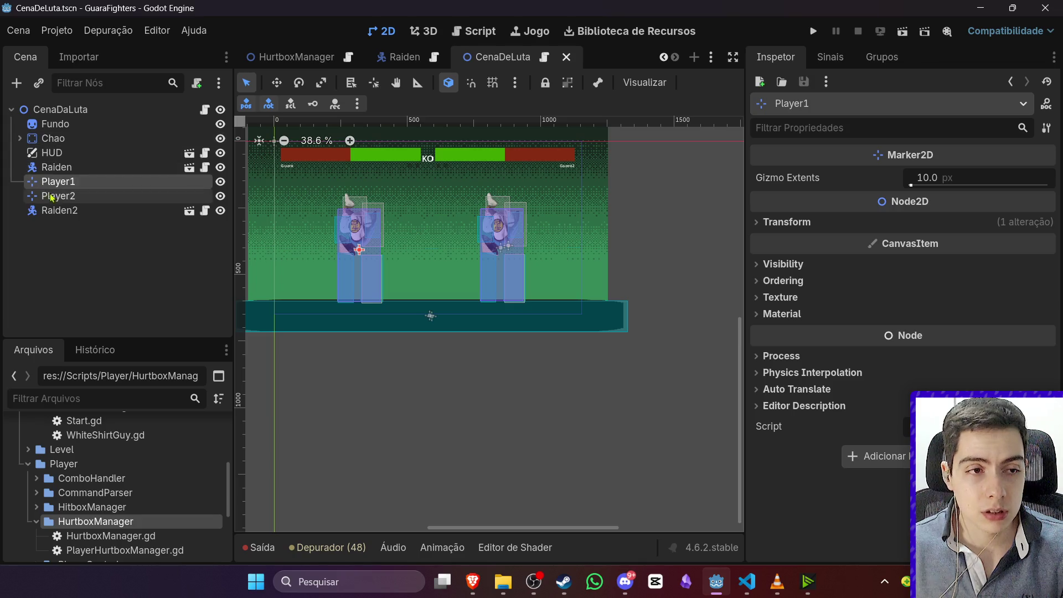
click(111, 167)
click(811, 218)
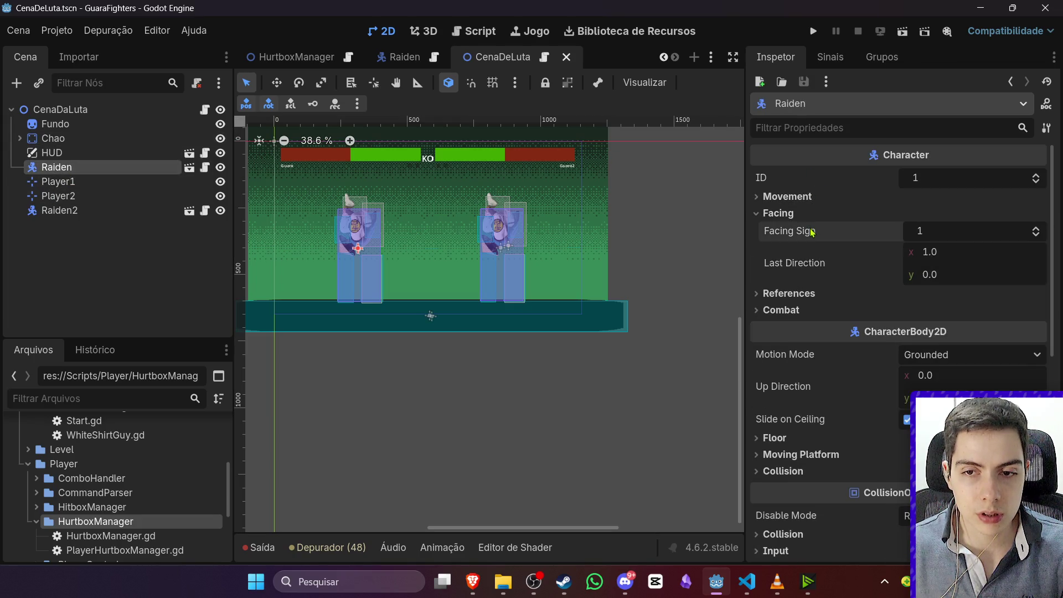
click(809, 214)
click(809, 229)
click(809, 229)
key(ctrl+s)
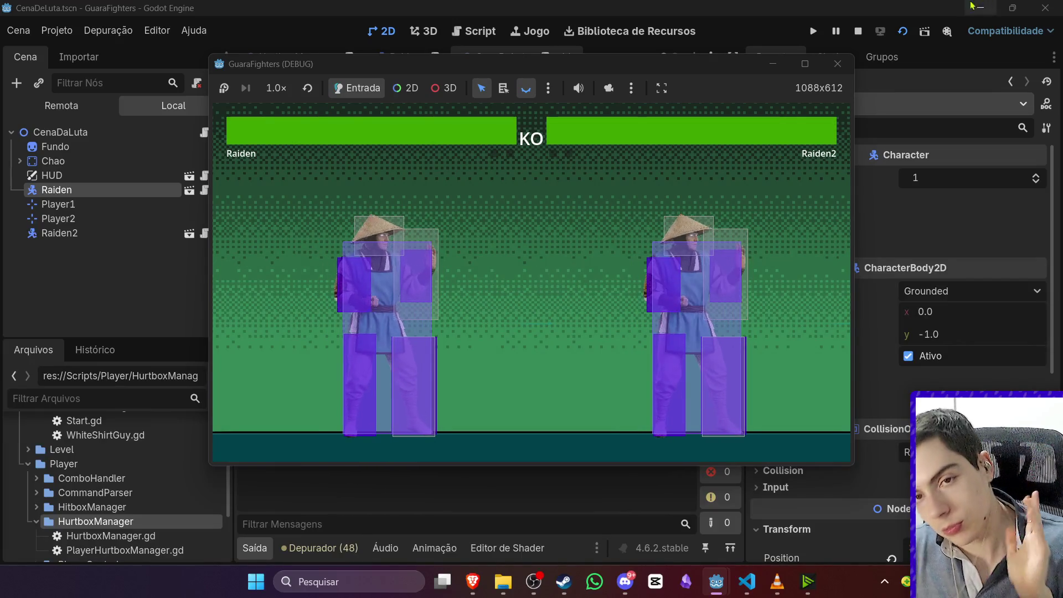
Stop the running GuaraFighters debug game
click(860, 30)
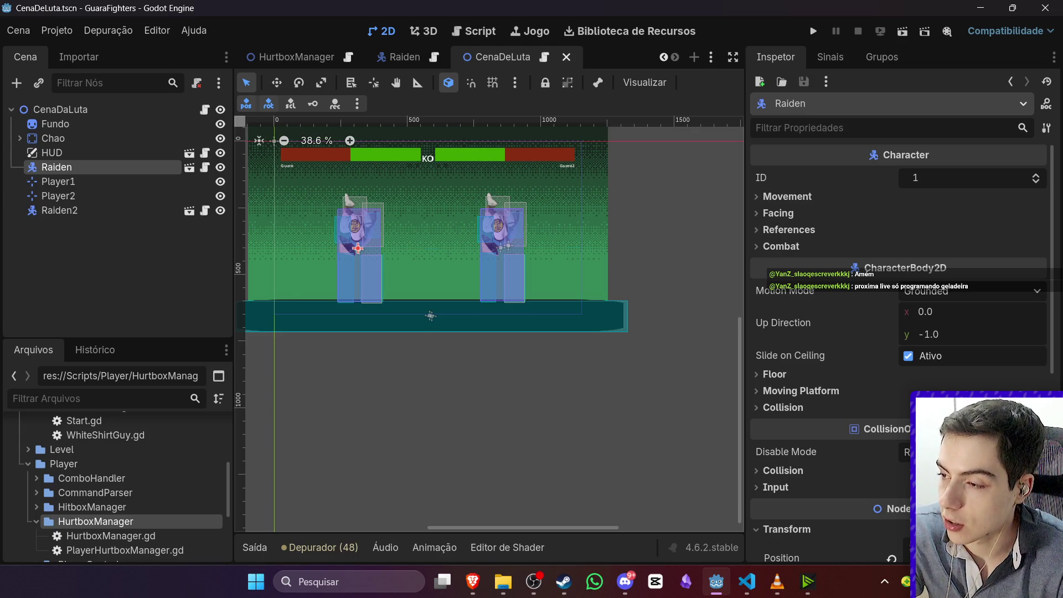
key(alt+Tab)
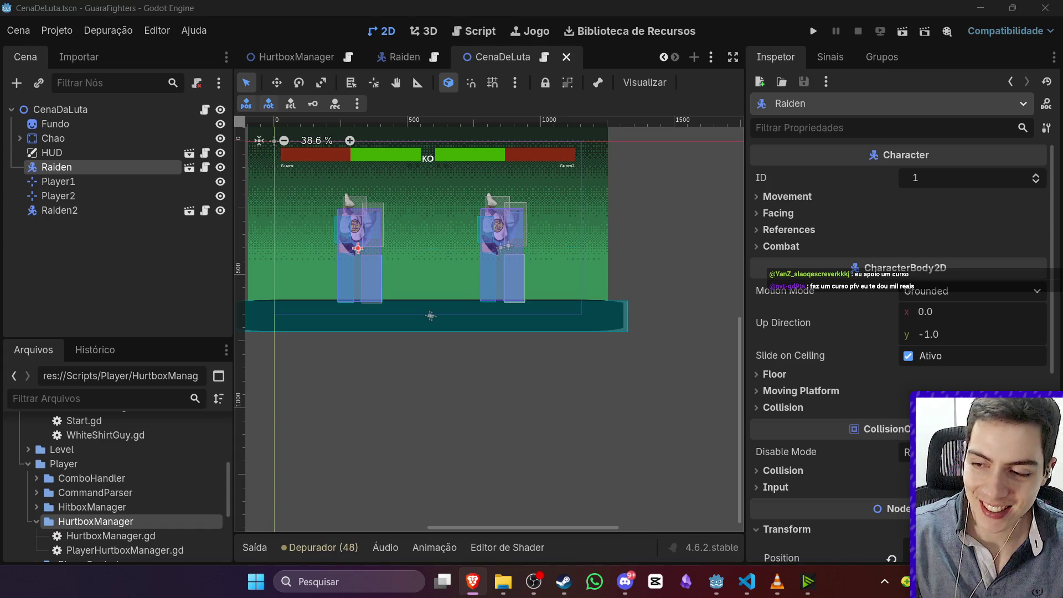
Move Raiden2 in the Scene dock to sit directly under Raiden, ahead of Player1 and Player2
scroll(632, 302, down, 2)
click(567, 354)
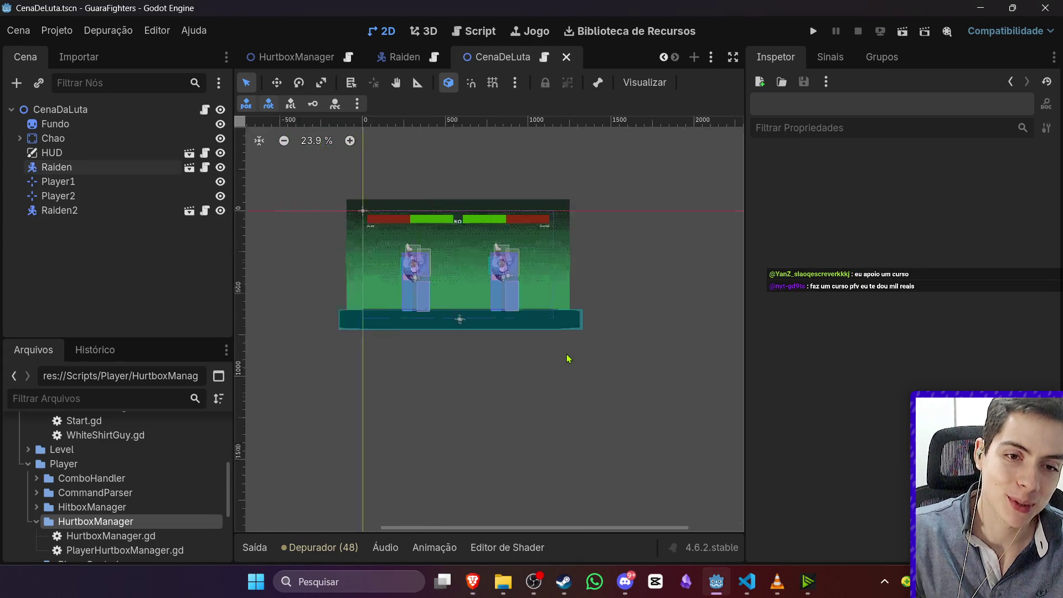
scroll(474, 277, down, 1)
scroll(482, 291, up, 3)
scroll(488, 304, down, 4)
scroll(468, 310, up, 4)
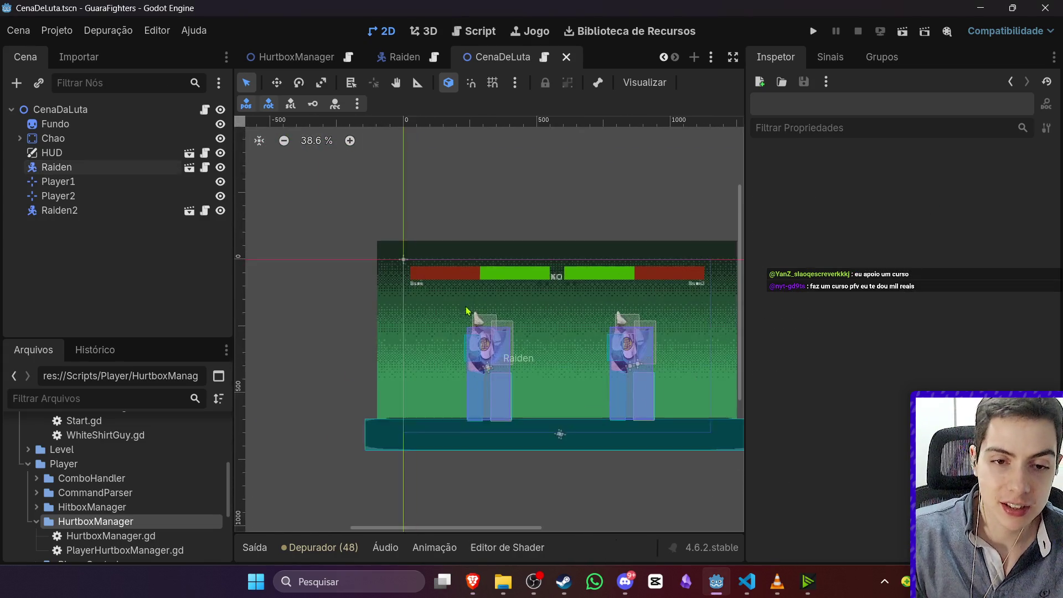
scroll(555, 332, down, 1)
scroll(556, 332, up, 4)
scroll(548, 332, down, 5)
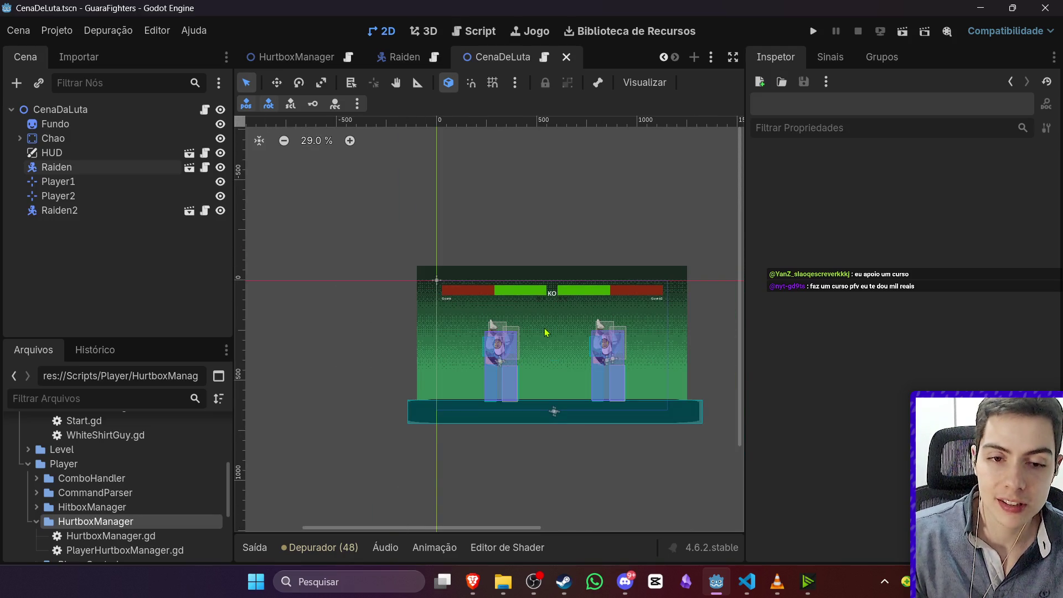
scroll(554, 338, up, 5)
scroll(515, 239, down, 3)
scroll(582, 260, down, 1)
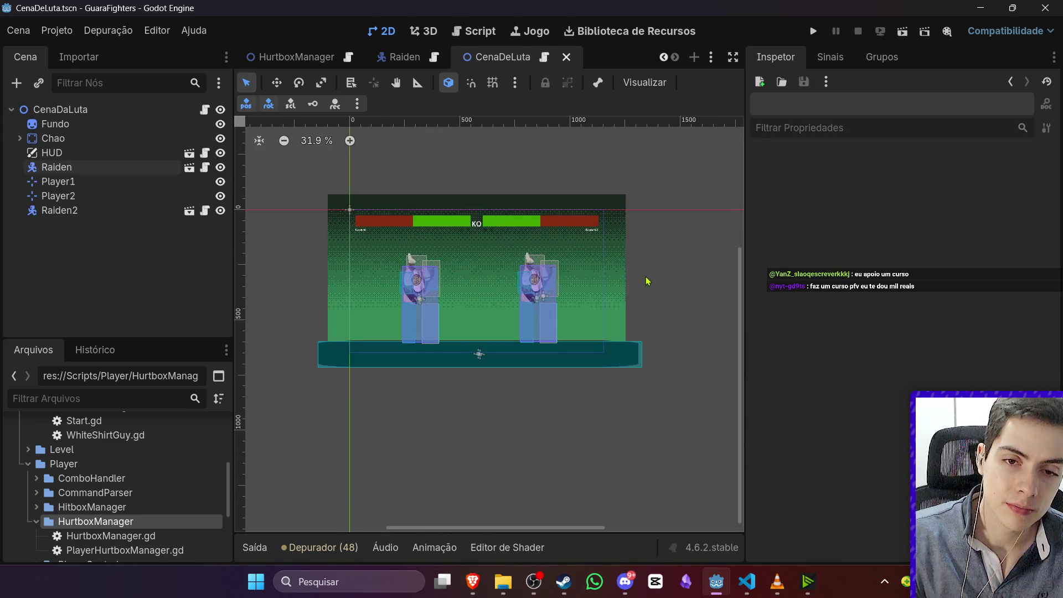
scroll(646, 277, down, 4)
scroll(555, 261, up, 4)
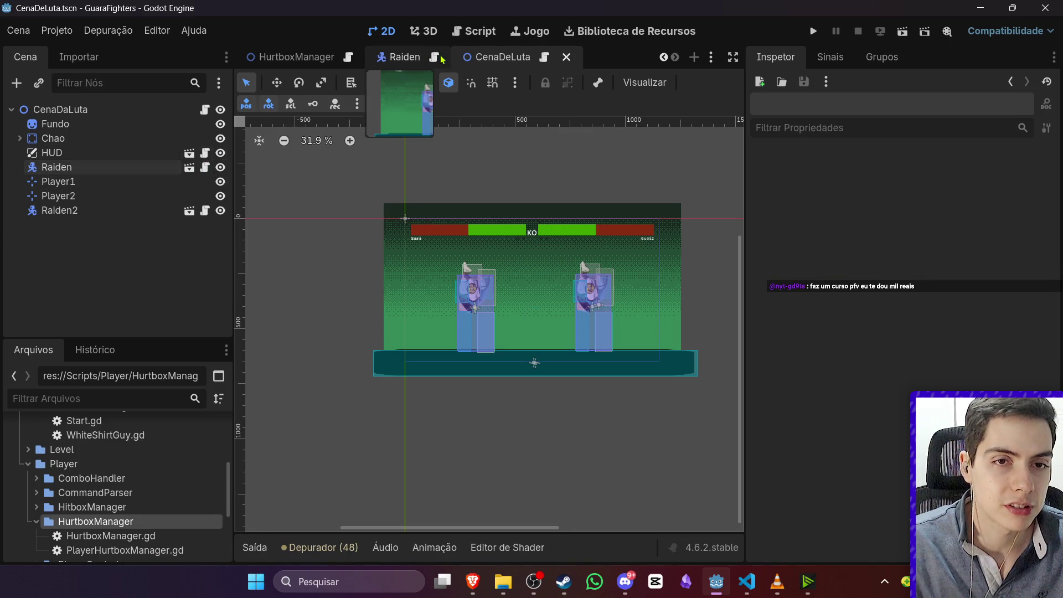
drag(108, 211, 109, 191)
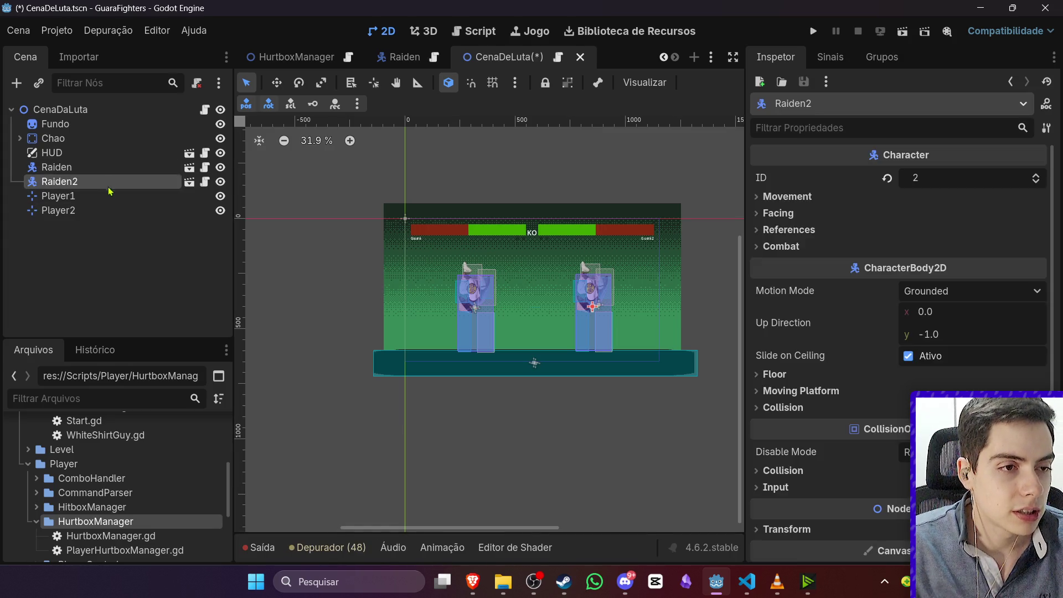
Look over Raiden2's Player.gd script, then save the CenaDaLuta fight scene
click(205, 183)
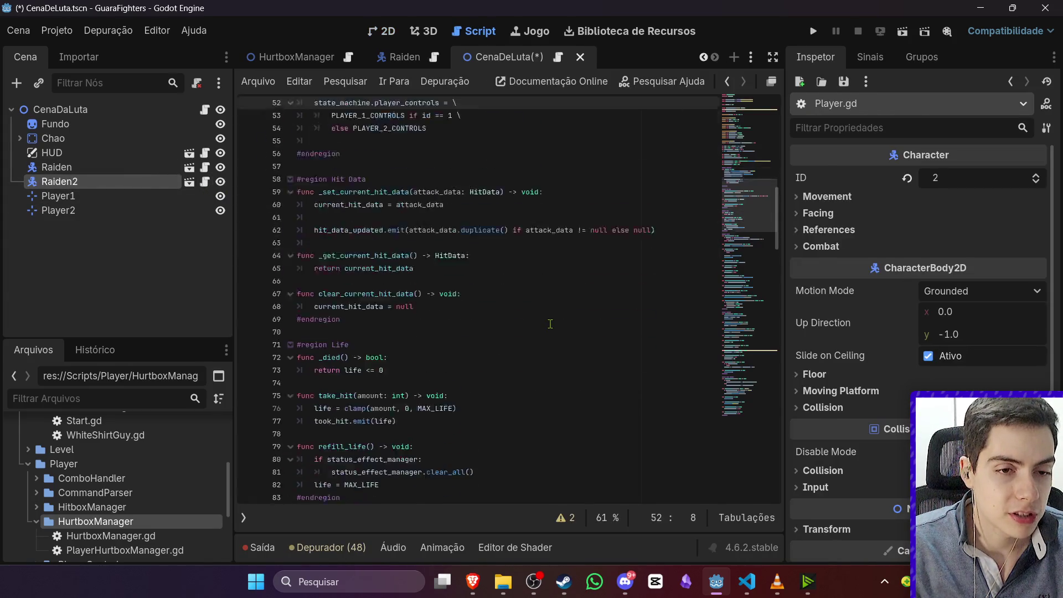
scroll(550, 324, up, 9)
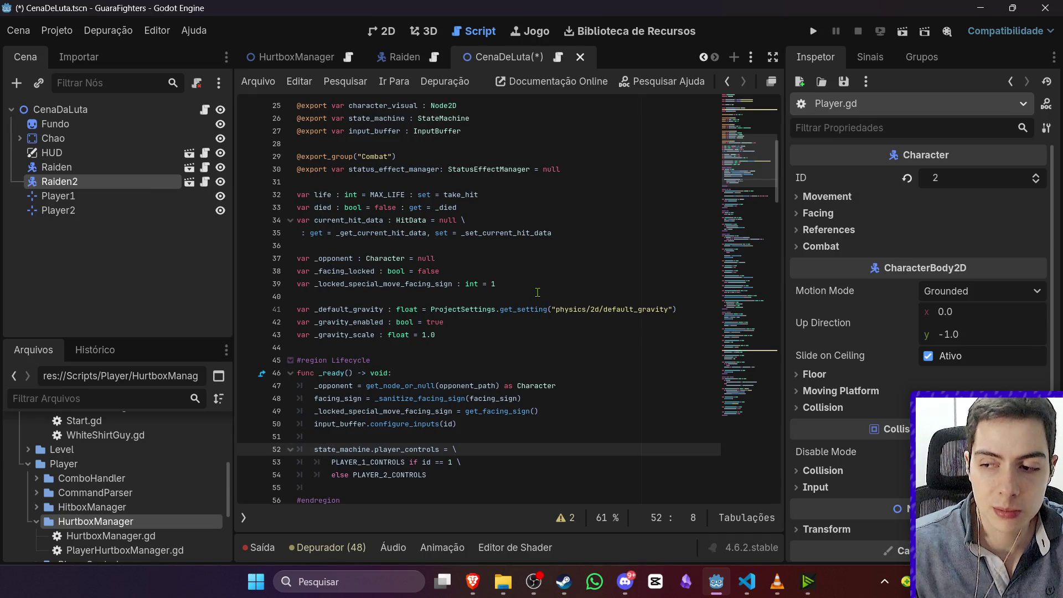
scroll(536, 292, up, 4)
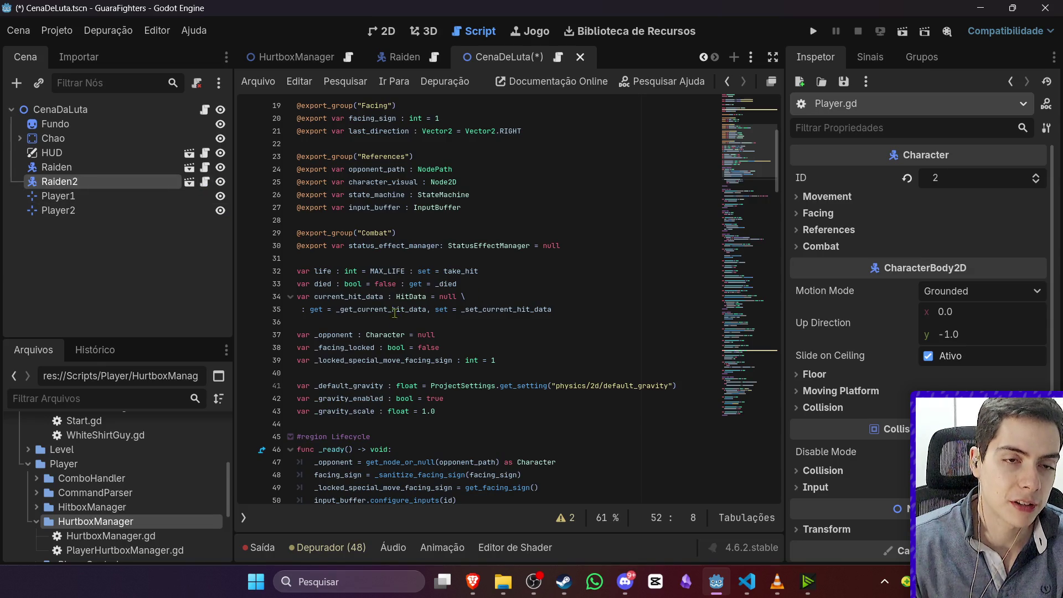
click(189, 182)
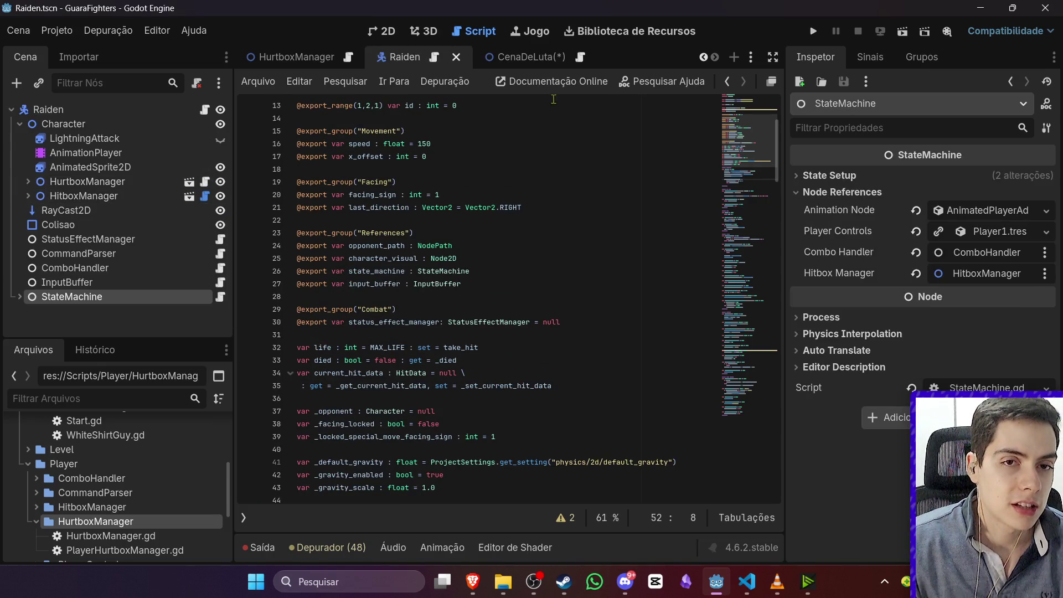
click(509, 64)
key(ctrl+s)
In the Raiden scene, collapse the Character node's children and return to the fight scene
click(394, 56)
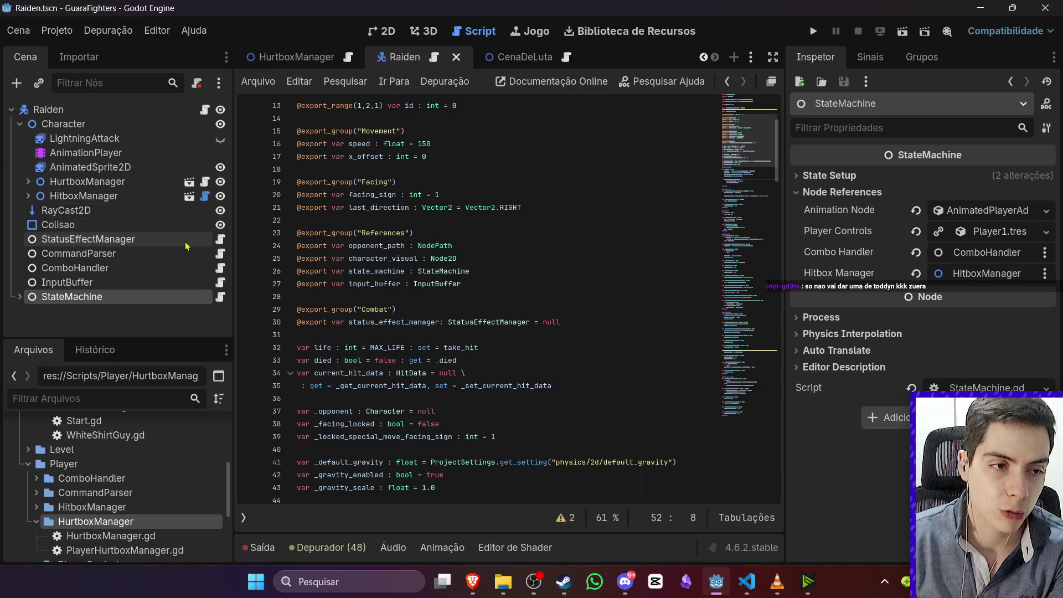
click(112, 124)
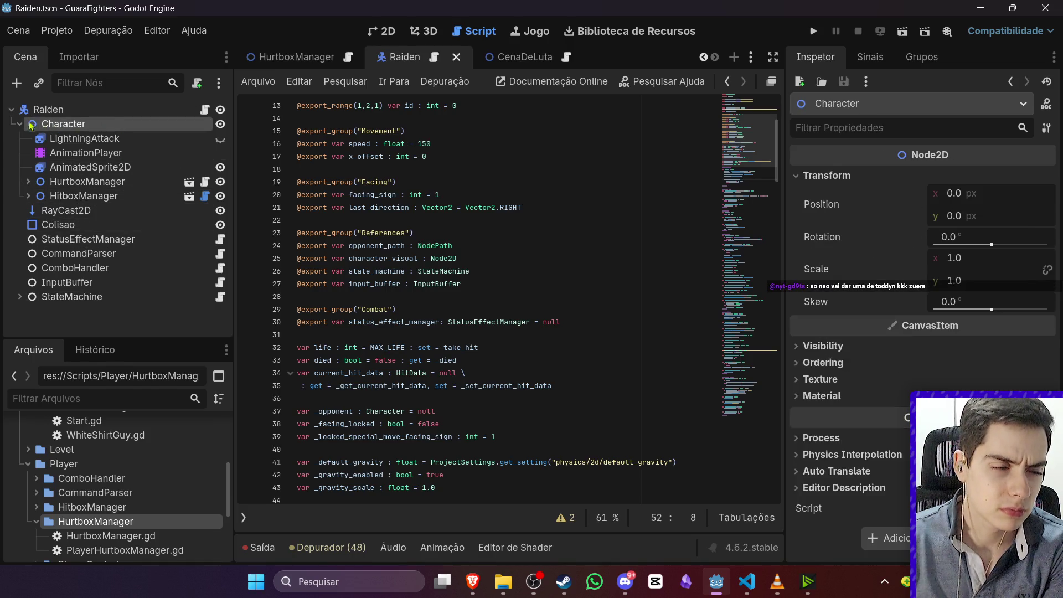
key(Left)
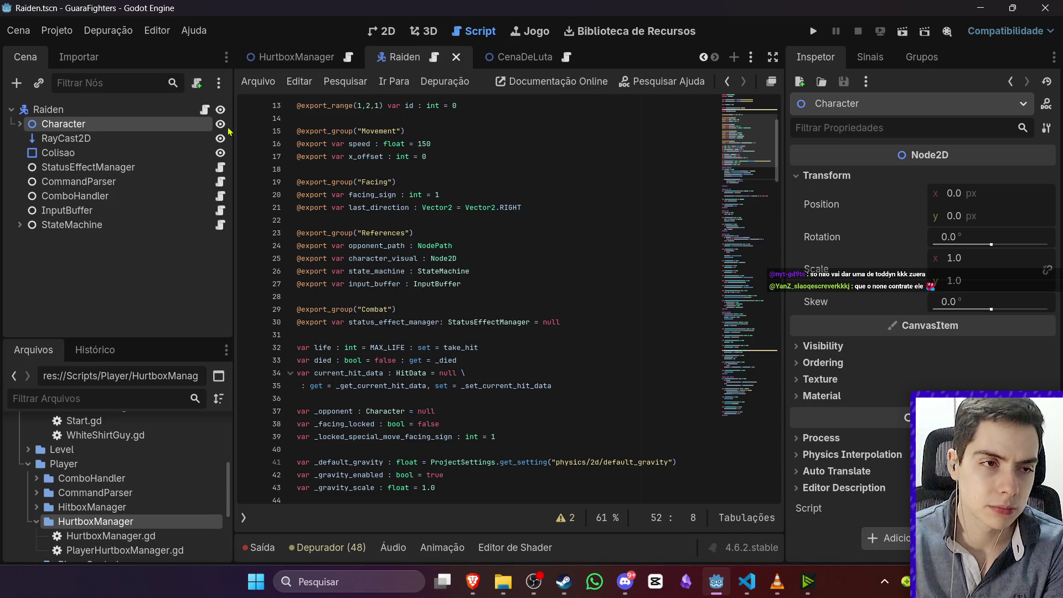
click(487, 61)
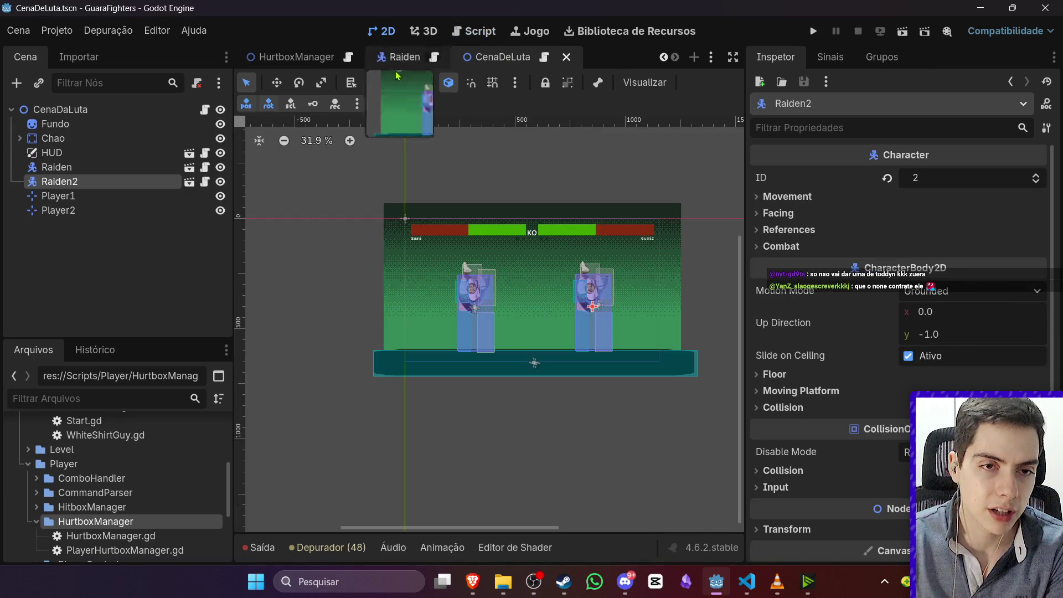
Set Raiden2's Visibility Modulate to an orange tint and save the fight scene
scroll(532, 310, up, 3)
scroll(532, 310, down, 1)
scroll(810, 370, down, 3)
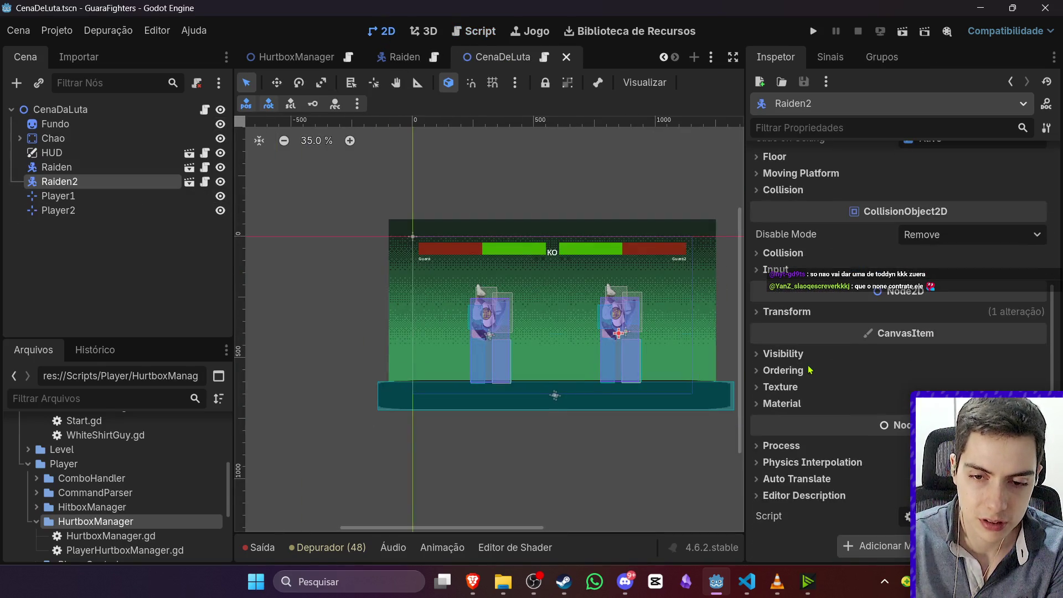
click(783, 354)
click(975, 392)
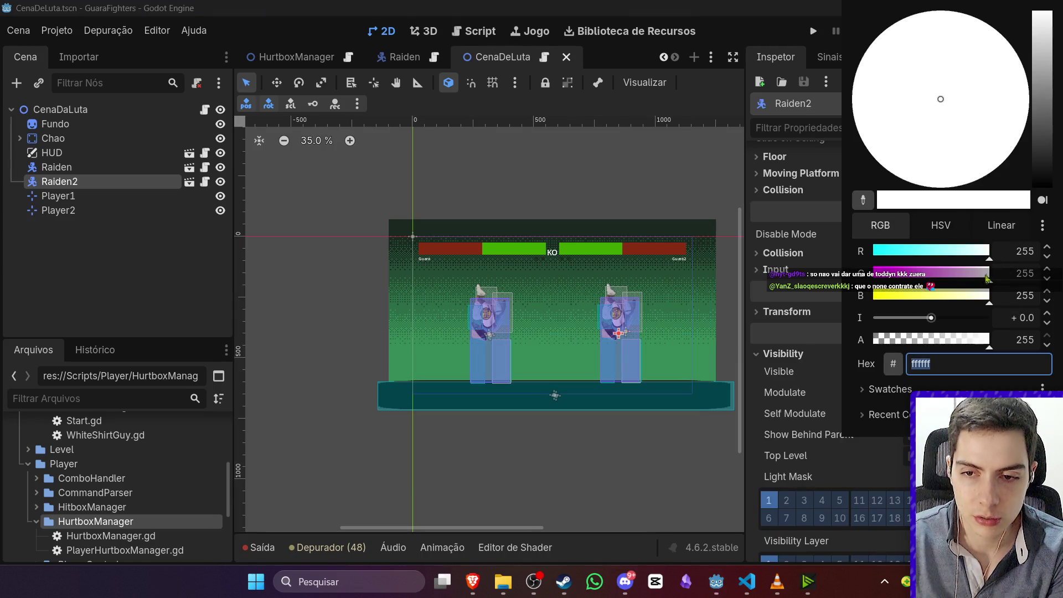
drag(988, 295, 901, 296)
mouse_move(989, 273)
mouse_down()
mouse_move(891, 273)
mouse_move(938, 272)
mouse_move(978, 256)
mouse_up()
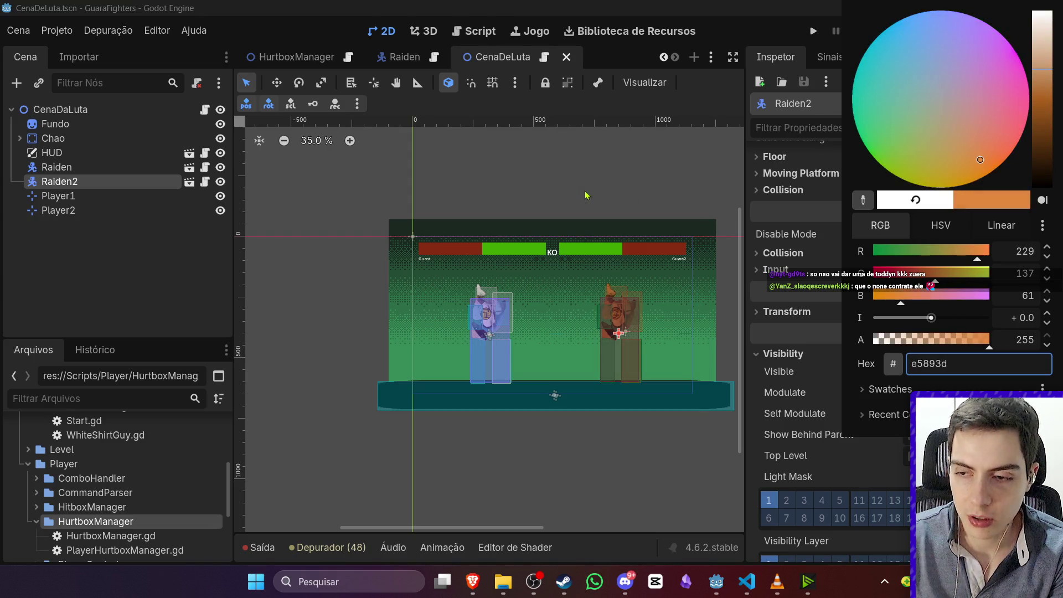
click(584, 194)
key(ctrl+s)
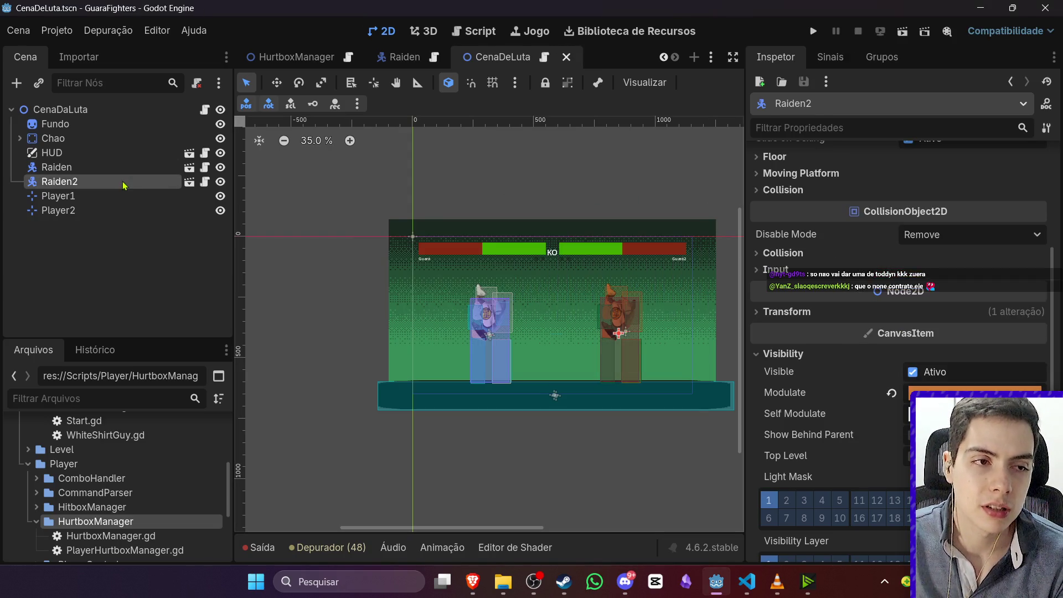
Glance at Raiden2's Movement settings and open its Player.gd script
scroll(897, 297, up, 5)
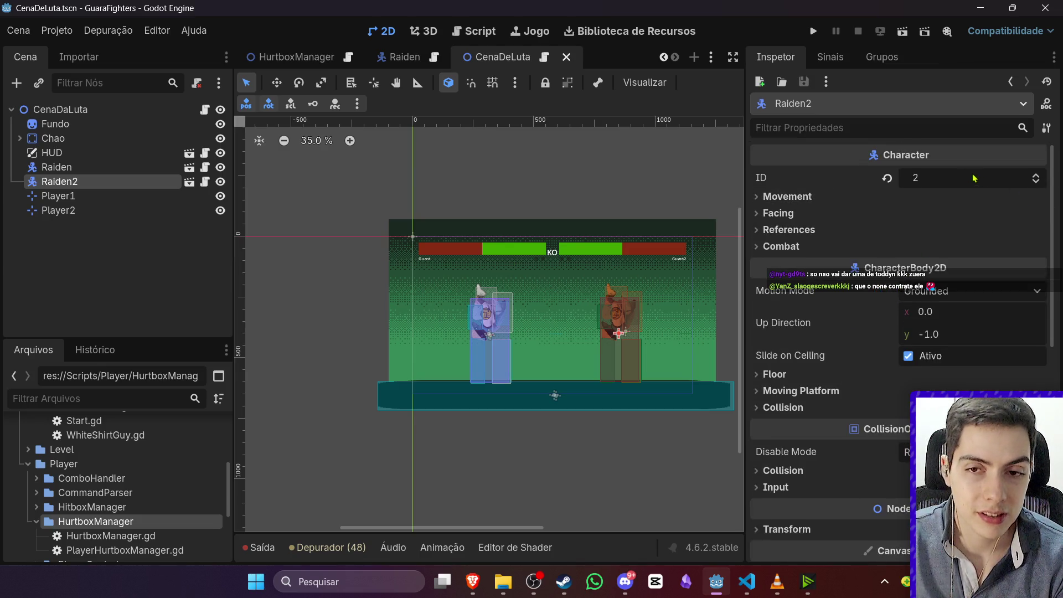
click(957, 197)
click(954, 200)
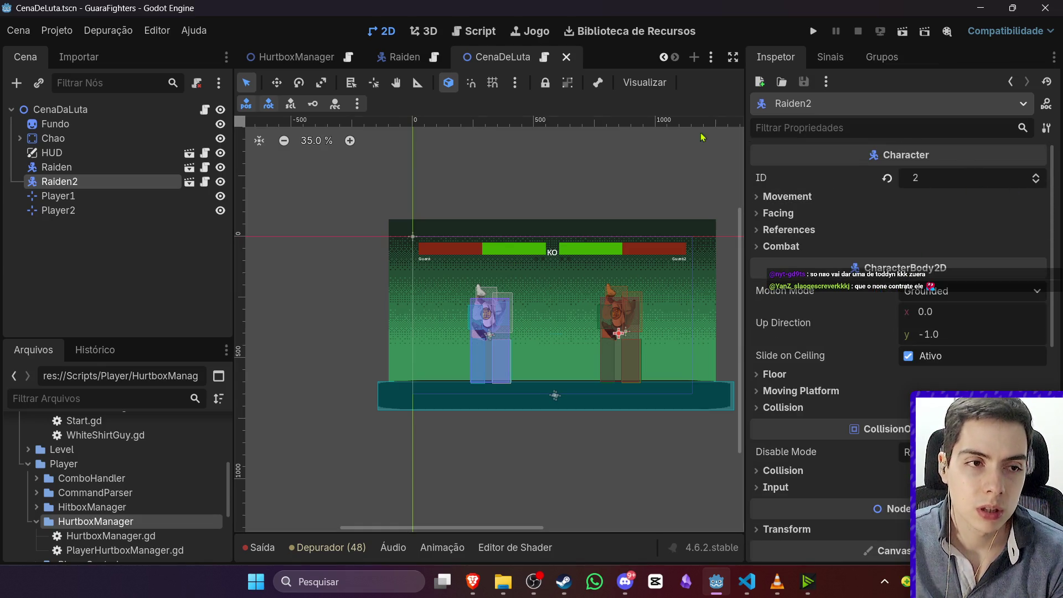
click(205, 182)
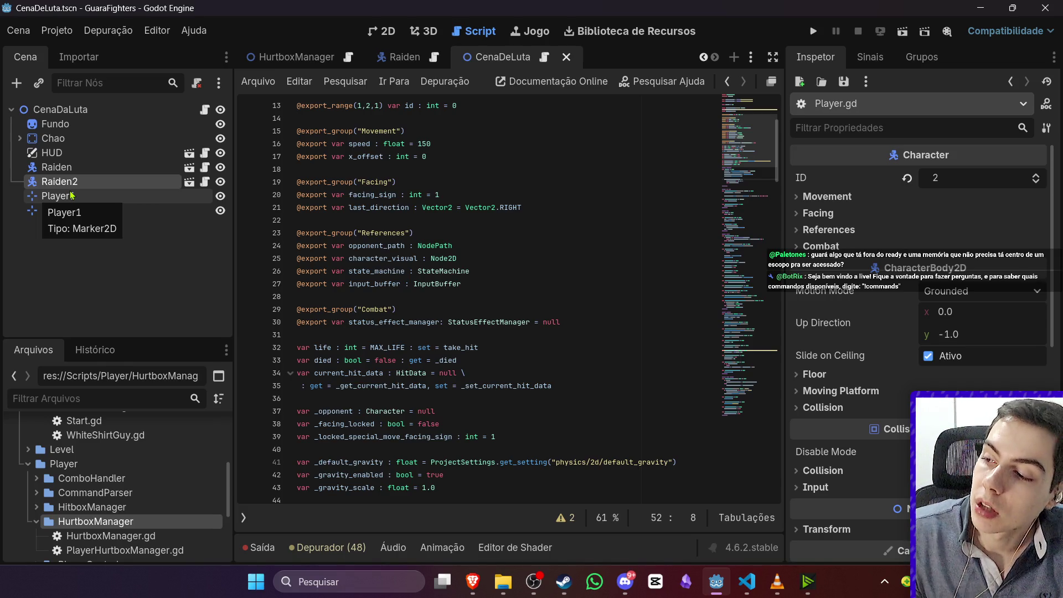
Declare 'var paletones' on a new line at the top of _ready
scroll(407, 308, down, 8)
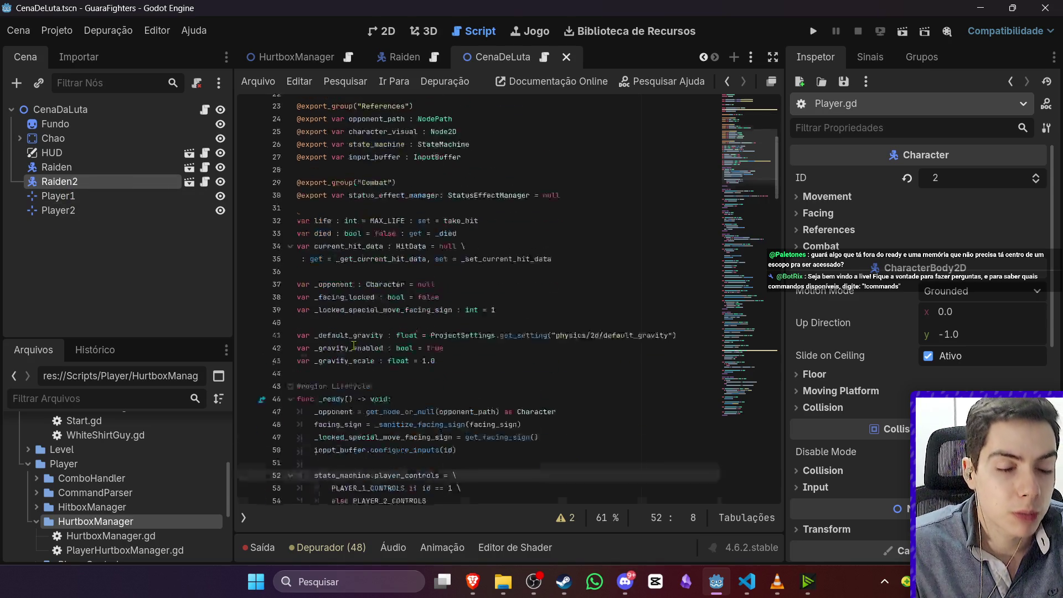
mouse_move(446, 322)
mouse_down()
mouse_move(333, 267)
mouse_move(273, 220)
mouse_up()
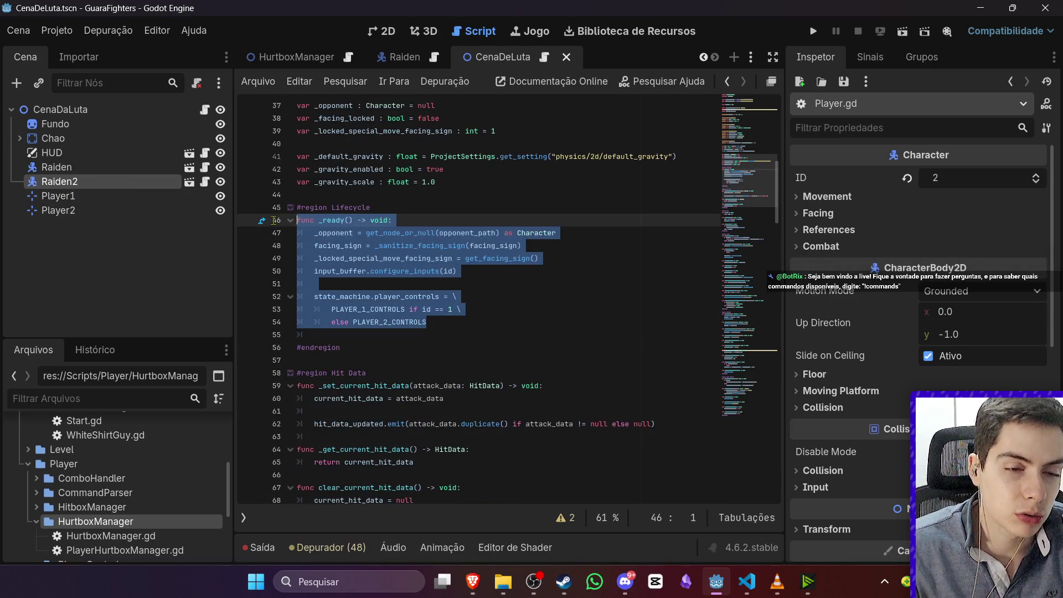
mouse_move(437, 322)
mouse_down()
mouse_move(382, 304)
mouse_move(277, 231)
mouse_up()
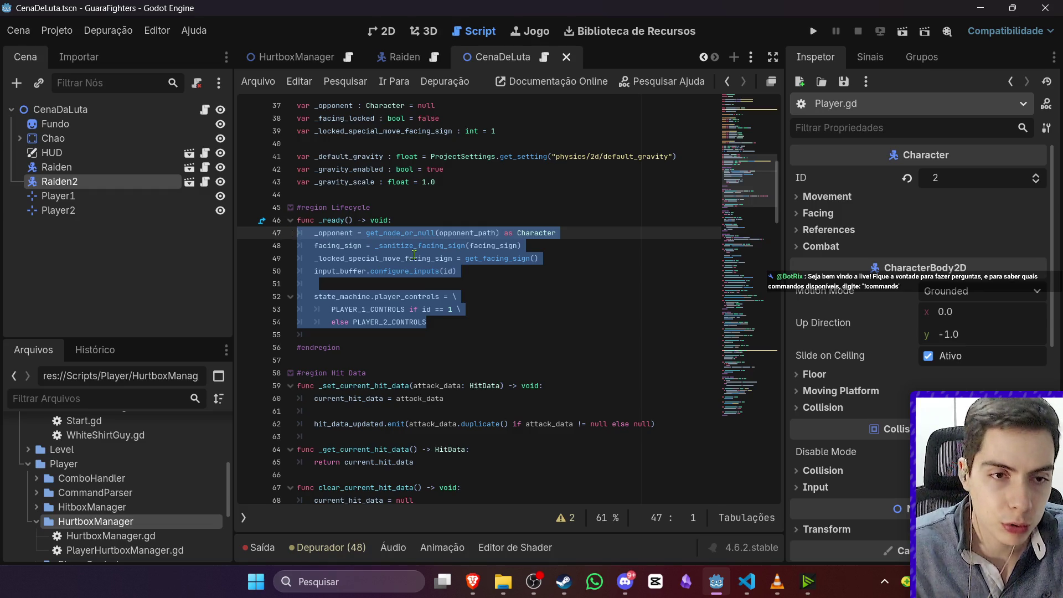
click(420, 221)
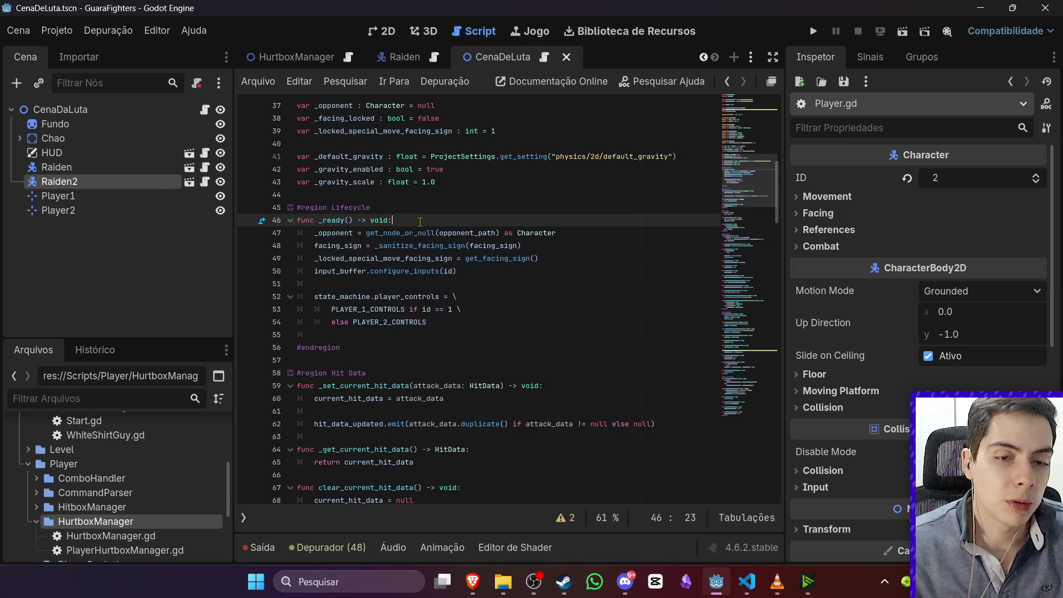
key(Return)
text(var )
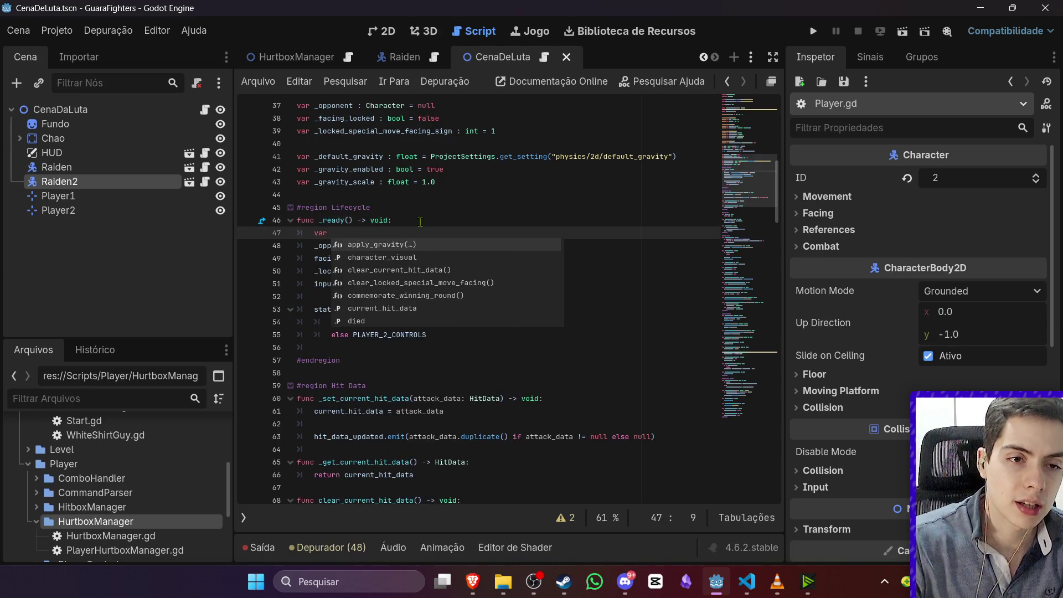
text(paletones)
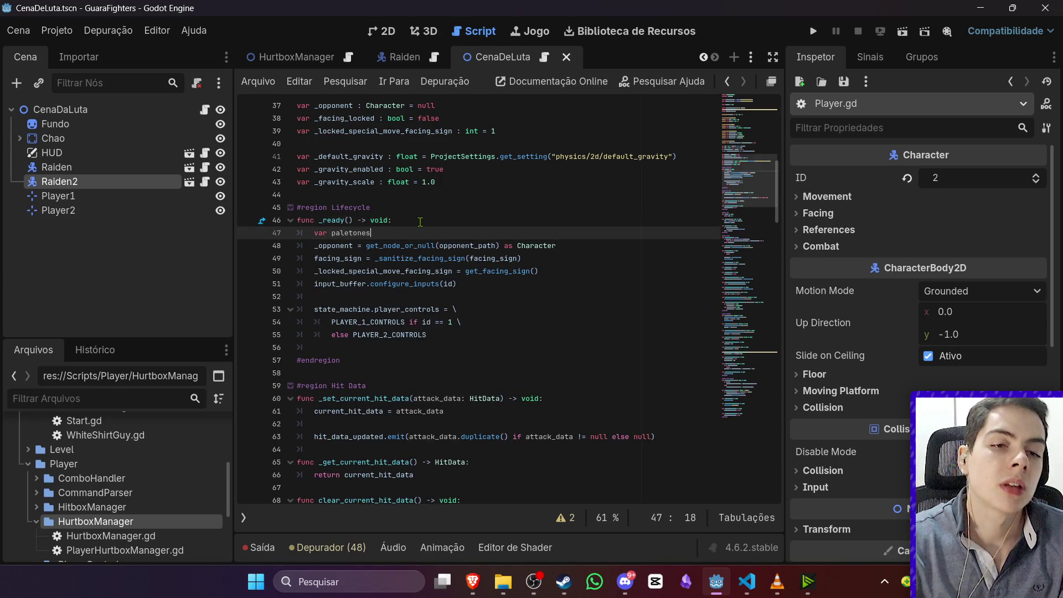
drag(389, 233, 289, 228)
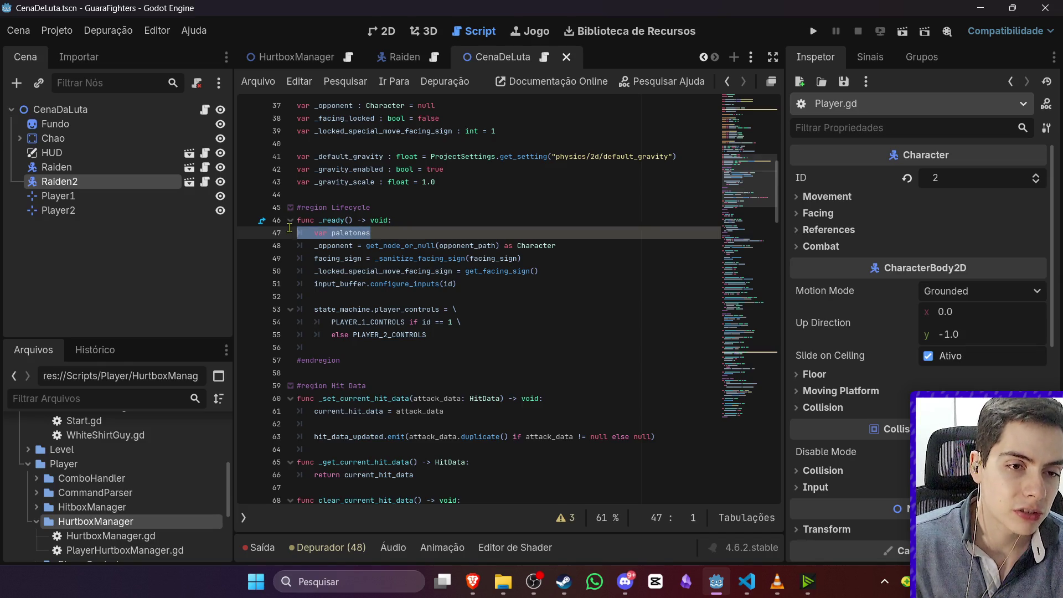
drag(387, 355, 299, 220)
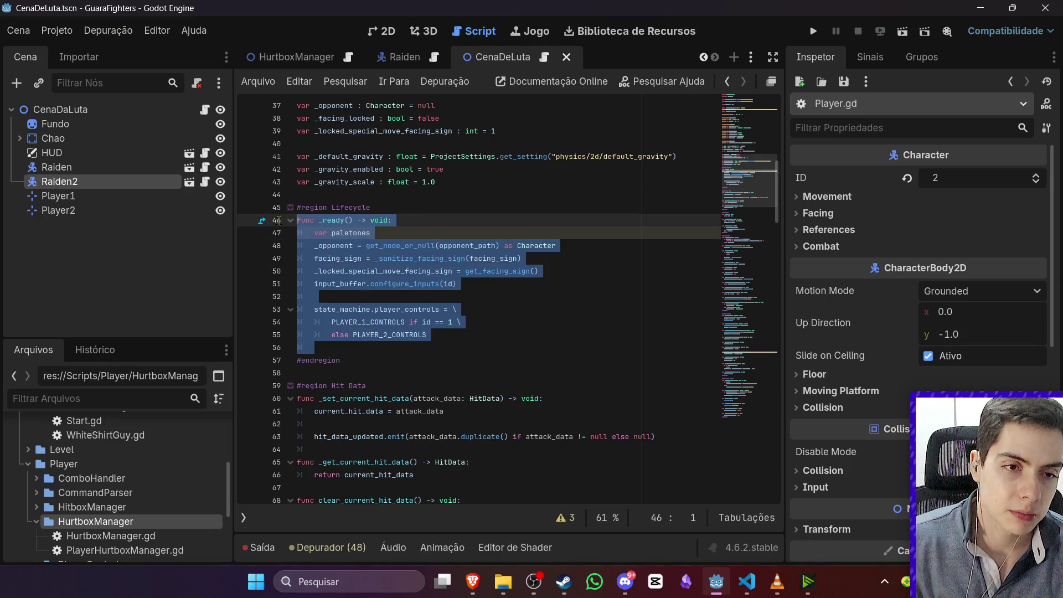
click(370, 322)
Reference paletones inside _set_current_hit_data, revealing its out-of-scope error
scroll(377, 366, down, 2)
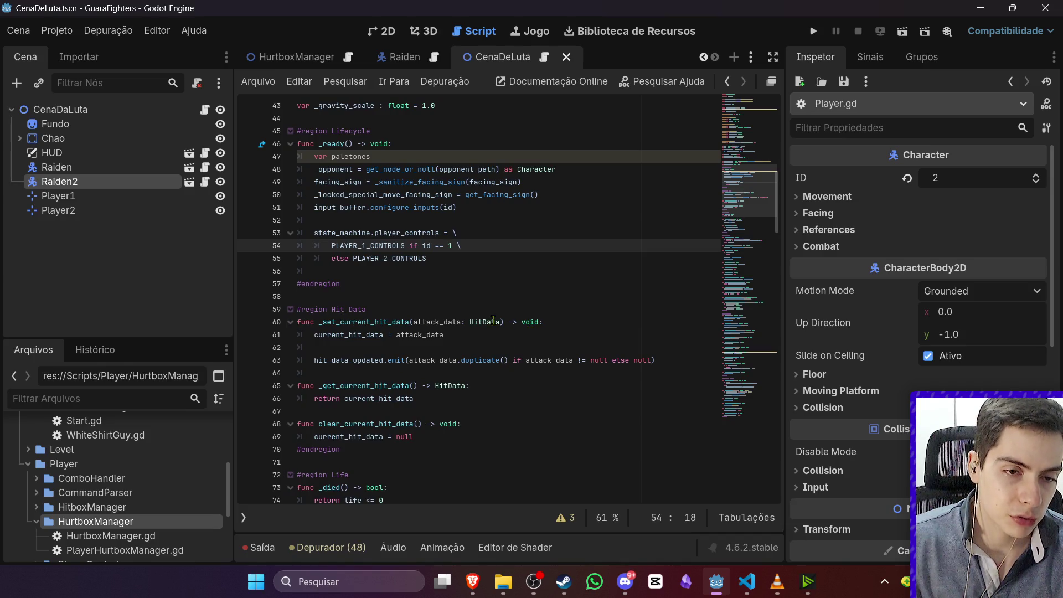
click(535, 322)
click(561, 325)
key(Return)
text(pal)
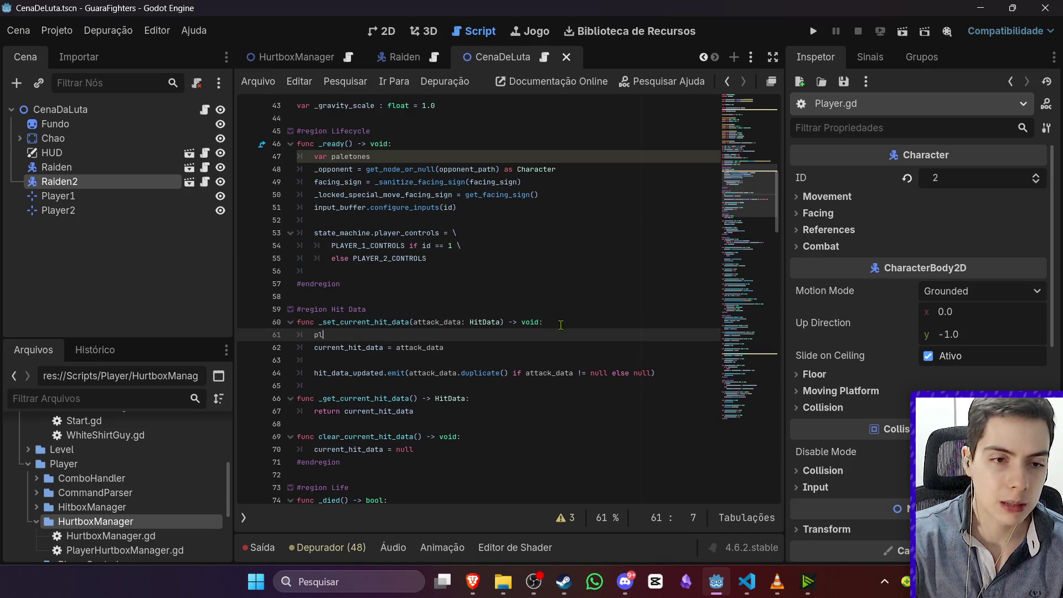
text(etones)
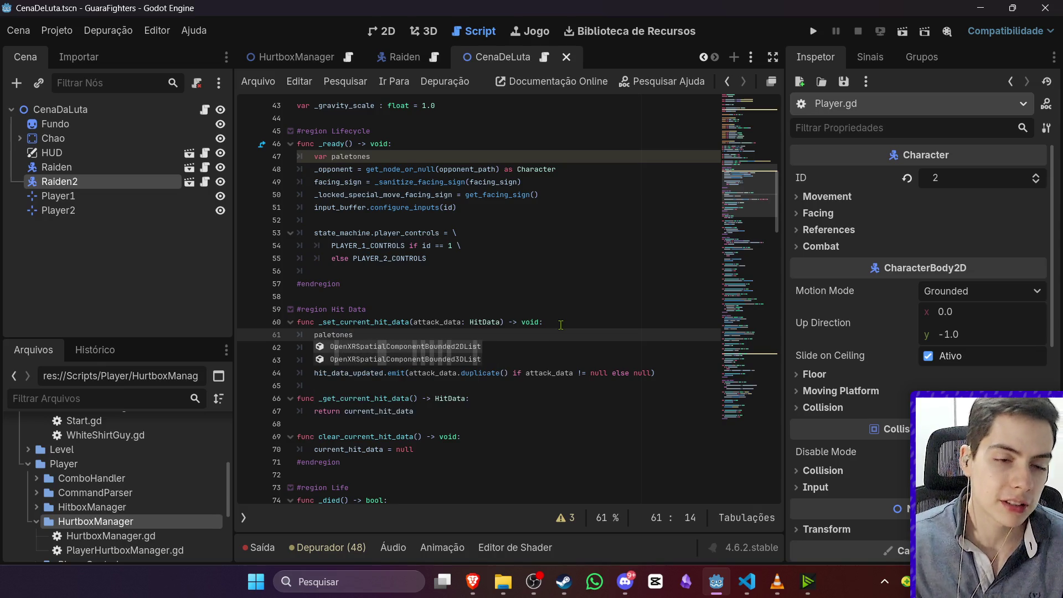
click(561, 284)
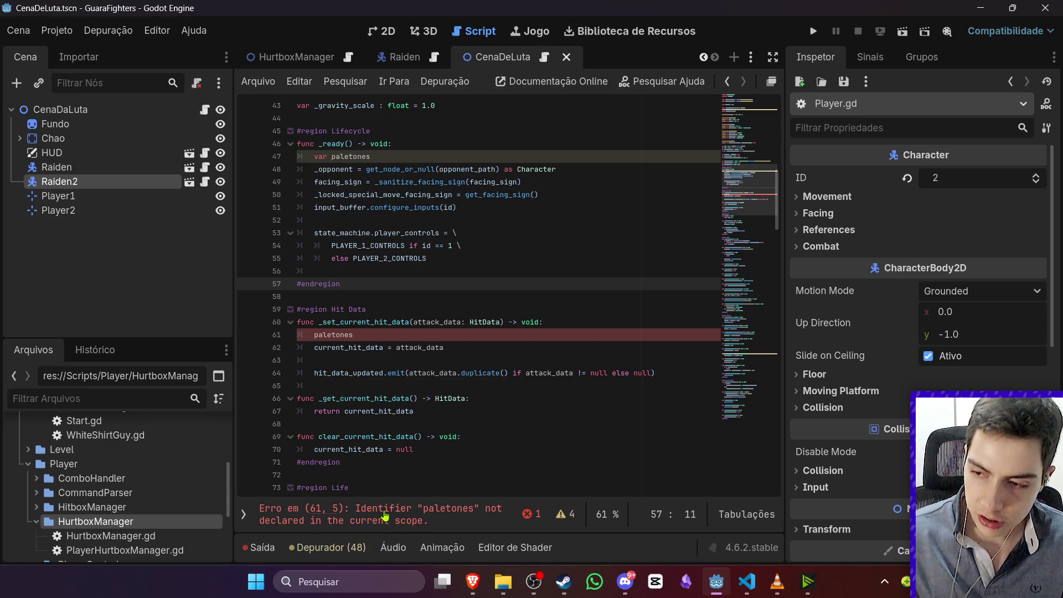
Unindent the paletones declaration to make it a script-level variable
mouse_move(372, 157)
mouse_down()
mouse_move(295, 157)
mouse_move(333, 121)
mouse_up()
scroll(388, 230, up, 2)
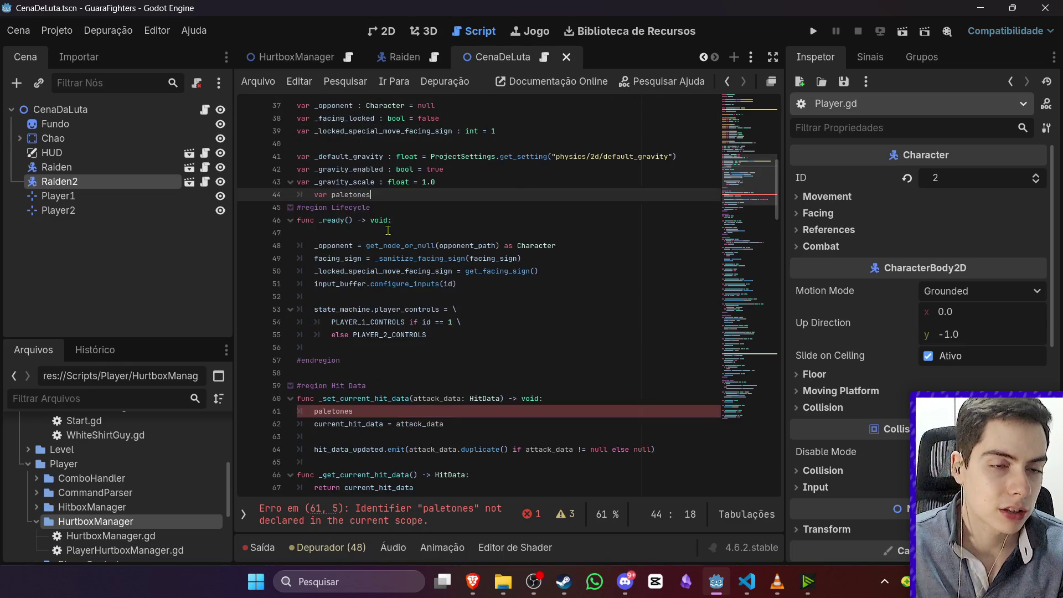
key(shift+Tab)
Delete both the paletones reference and its declaration from the script
drag(354, 411, 282, 408)
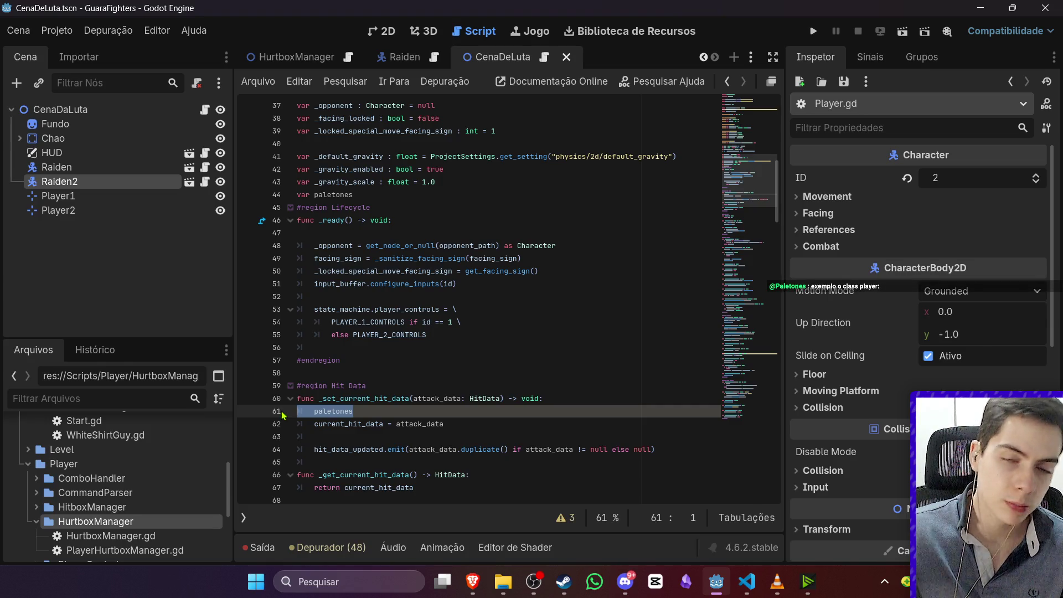
key(BackSpace)
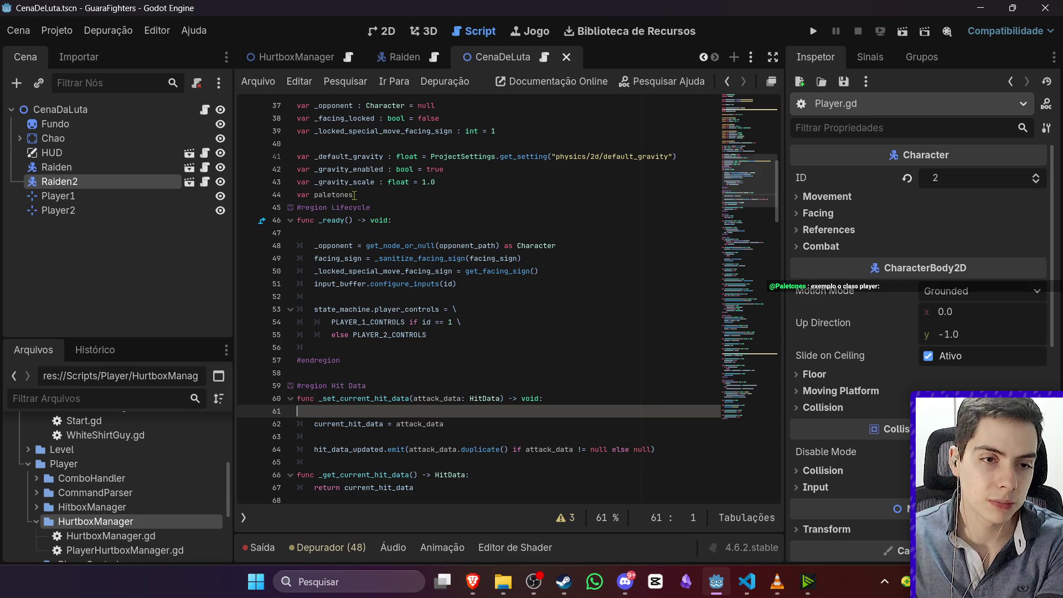
drag(355, 194, 296, 194)
key(BackSpace)
click(575, 220)
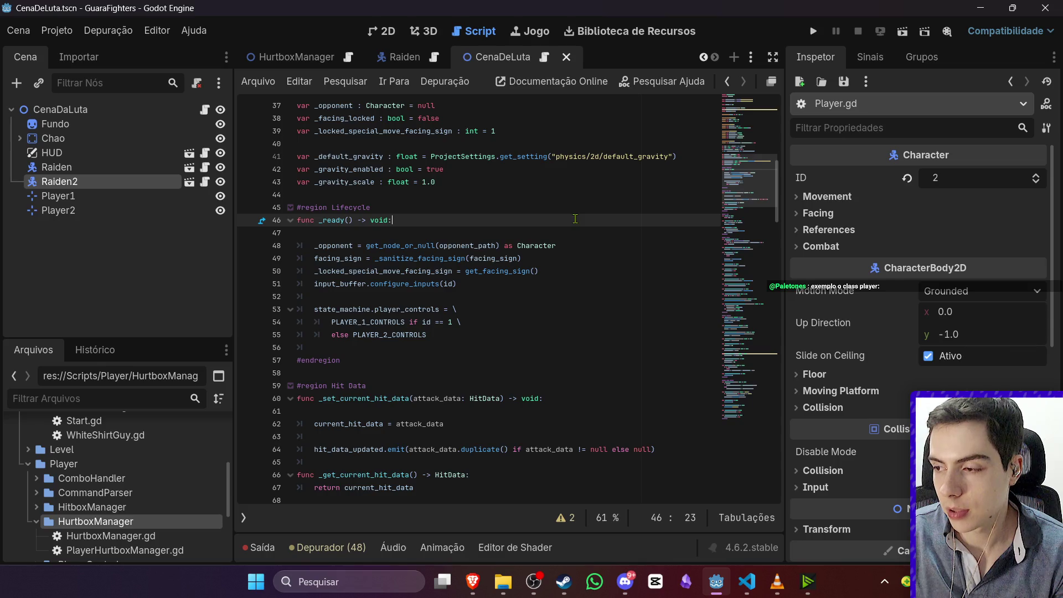
scroll(576, 219, up, 12)
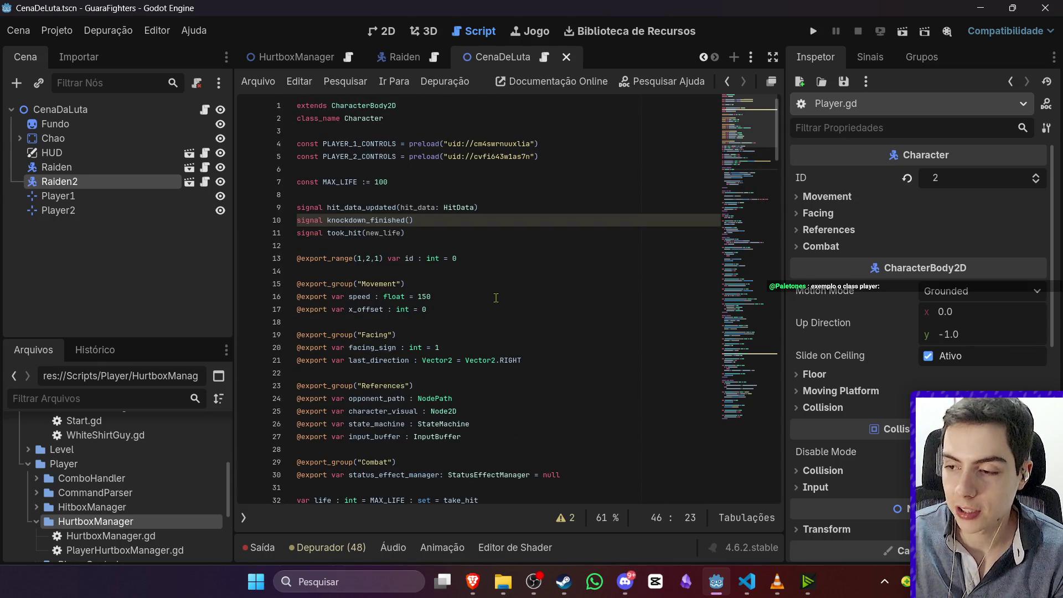
Inspect the Raiden root's References and Combat property groups in the Raiden scene
scroll(499, 291, down, 4)
scroll(501, 285, down, 2)
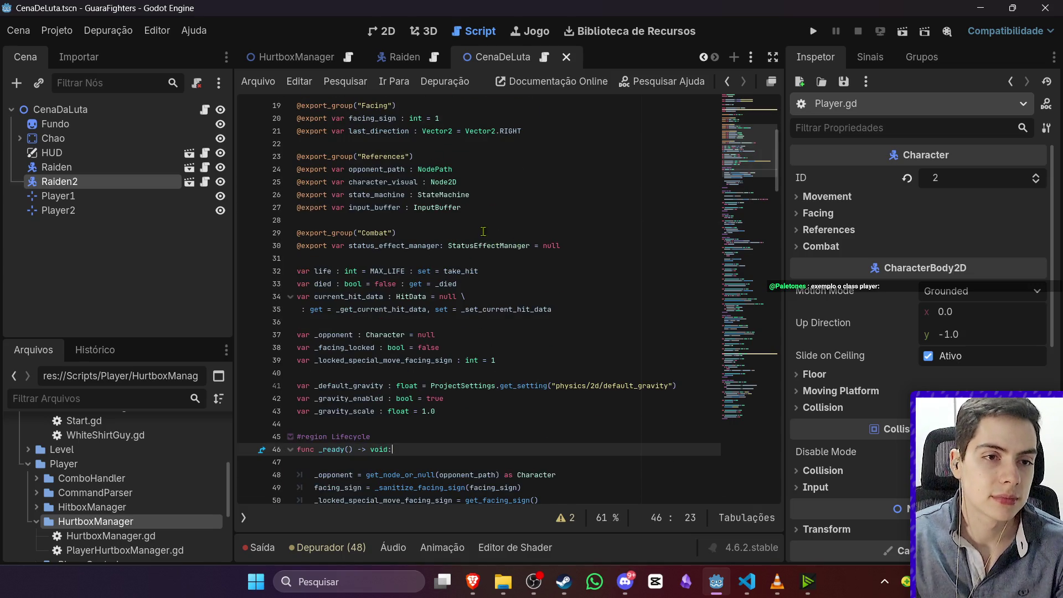
click(620, 198)
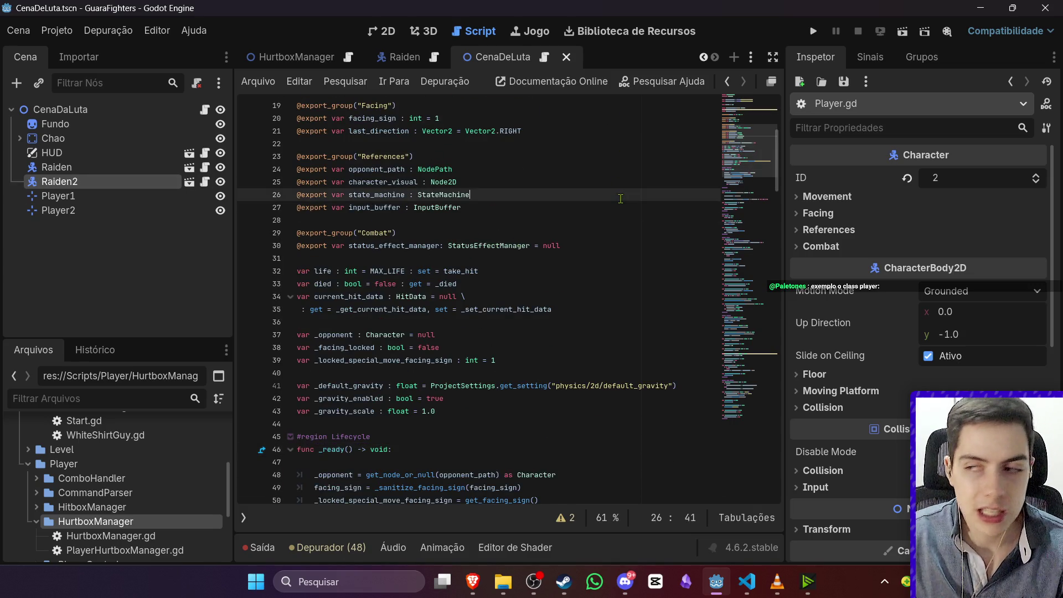
click(189, 167)
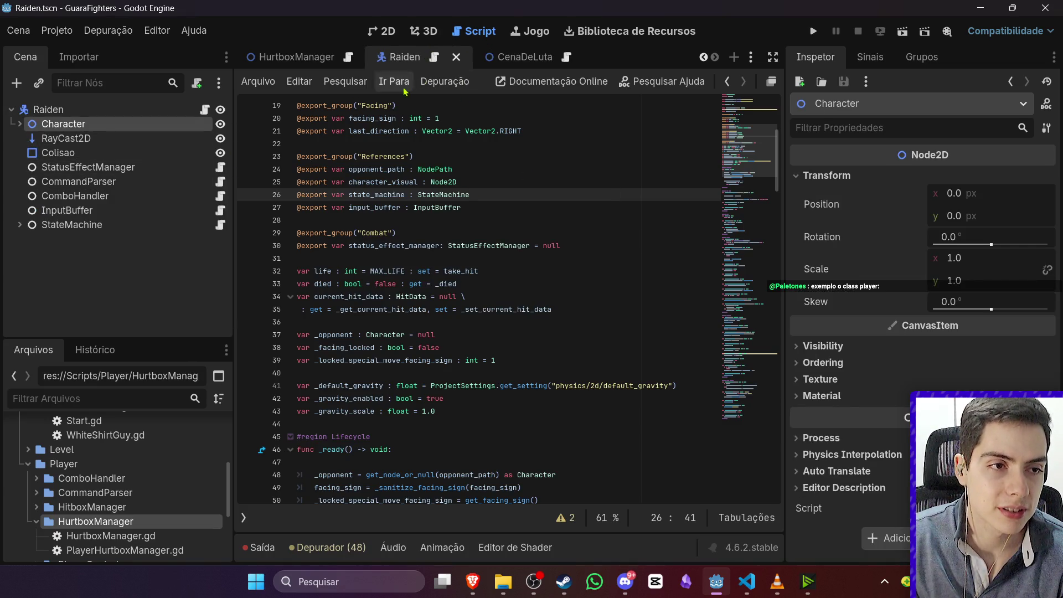
click(19, 124)
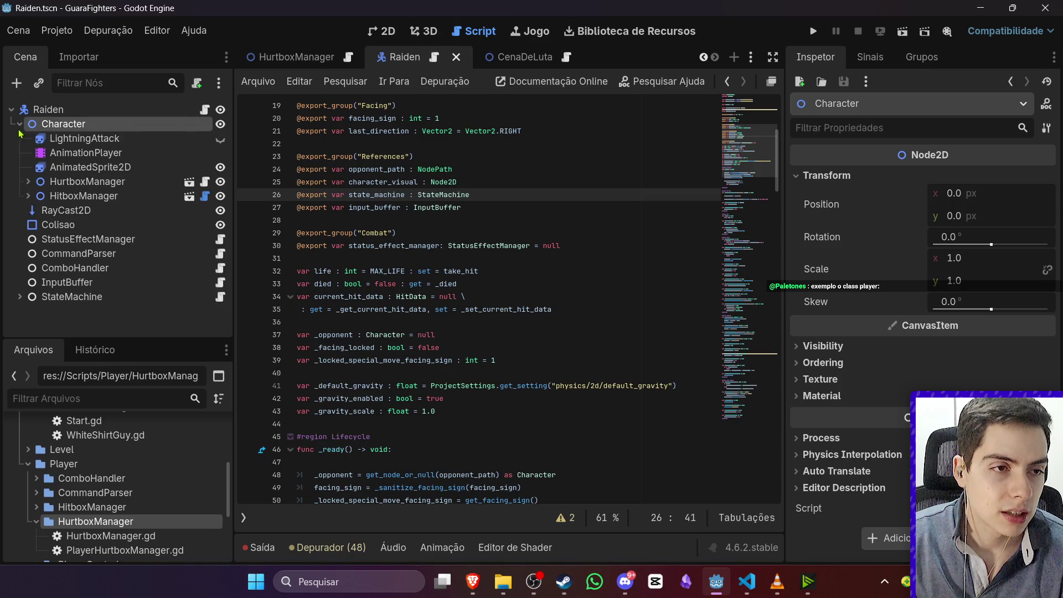
click(90, 114)
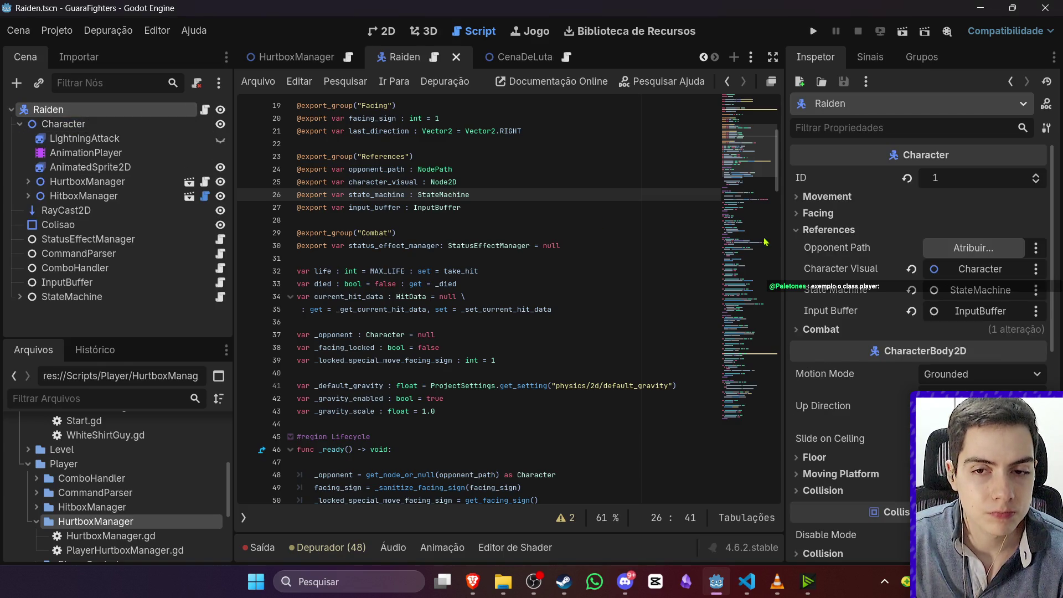
click(814, 230)
double_click(814, 230)
click(815, 229)
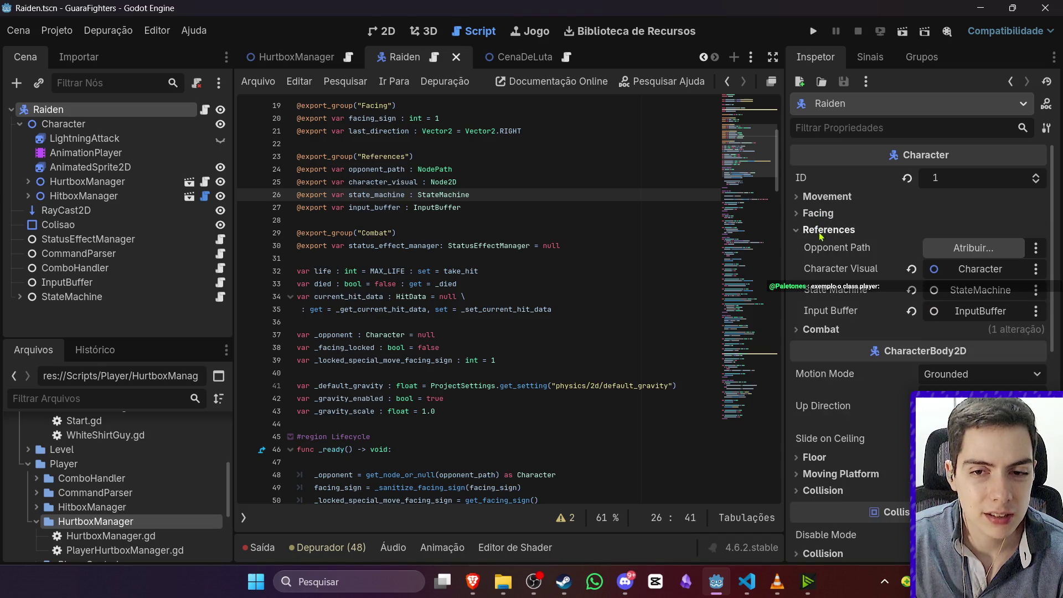
click(820, 329)
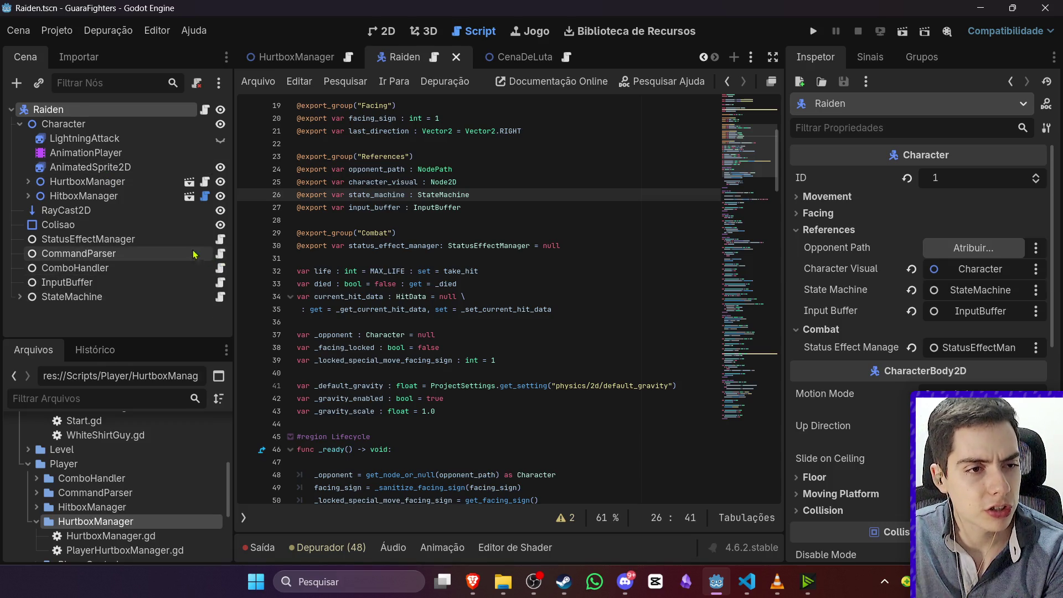
Select StateMachine, confirm its Player1.tres controls, and open StateMachine.gd
click(178, 302)
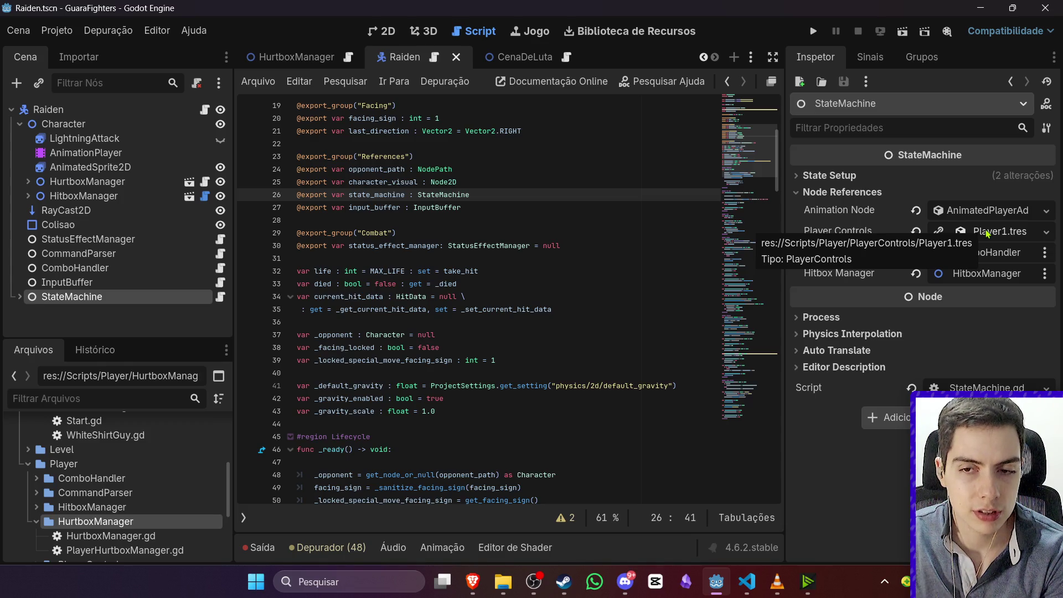
click(221, 296)
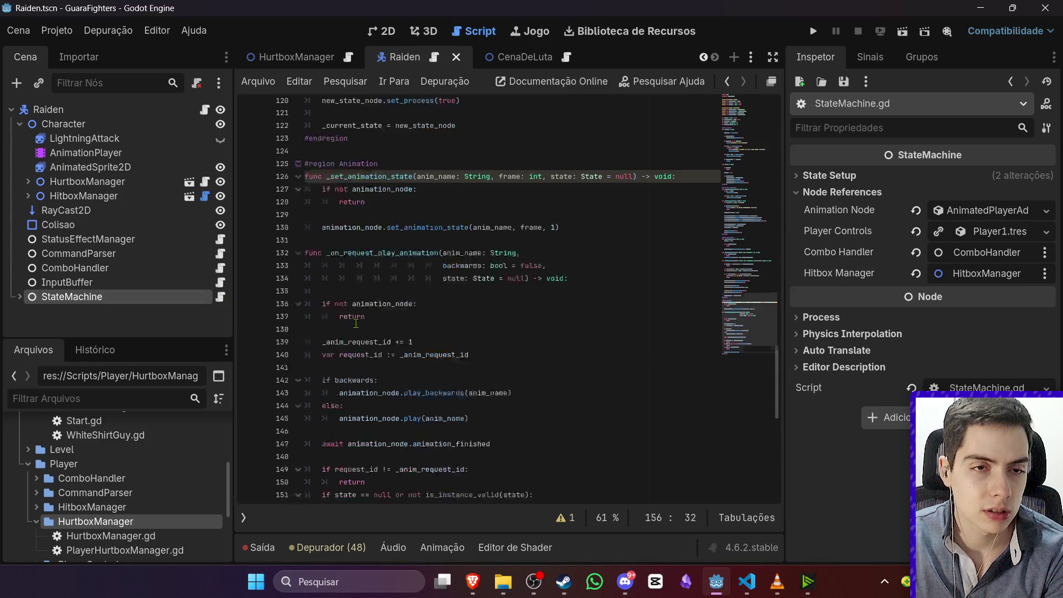
scroll(356, 323, down, 4)
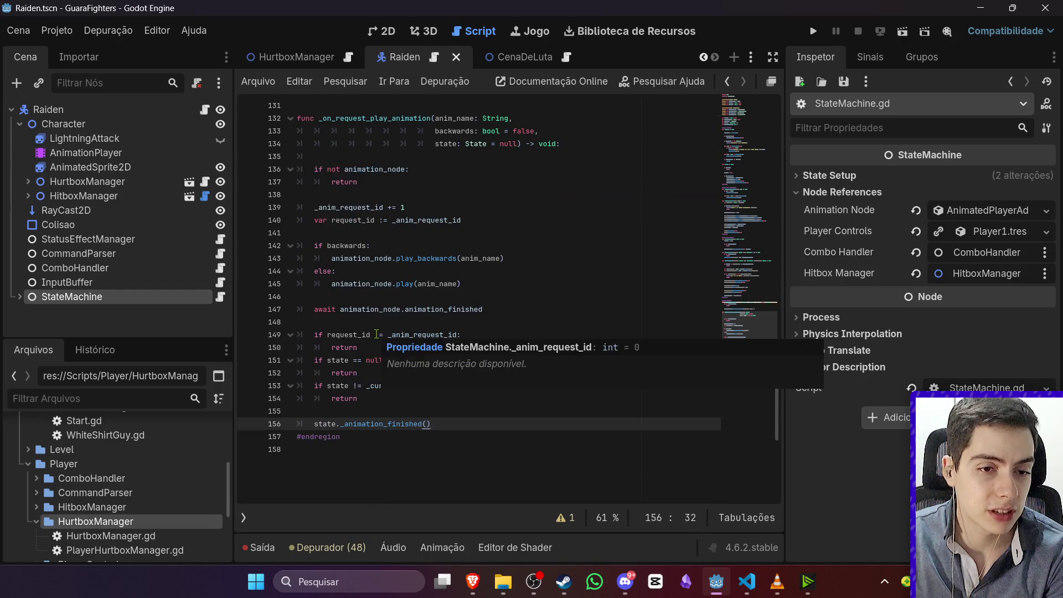
scroll(376, 334, up, 15)
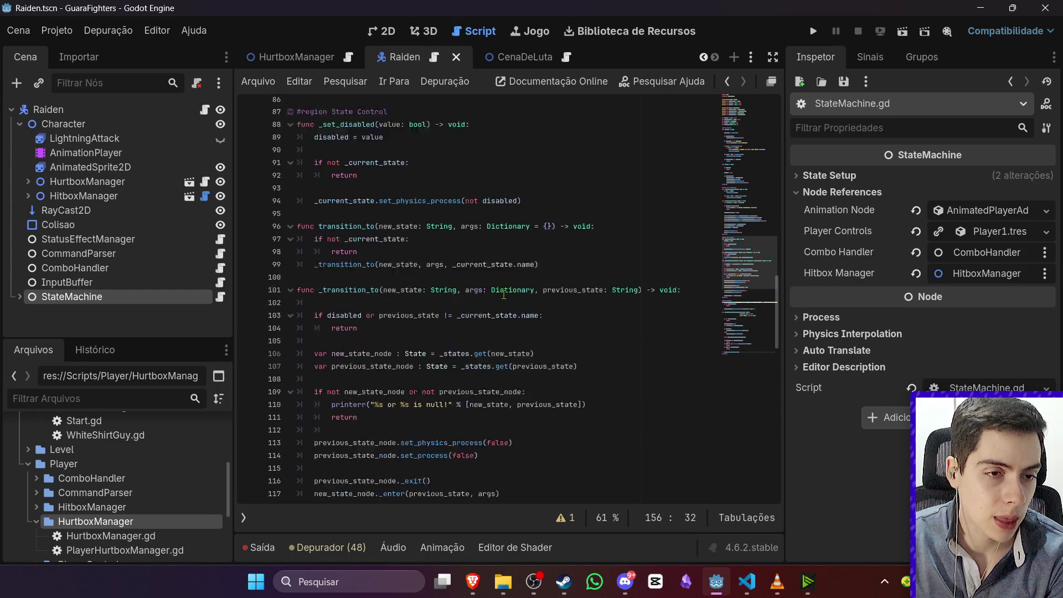
scroll(499, 300, up, 7)
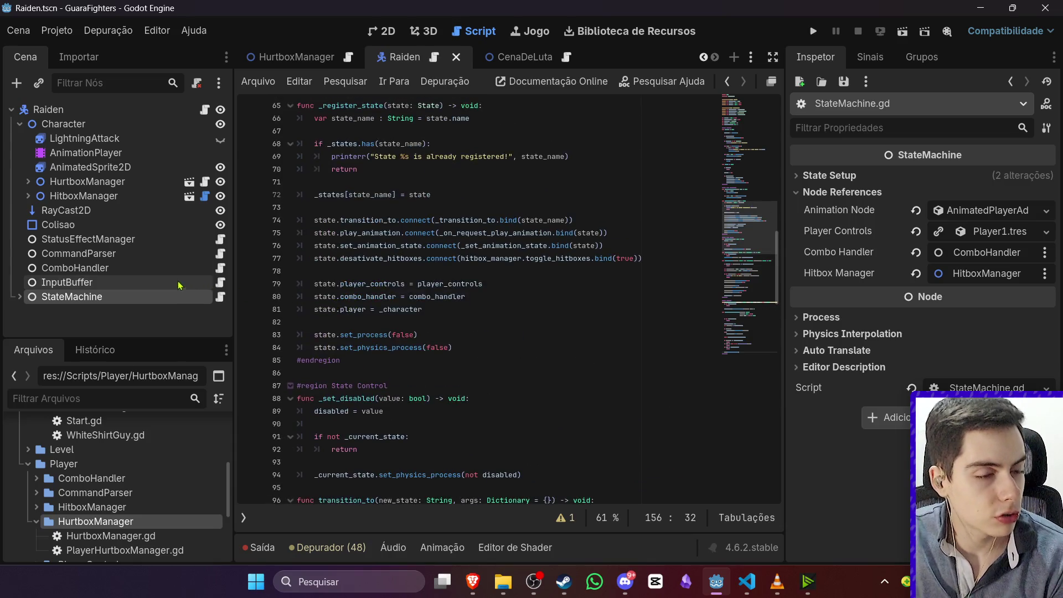
click(103, 394)
Filter FileSystem by 'Player' and inspect the Player2.tres and Player1.tres control mappings
text(Player)
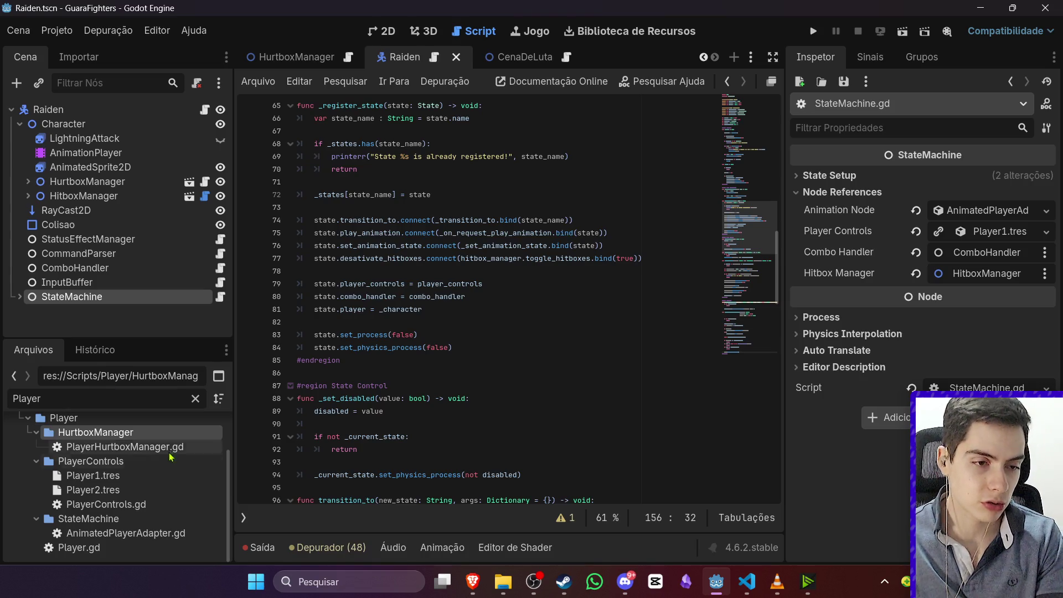
click(155, 489)
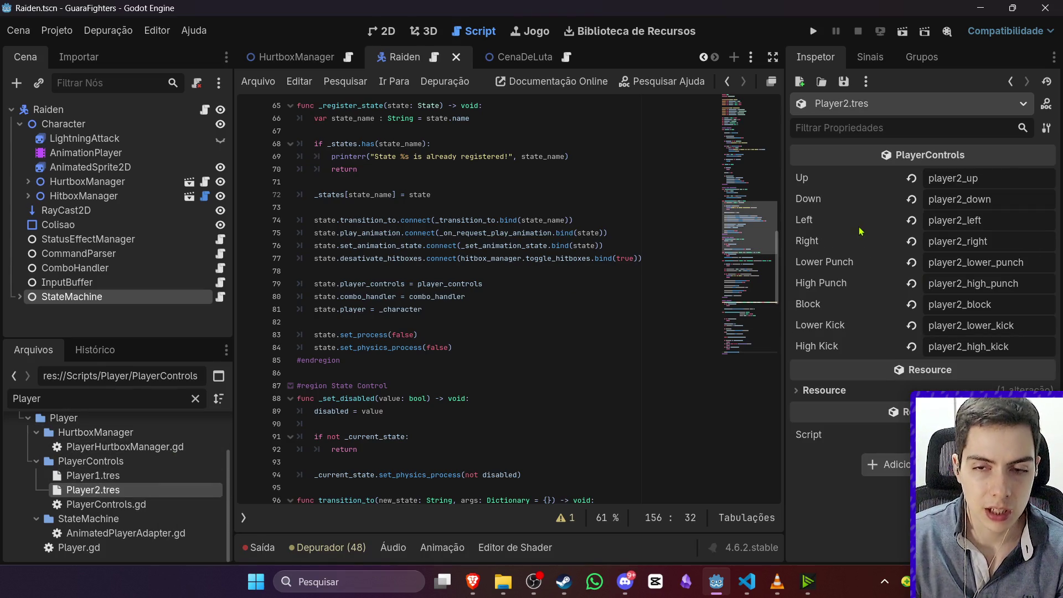
click(100, 475)
Add print("right: %s", right) as the first line of is_walking in PlayerControls.gd
double_click(108, 502)
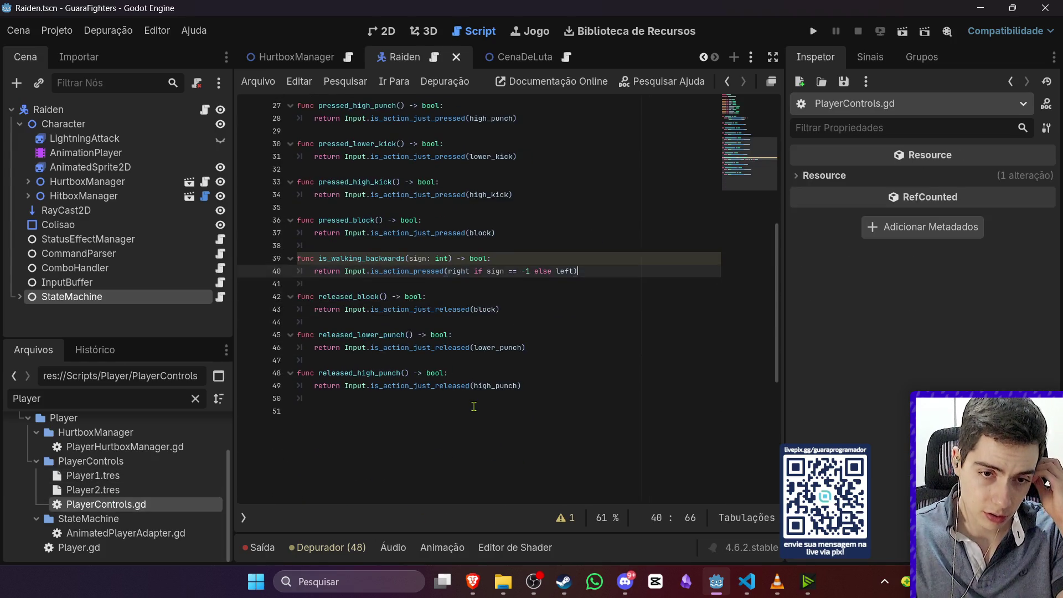
scroll(474, 405, up, 8)
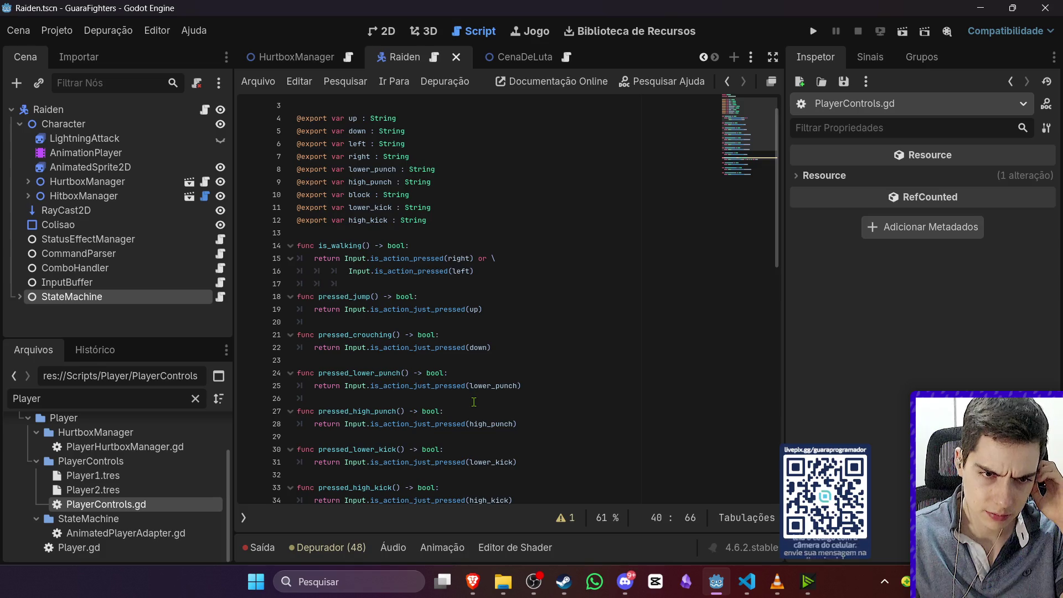
scroll(474, 401, down, 1)
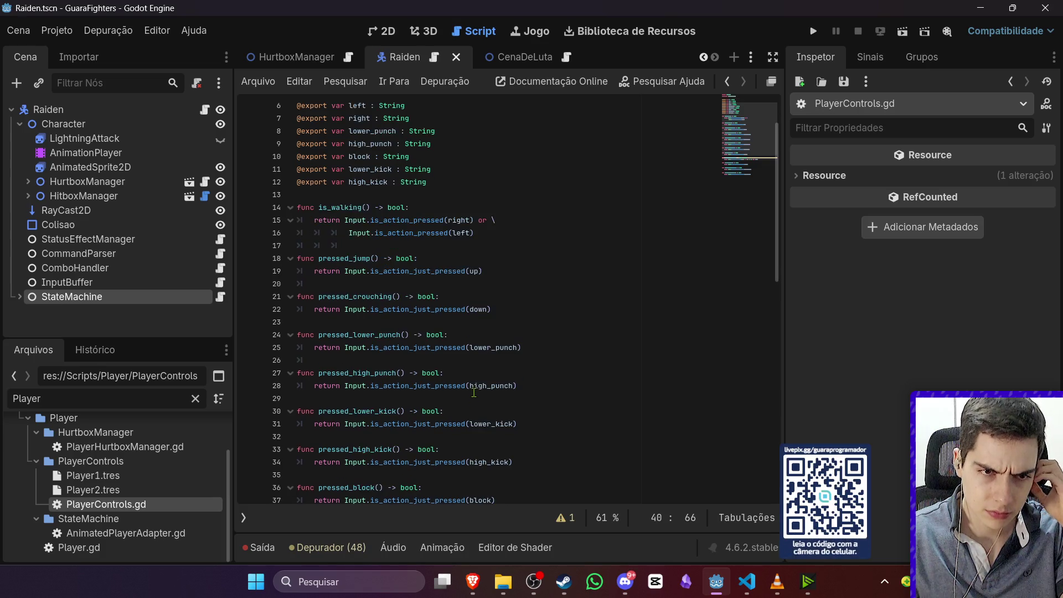
click(460, 208)
key(Return)
text(print(")
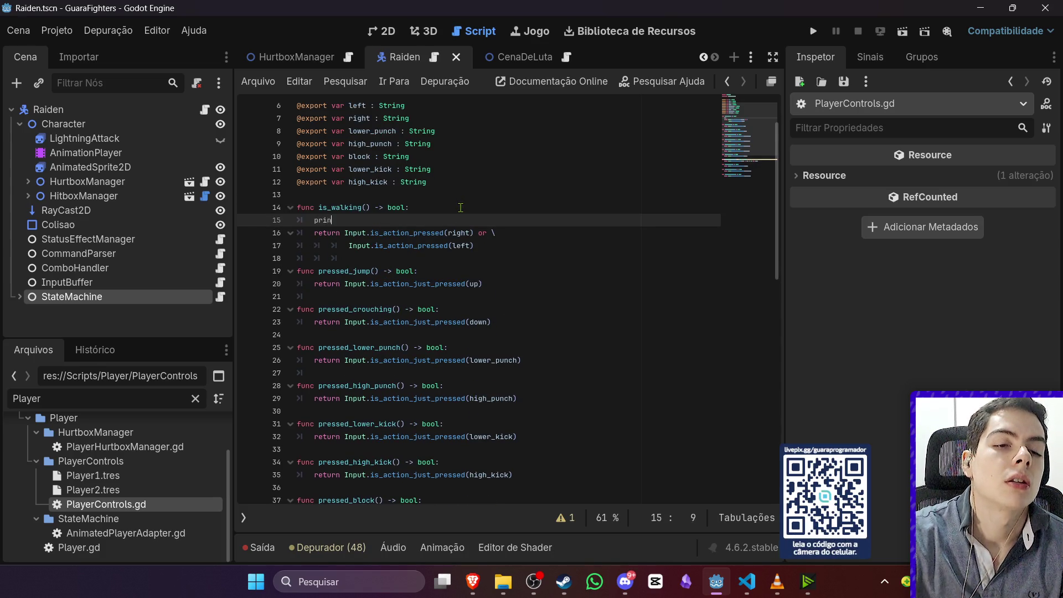
text(right: %)
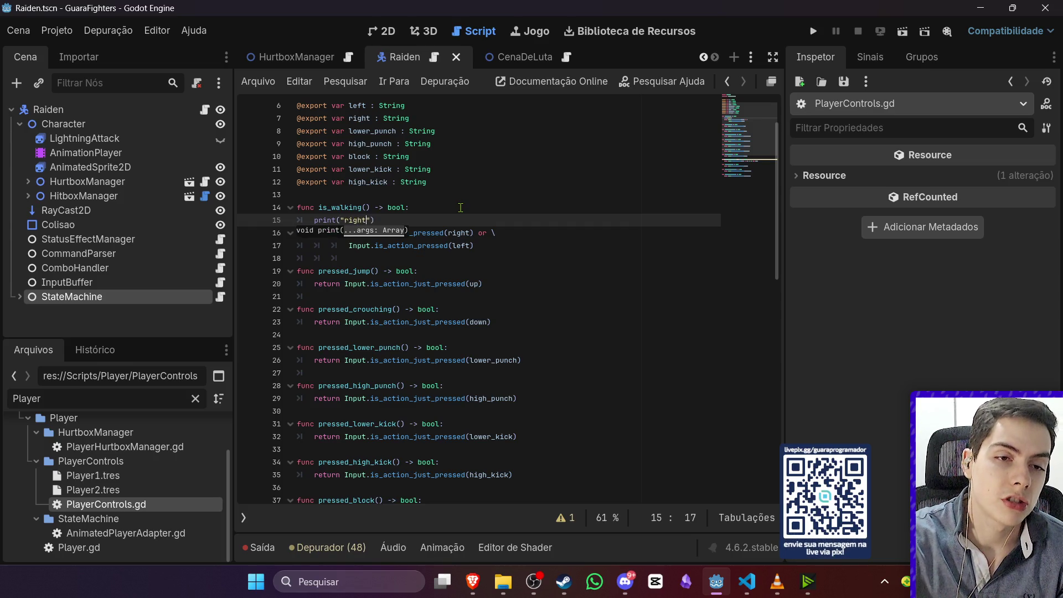
text(s", right)
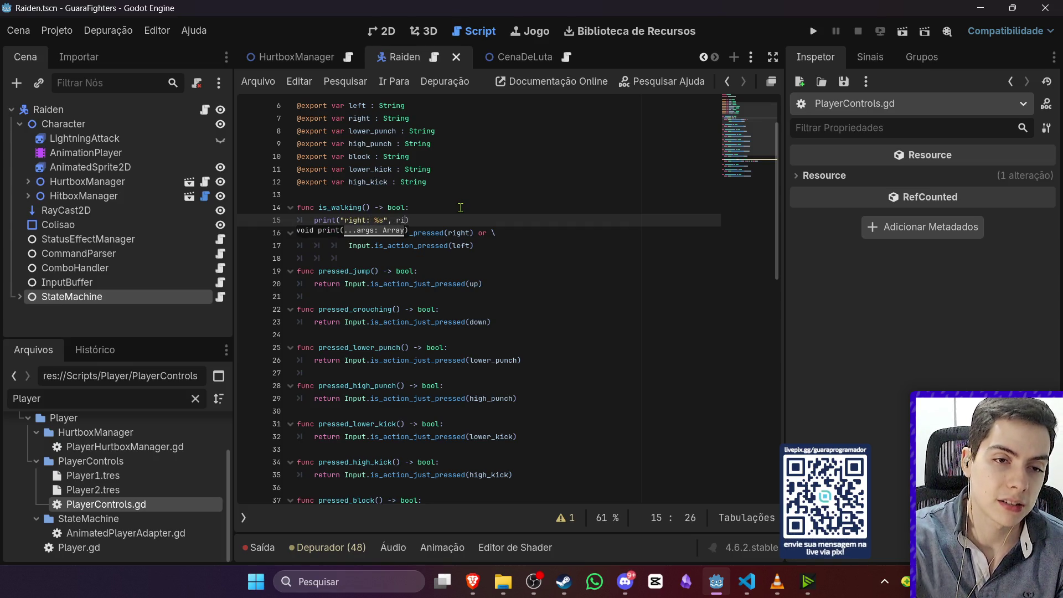
key(Escape)
click(520, 57)
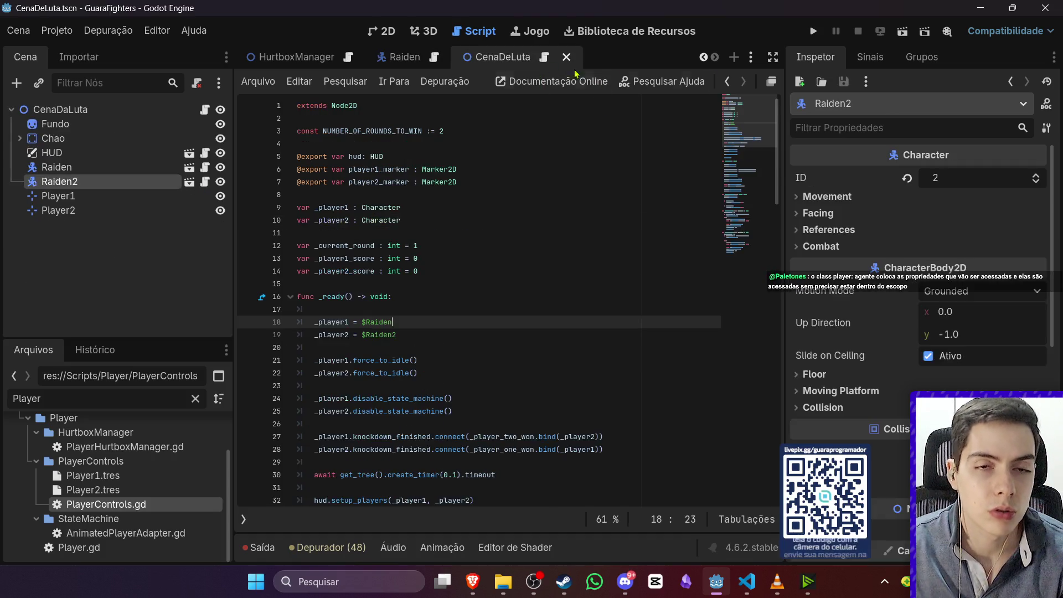
Replace the comma with % in the is_walking print so the rerun logs 'right: player1_right'
click(902, 31)
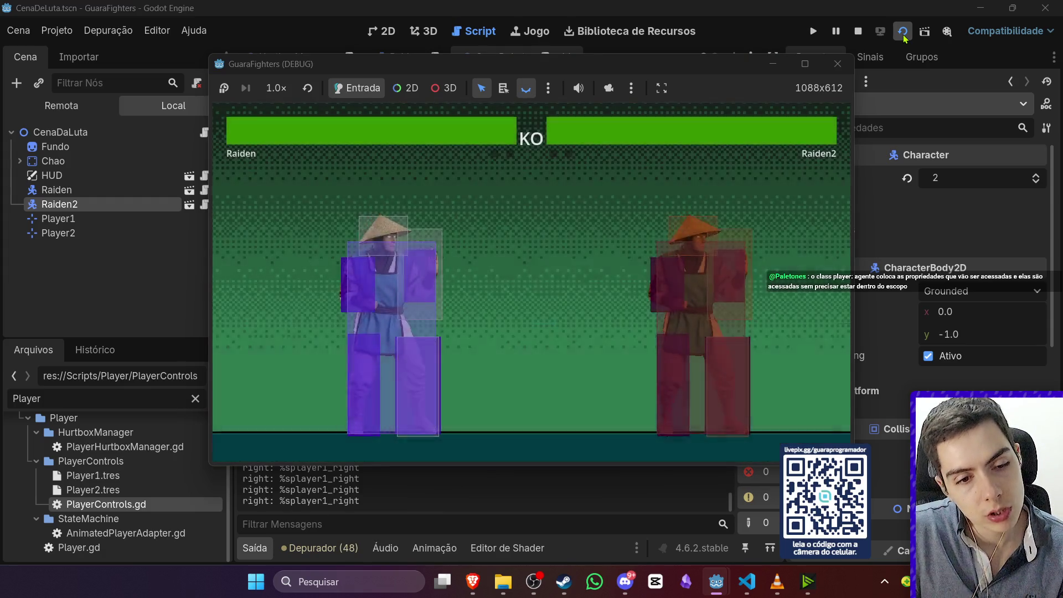
key(F8)
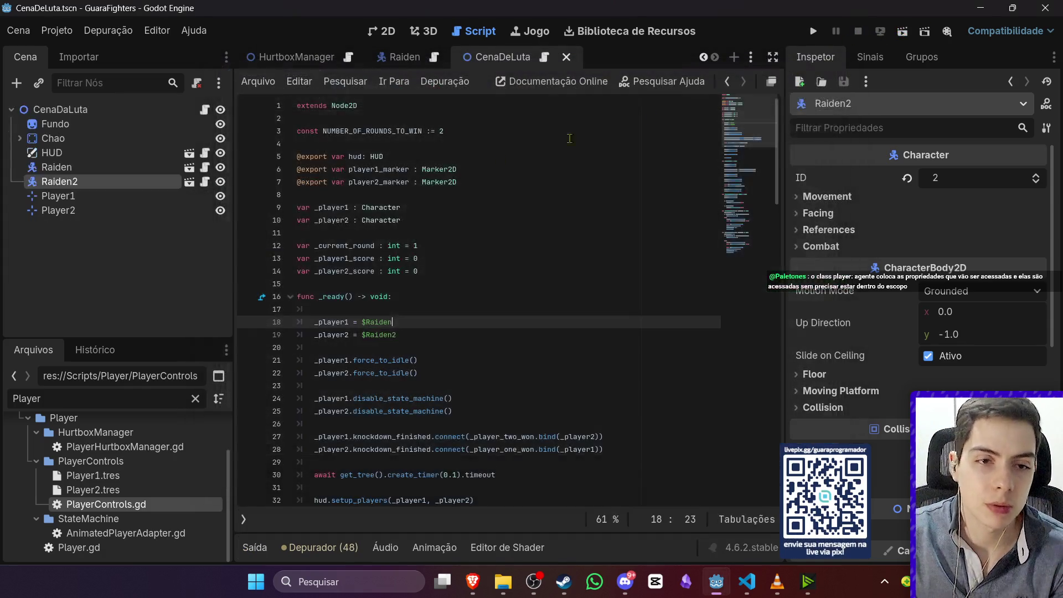
double_click(146, 504)
click(391, 220)
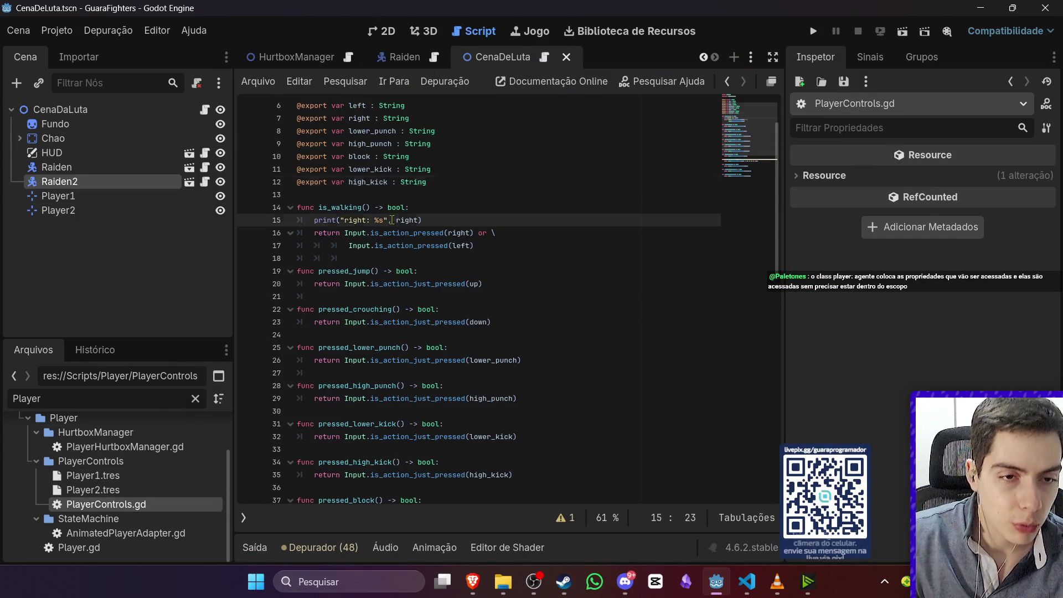
click(476, 204)
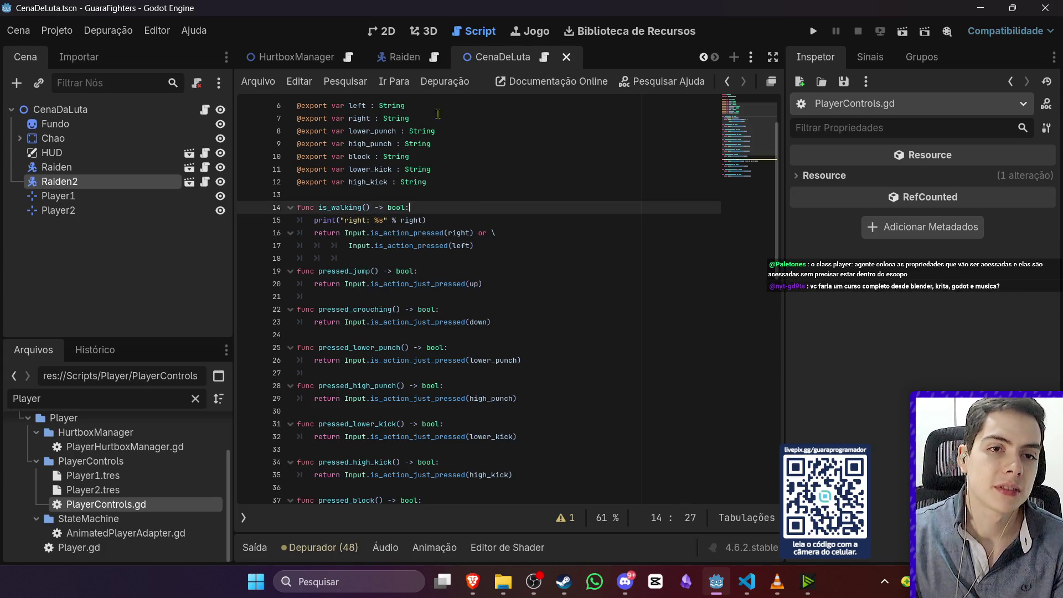
click(905, 35)
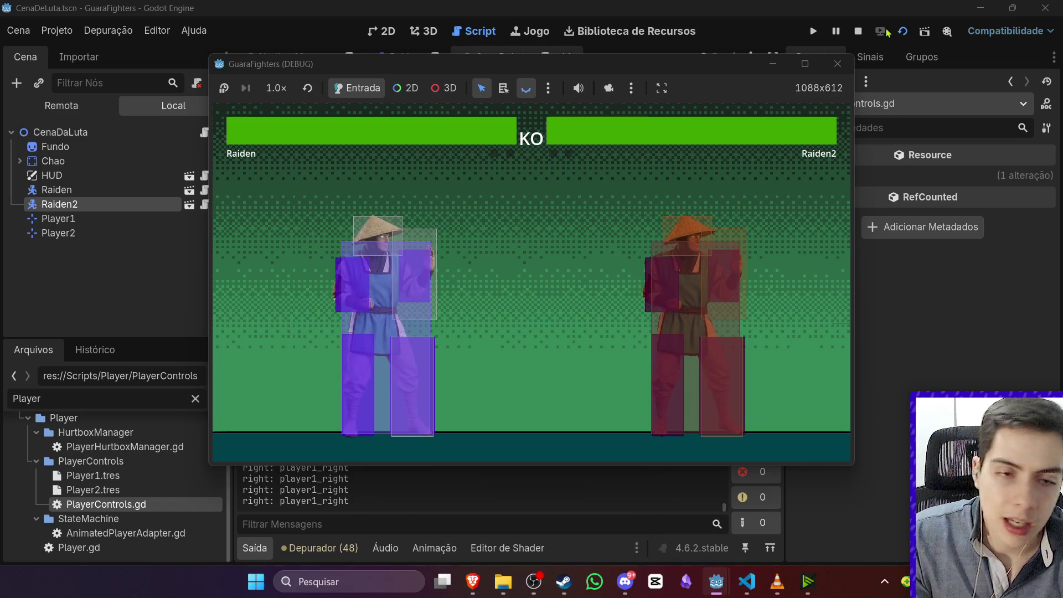
click(545, 469)
click(581, 271)
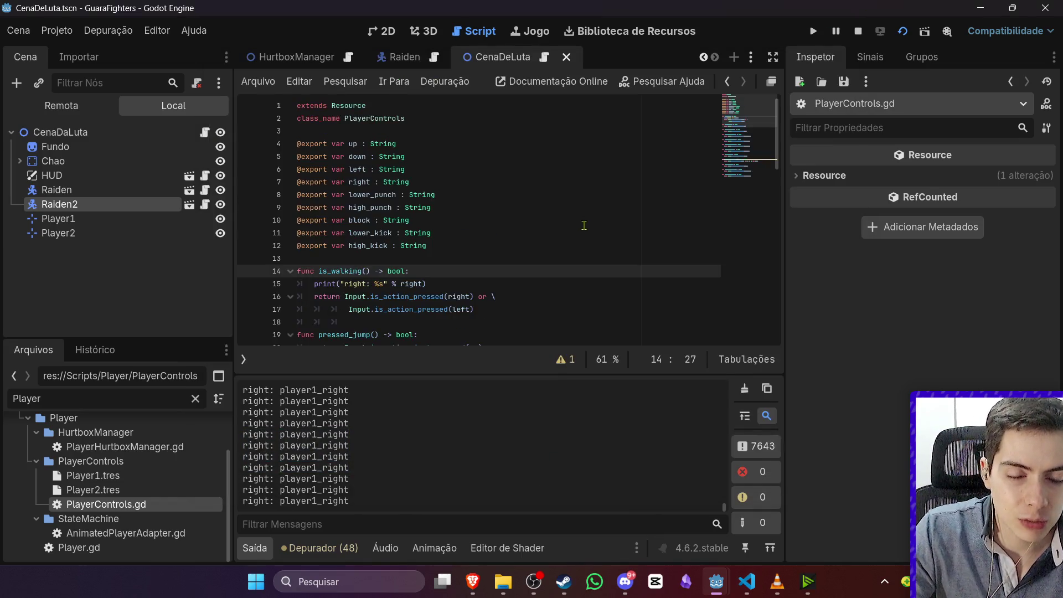
Review the Character script's id and Movement exports such as speed and x_offset
mouse_move(450, 232)
mouse_down()
mouse_move(421, 194)
mouse_move(332, 143)
mouse_move(439, 213)
mouse_move(403, 195)
mouse_up()
click(404, 56)
scroll(441, 254, up, 5)
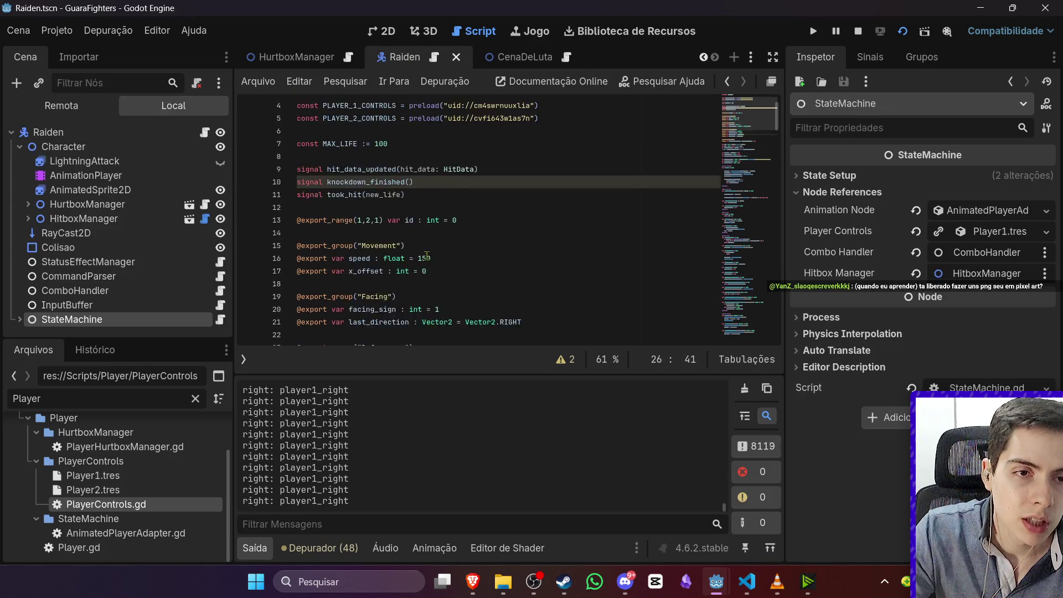
drag(460, 245, 333, 207)
click(460, 258)
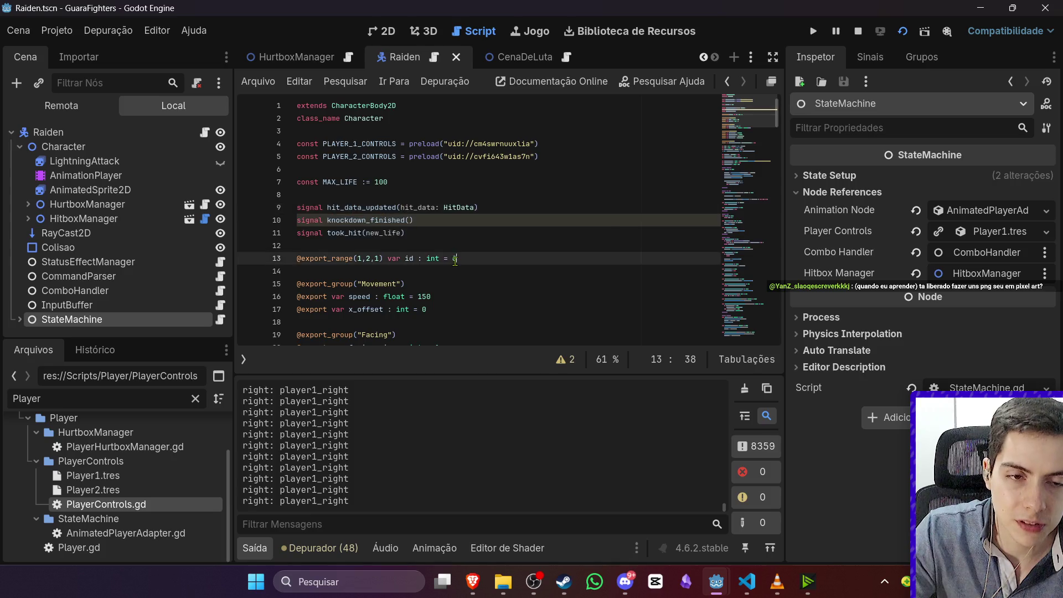
scroll(429, 265, down, 1)
mouse_move(453, 270)
mouse_down()
mouse_move(280, 249)
mouse_move(275, 261)
mouse_up()
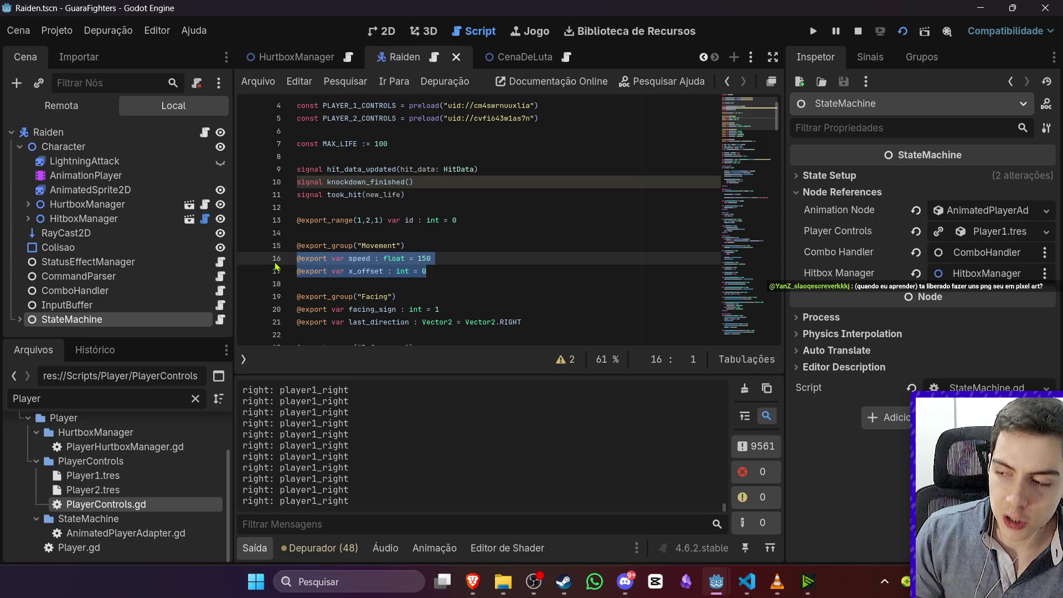
scroll(353, 289, up, 1)
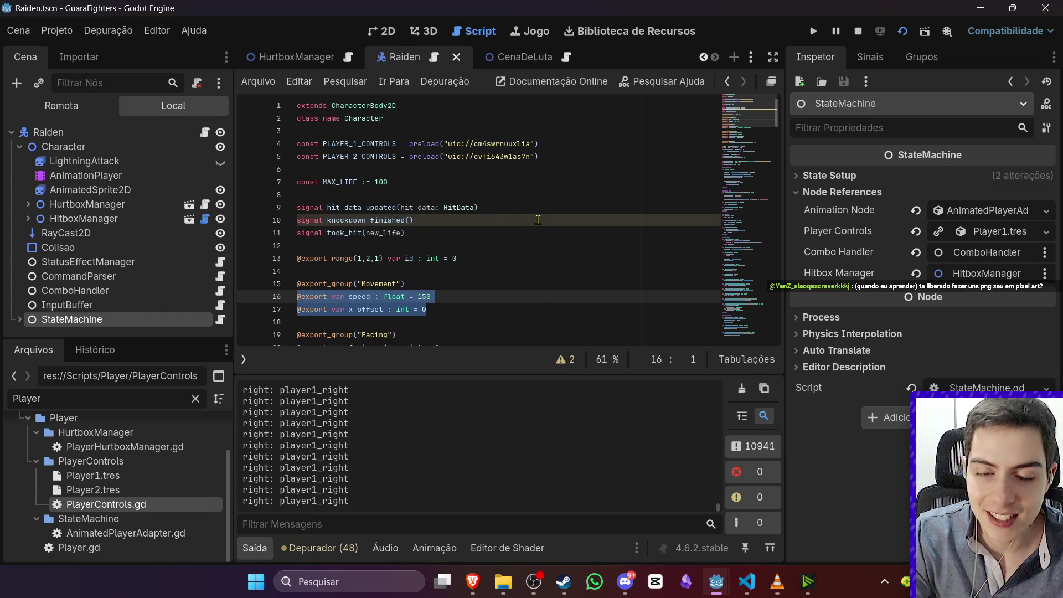
scroll(520, 266, down, 4)
scroll(506, 311, up, 4)
click(502, 310)
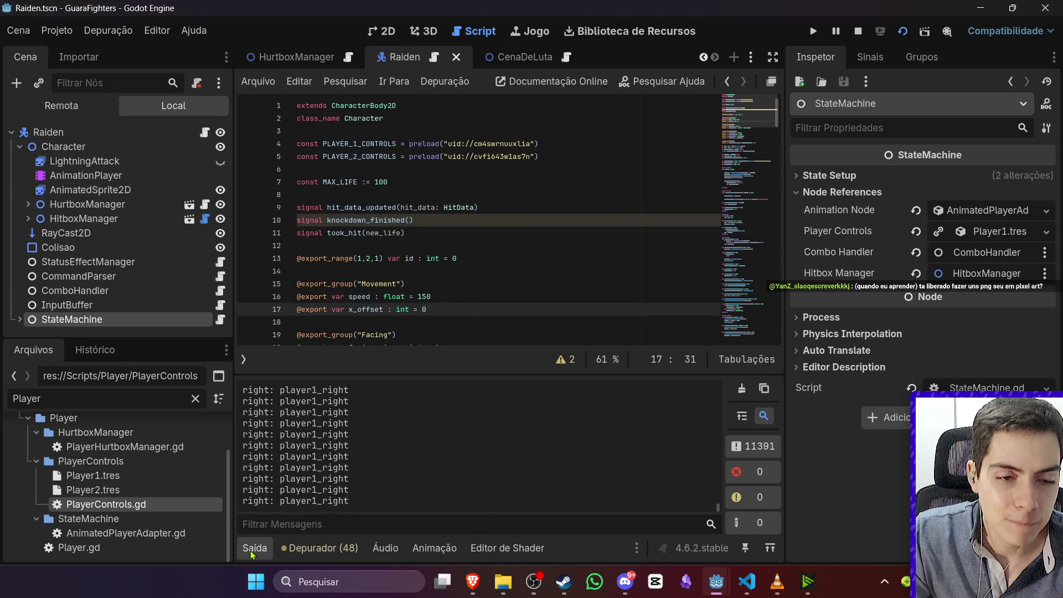
Hide the Output panel and look over the References group exports
click(255, 548)
key(Down)
key(Down)
key(Down)
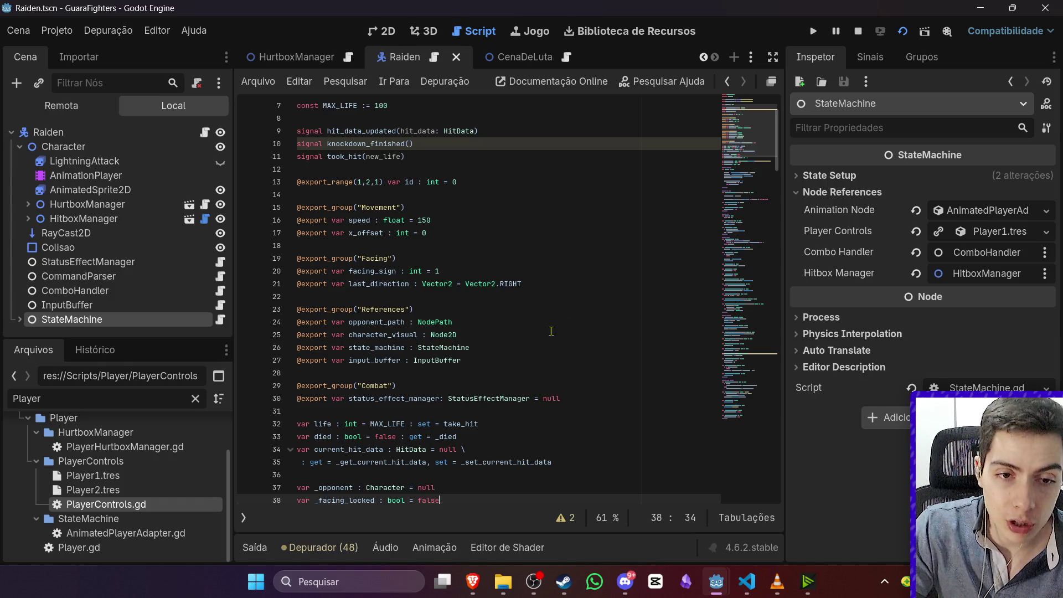
mouse_move(504, 361)
mouse_down()
mouse_move(266, 346)
mouse_move(257, 331)
mouse_move(270, 318)
mouse_up()
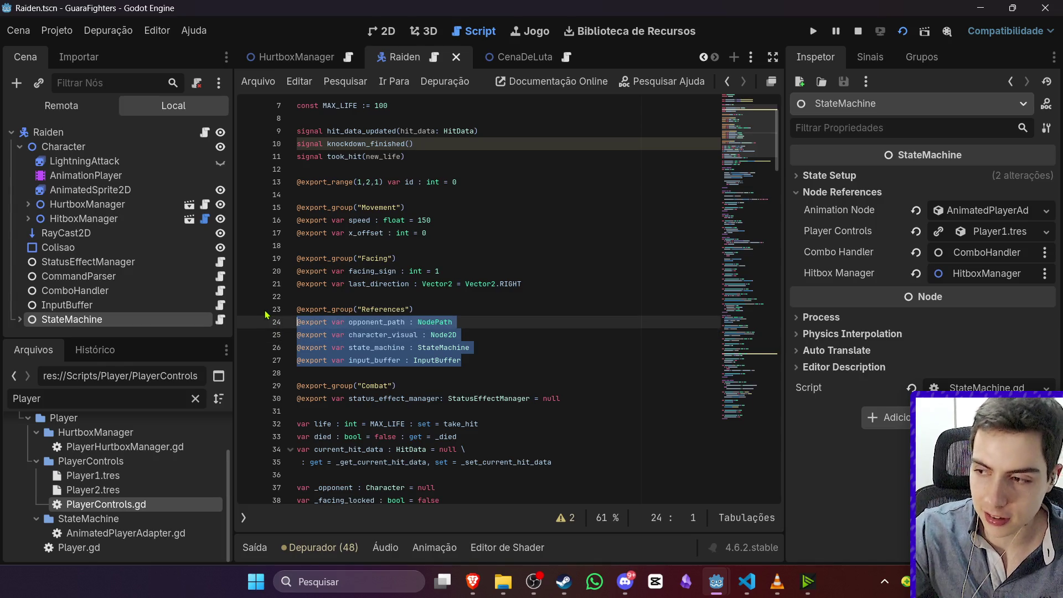
click(476, 248)
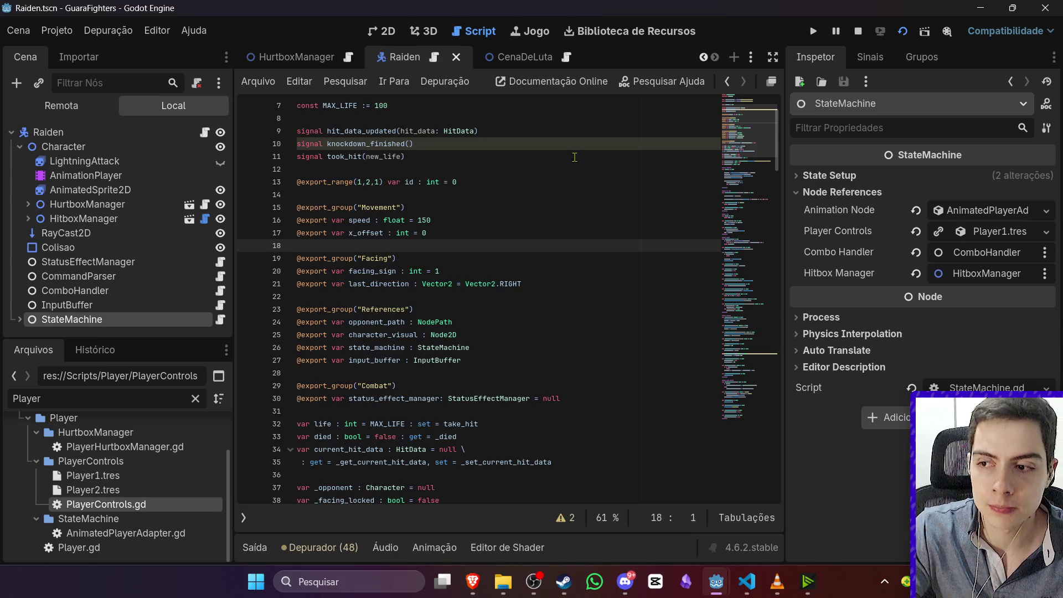
Check the CenaDeLuta fight scene script's properties, then go back to the Raiden scene
click(501, 57)
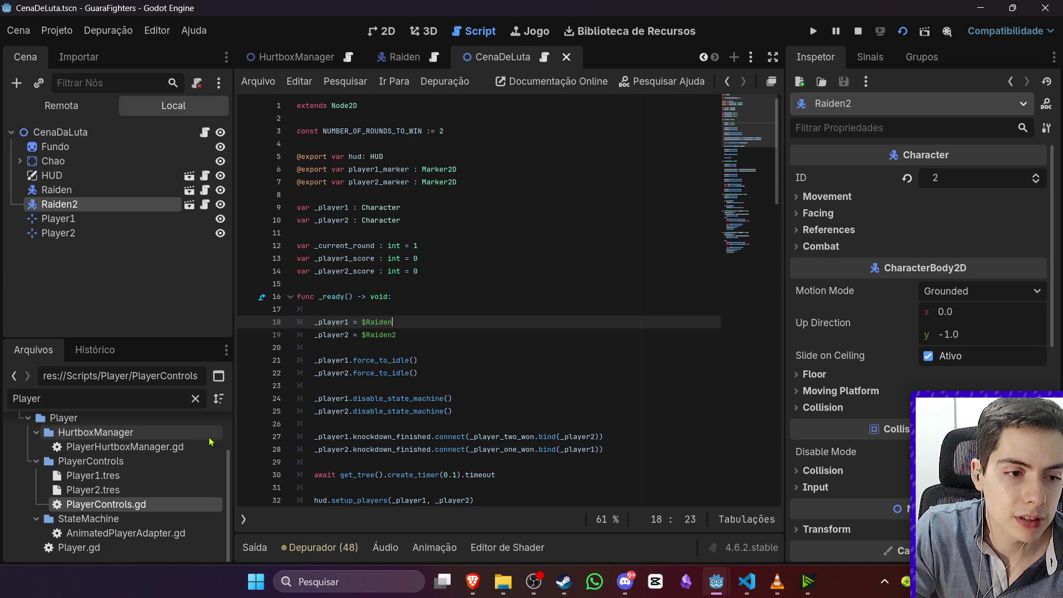
scroll(148, 494, up, 2)
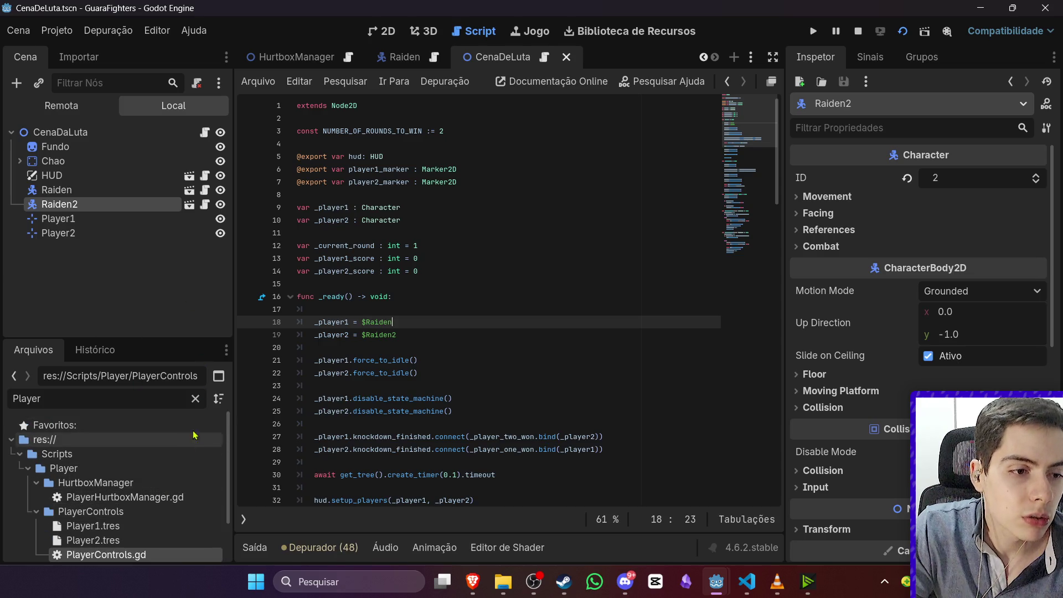
click(206, 132)
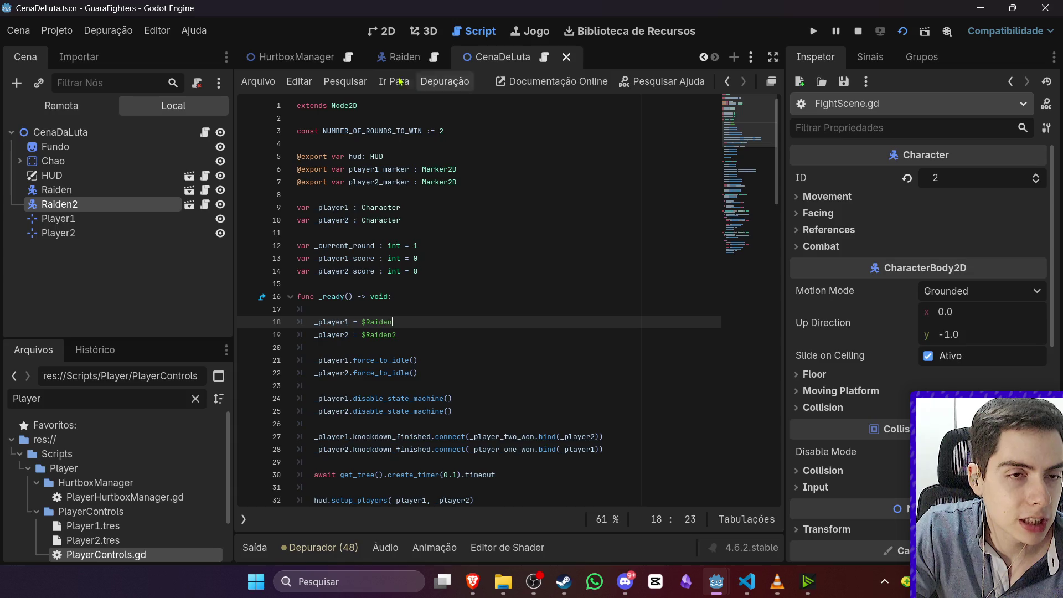
click(399, 57)
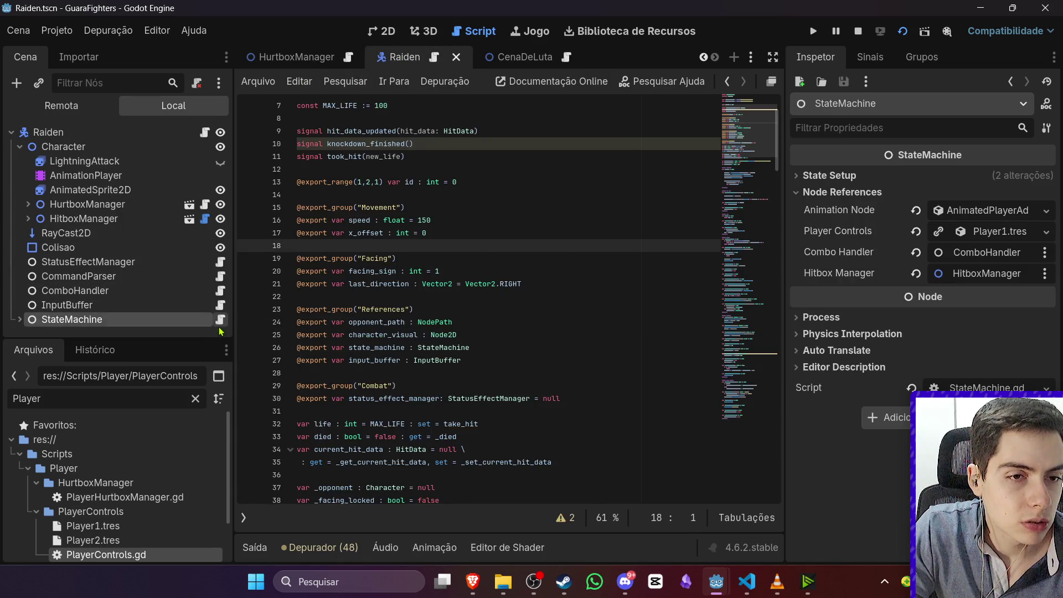
scroll(413, 337, down, 10)
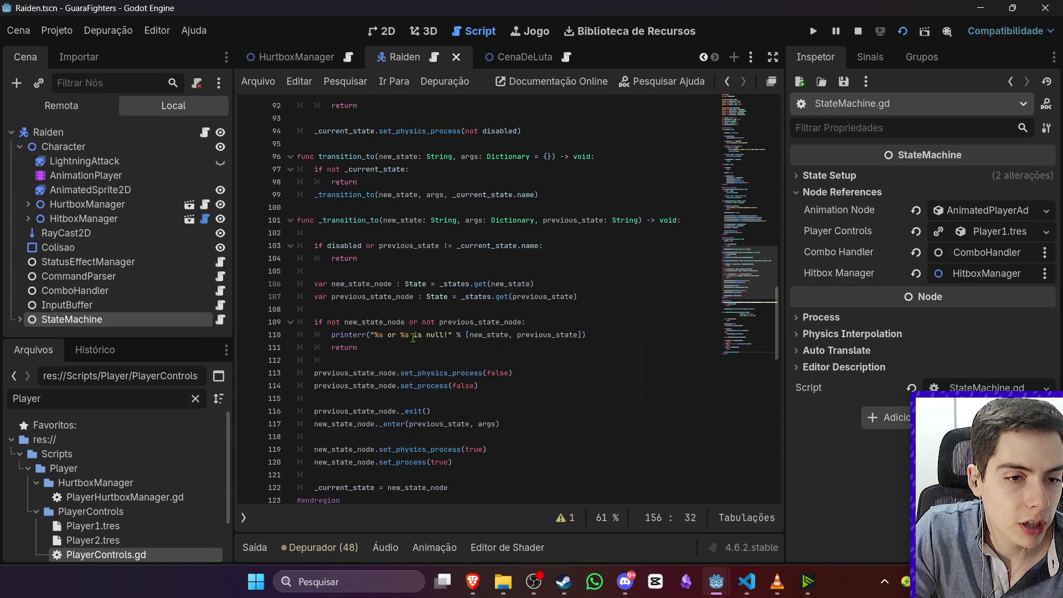
Review the child-registration code in StateMachine.gd's _ready function
scroll(413, 337, down, 11)
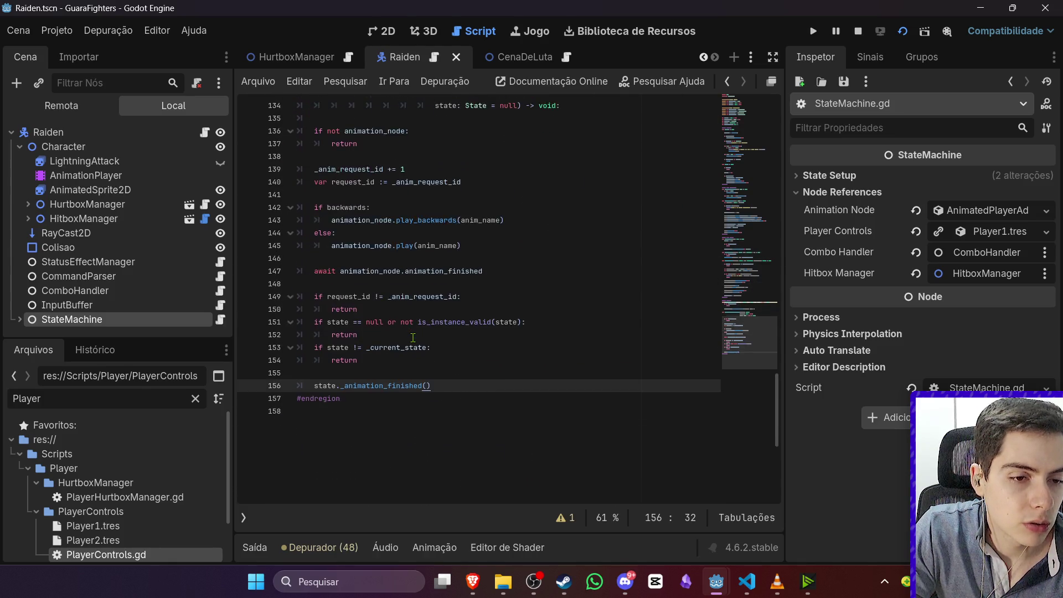
scroll(413, 337, up, 20)
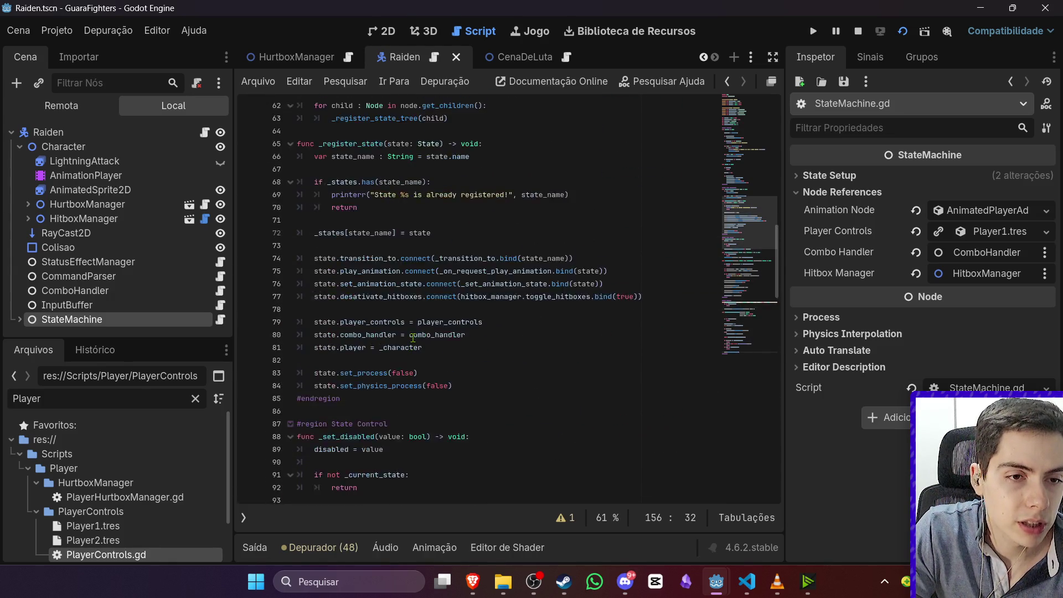
scroll(413, 337, up, 10)
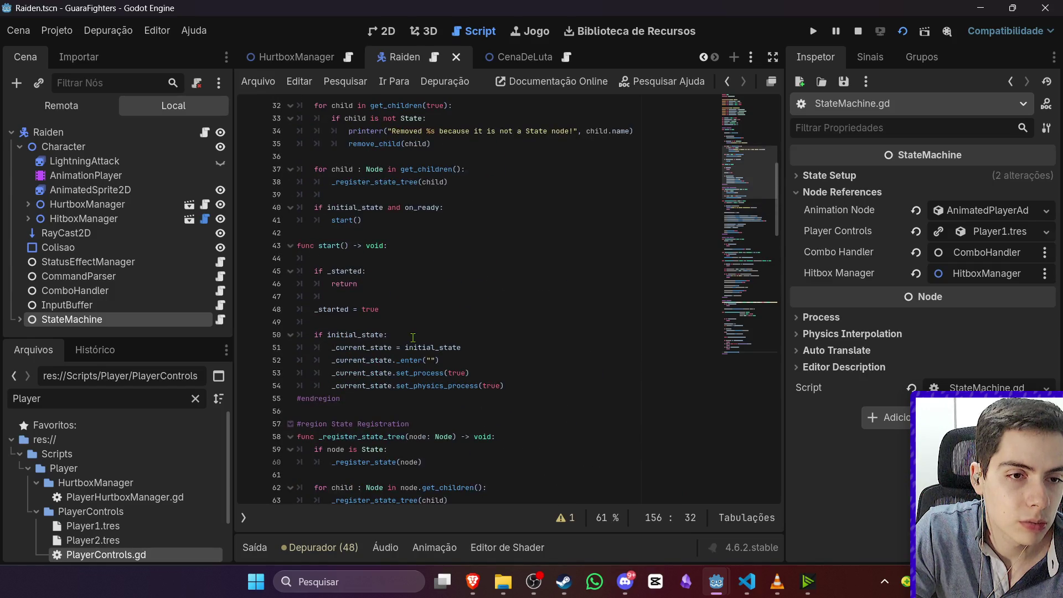
scroll(413, 337, up, 8)
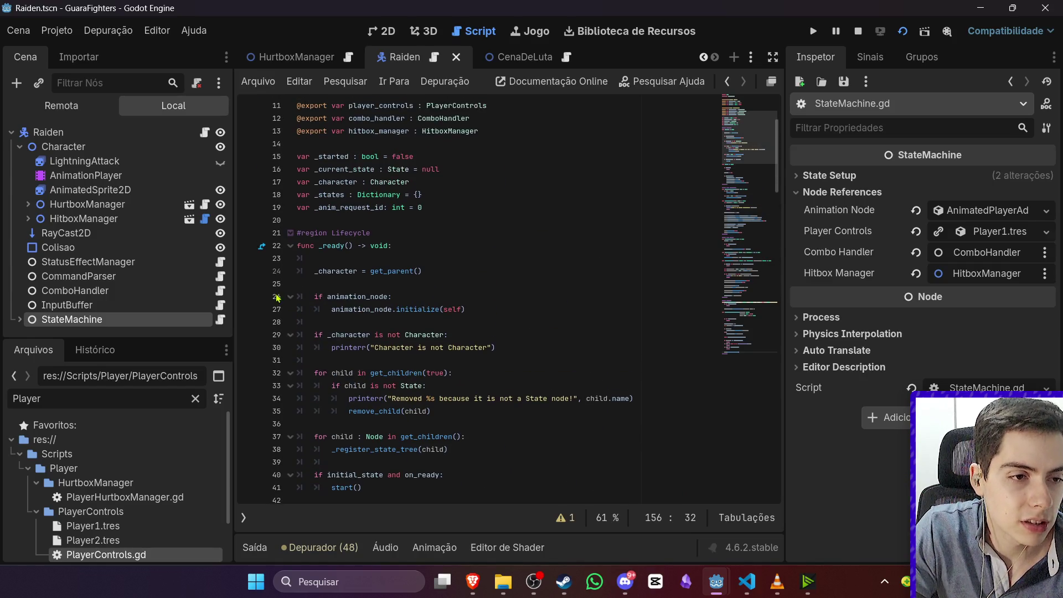
scroll(413, 312, down, 4)
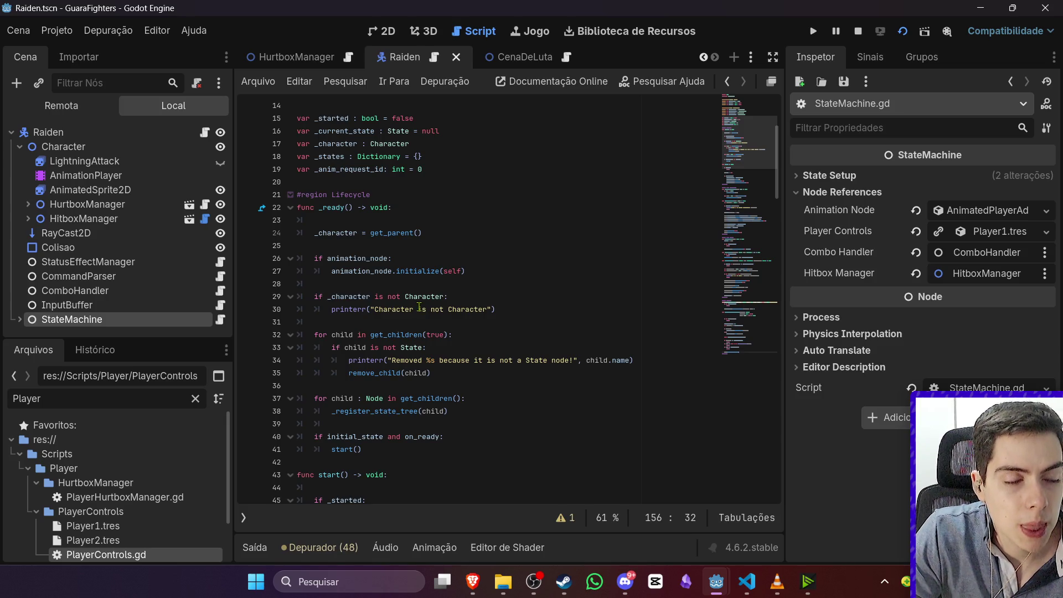
drag(534, 443, 294, 316)
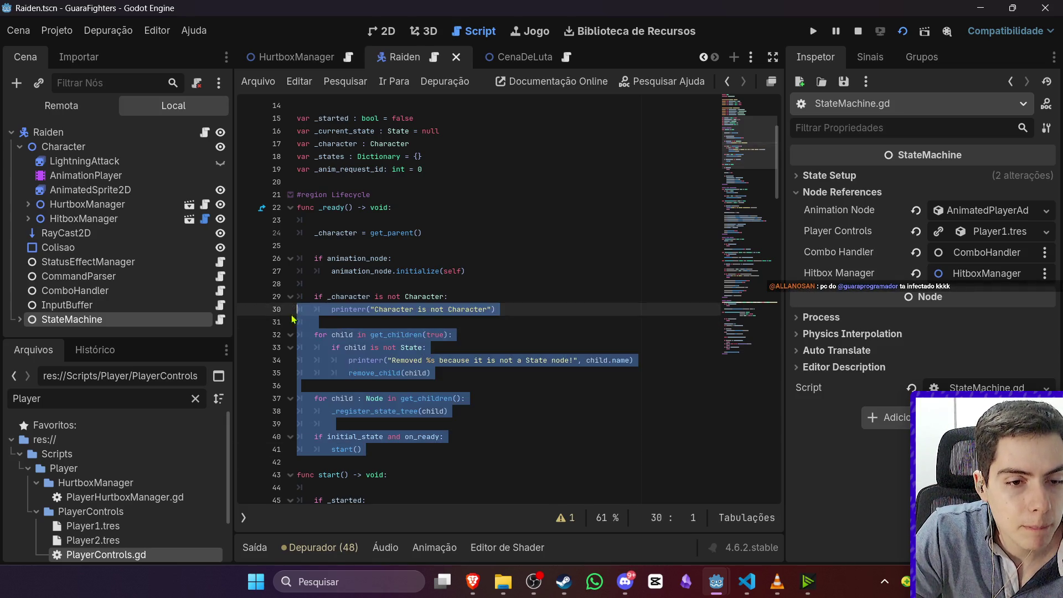
click(437, 390)
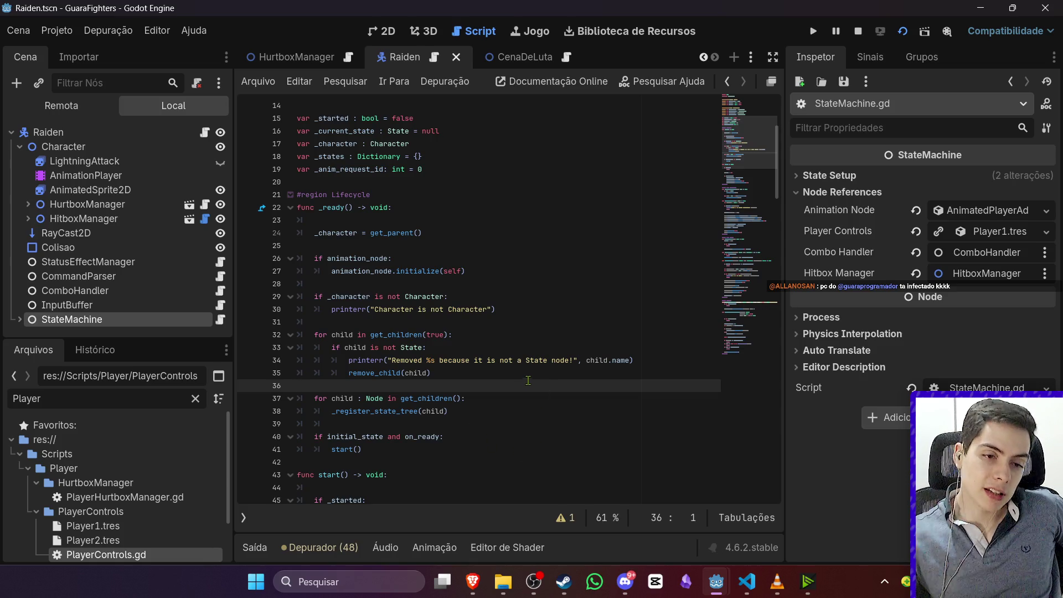
Run the game with F5, stop it, and bring up the CenaDeLuta script
key(F5)
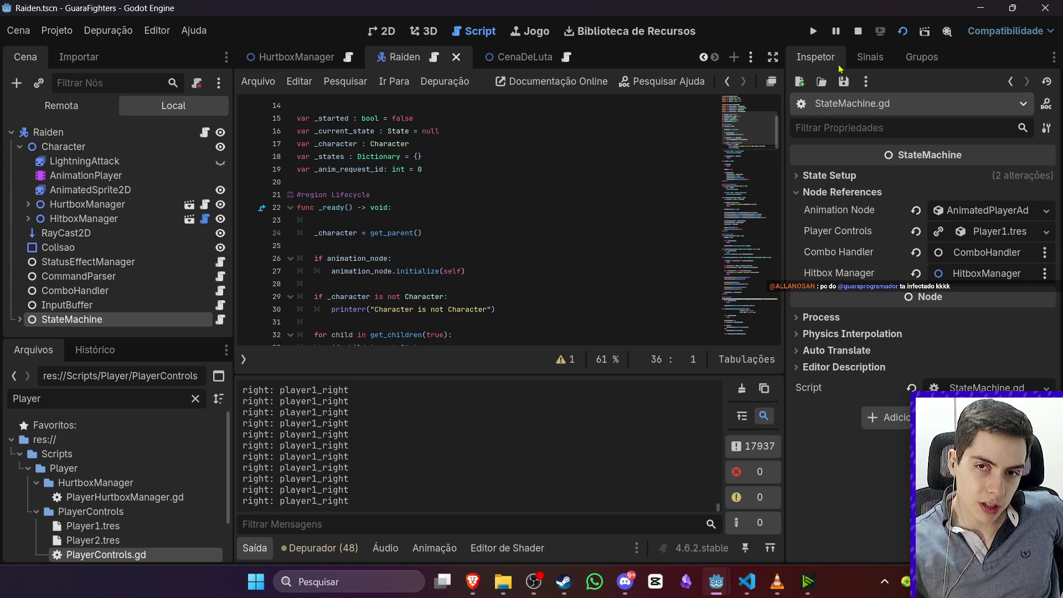
click(858, 31)
click(515, 58)
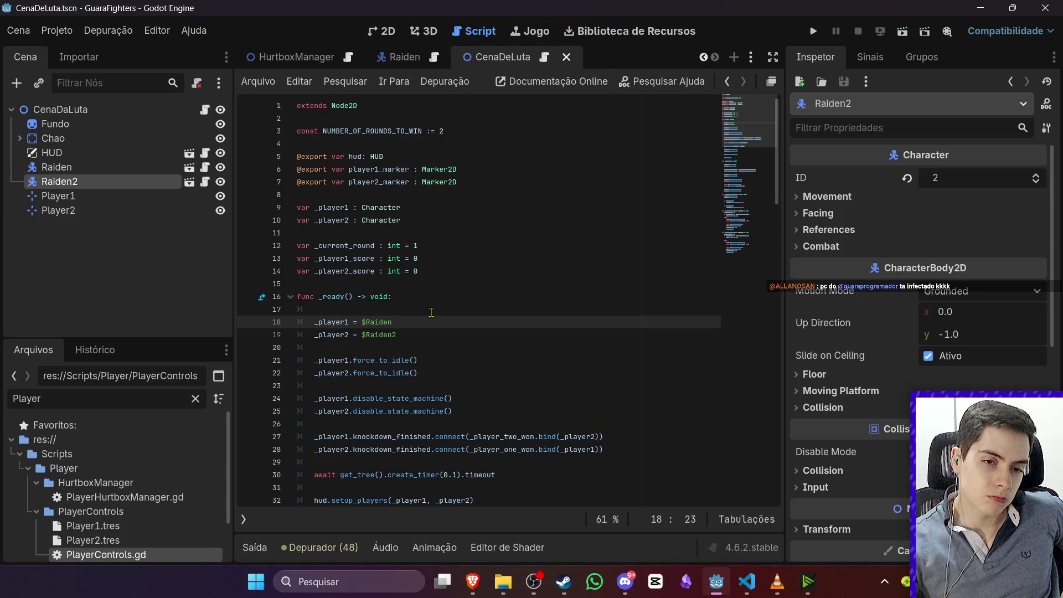
Open PlayerControls.gd and examine is_walking's print("right: %s" % right) and return lines
double_click(166, 557)
click(416, 398)
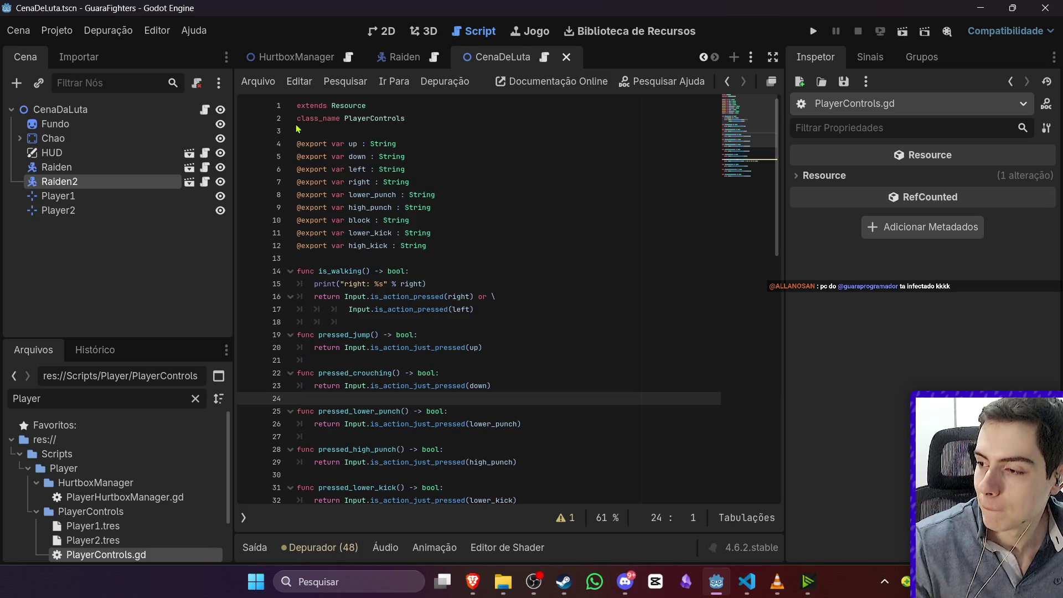
click(507, 335)
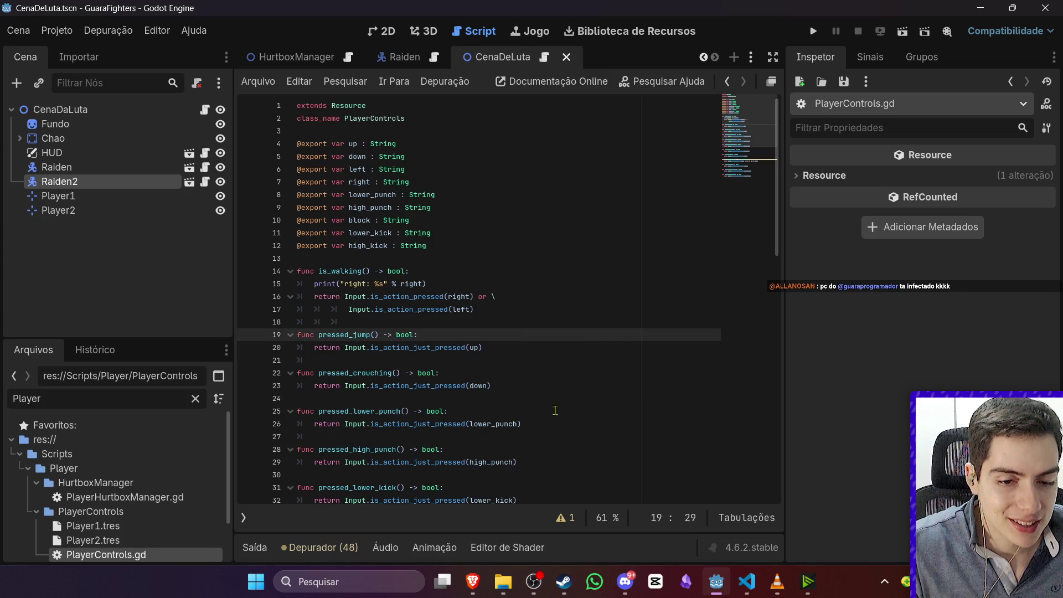
click(494, 284)
click(514, 299)
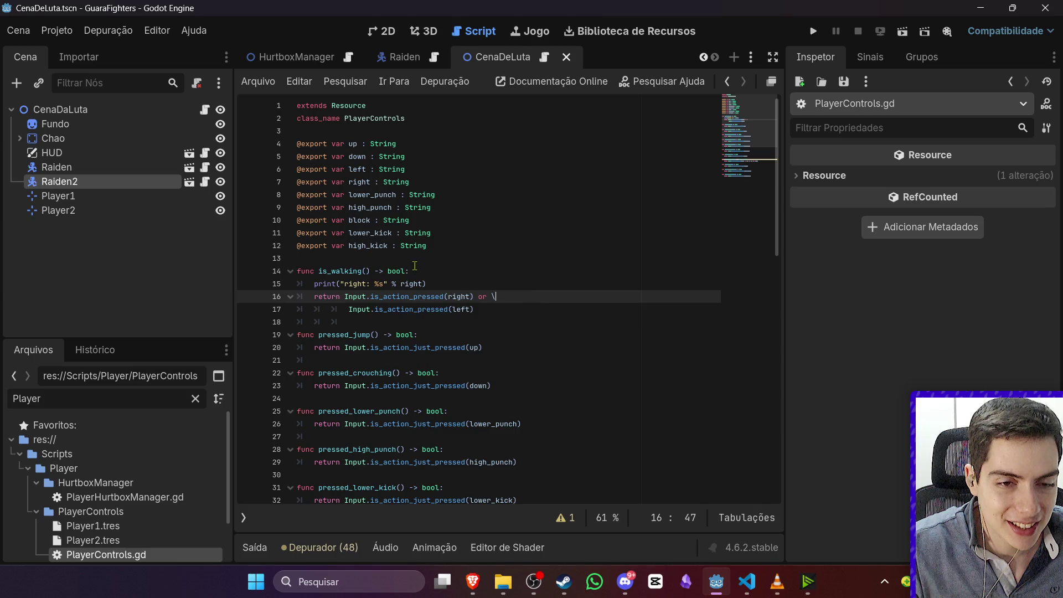
drag(415, 266, 496, 300)
click(396, 284)
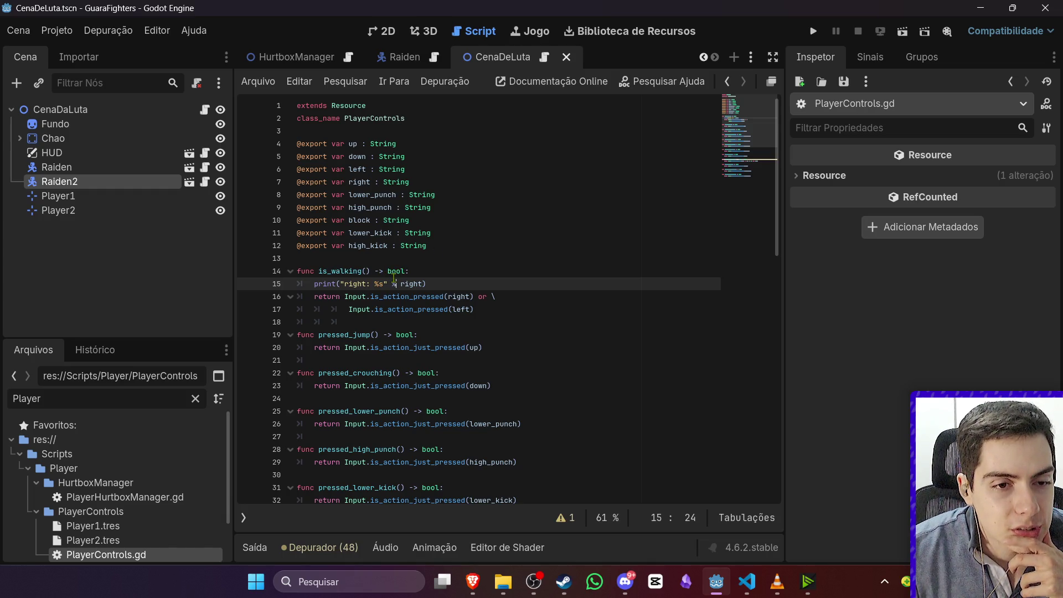
Add %d at the start of the is_walking print's format string
click(343, 284)
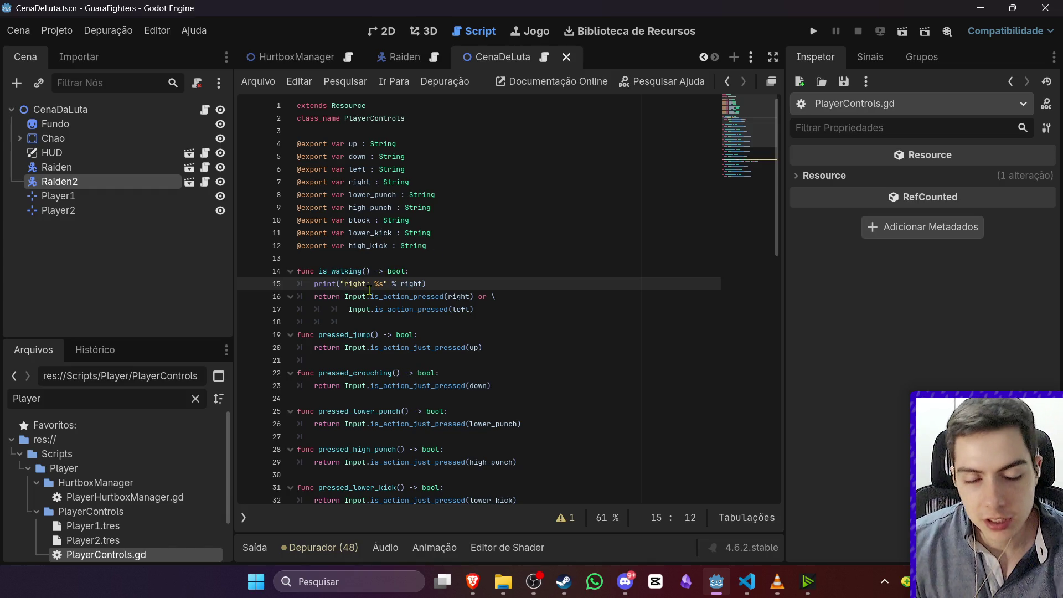
text(%d)
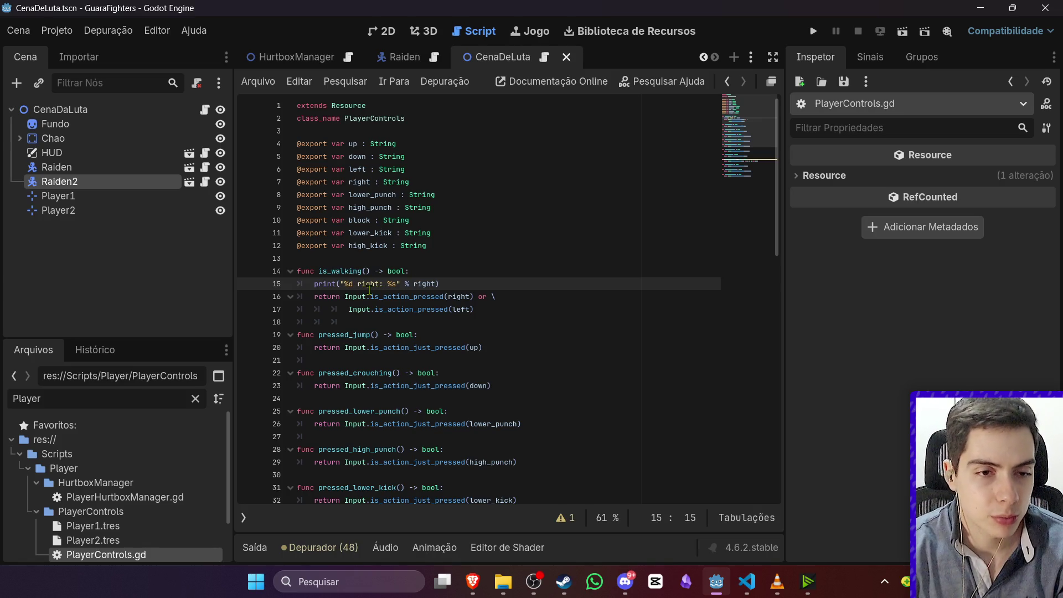
key(Right)
key(Right)
key(Right)
key(Right)
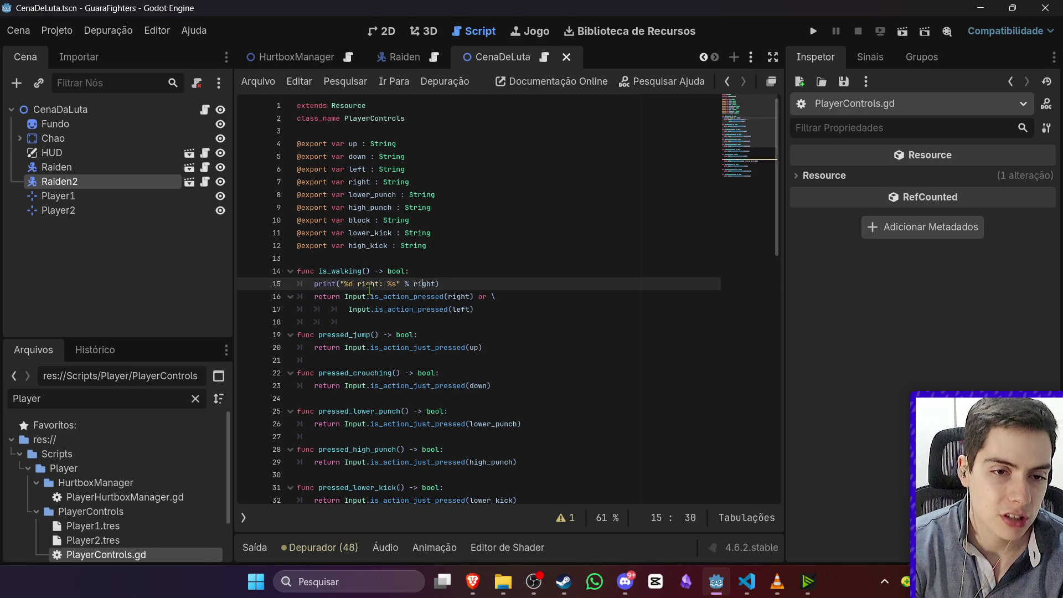
key(BackSpace)
key(BackSpace)
key(BackSpace)
Change the print arguments to the array [right, get_rid()] and save the script
key(shift+Left)
key(shift+Left)
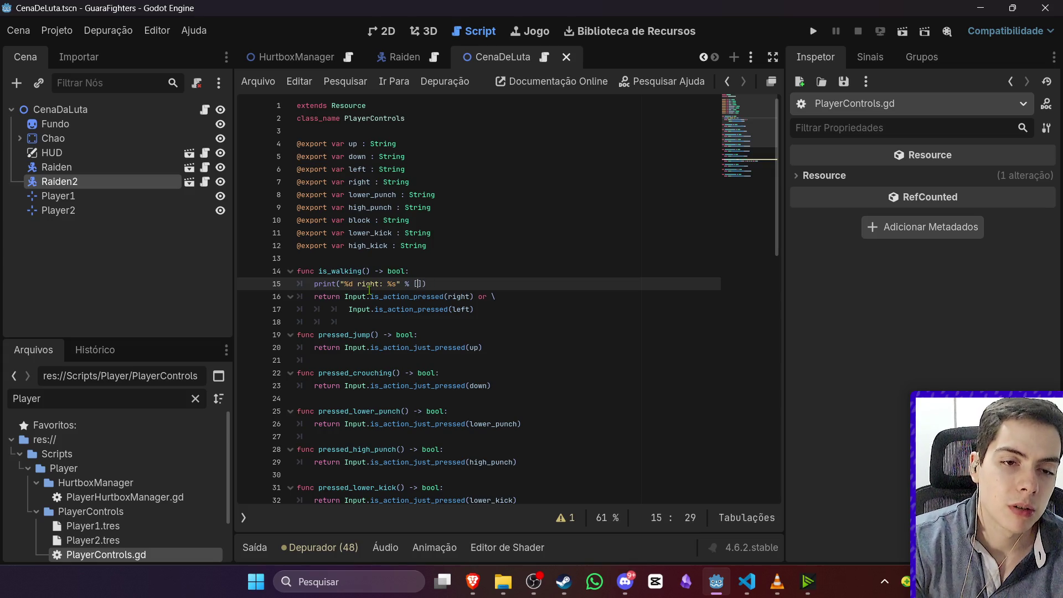
text([)
key(Escape)
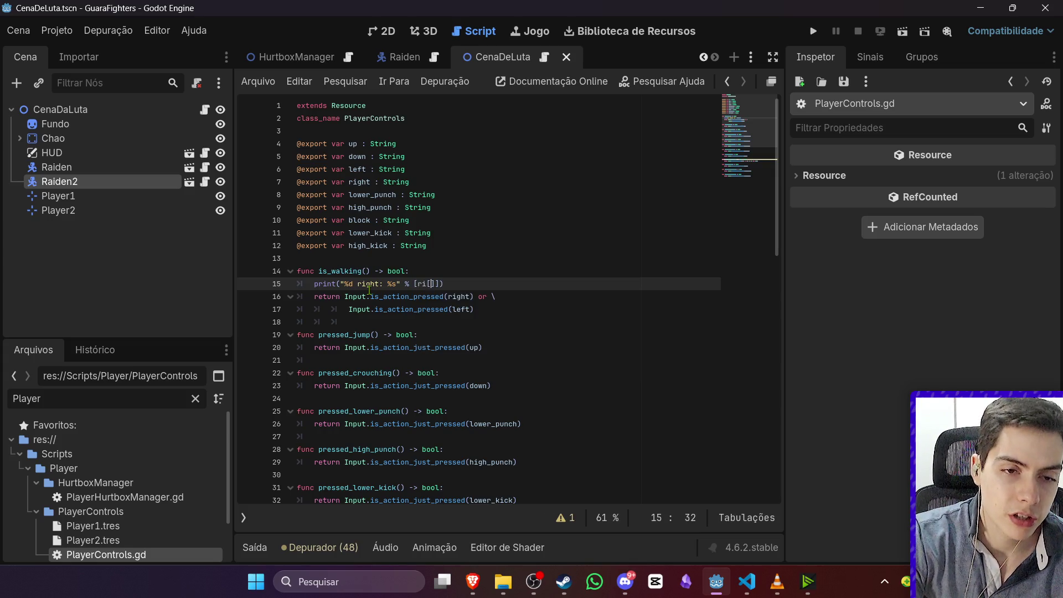
text([)
key(BackSpace)
text(ght, c)
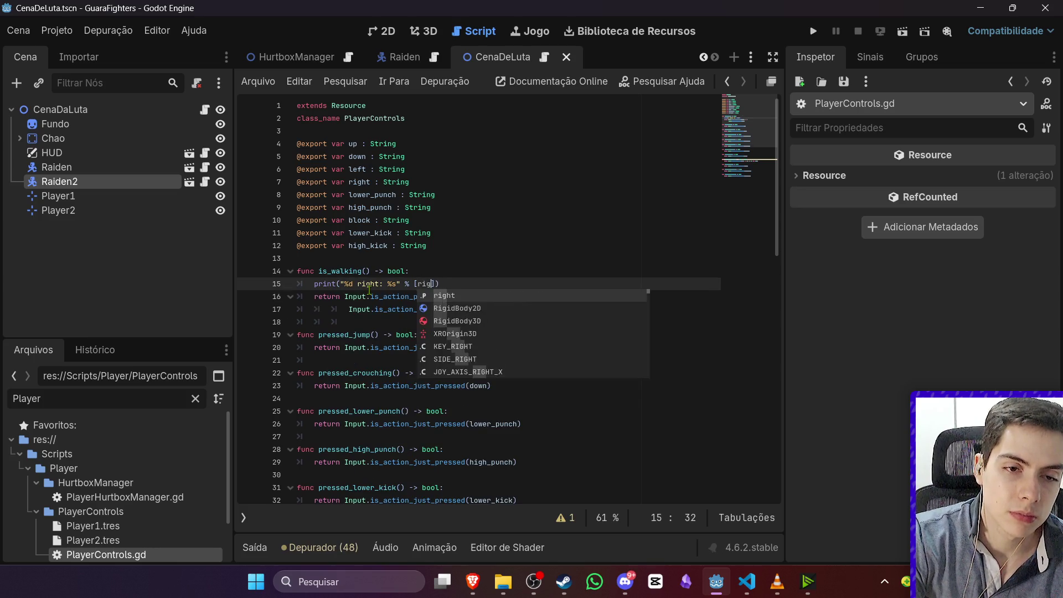
key(BackSpace)
text(get_id)
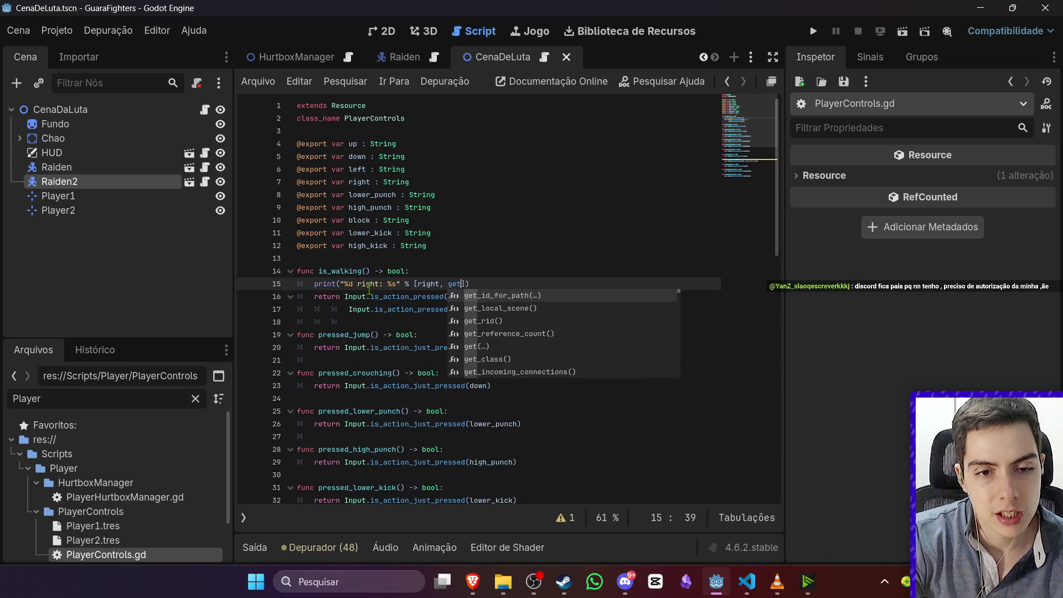
key(Left)
key(Left)
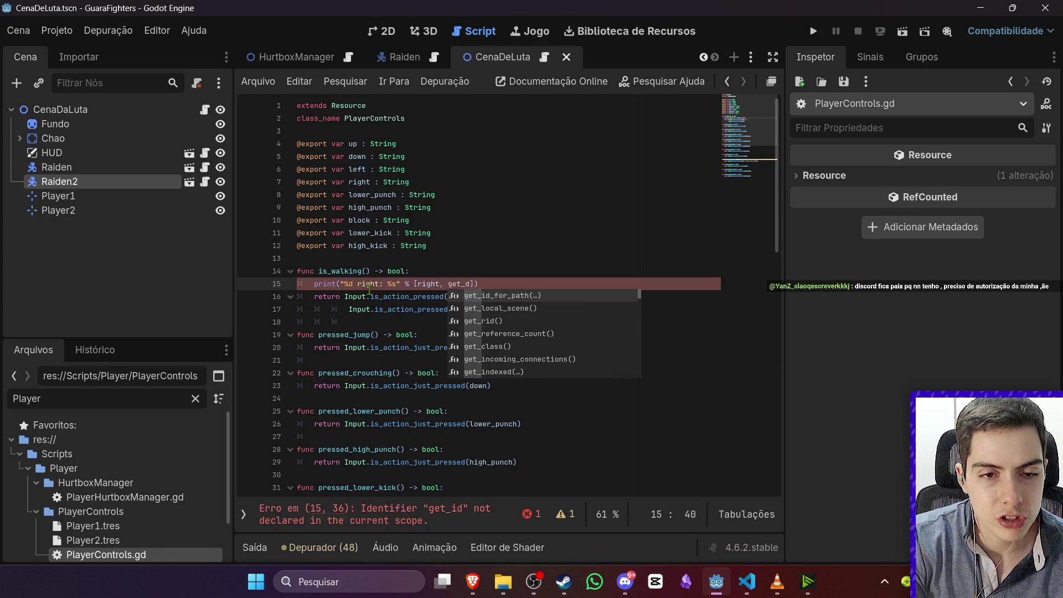
text(ri)
key(Return)
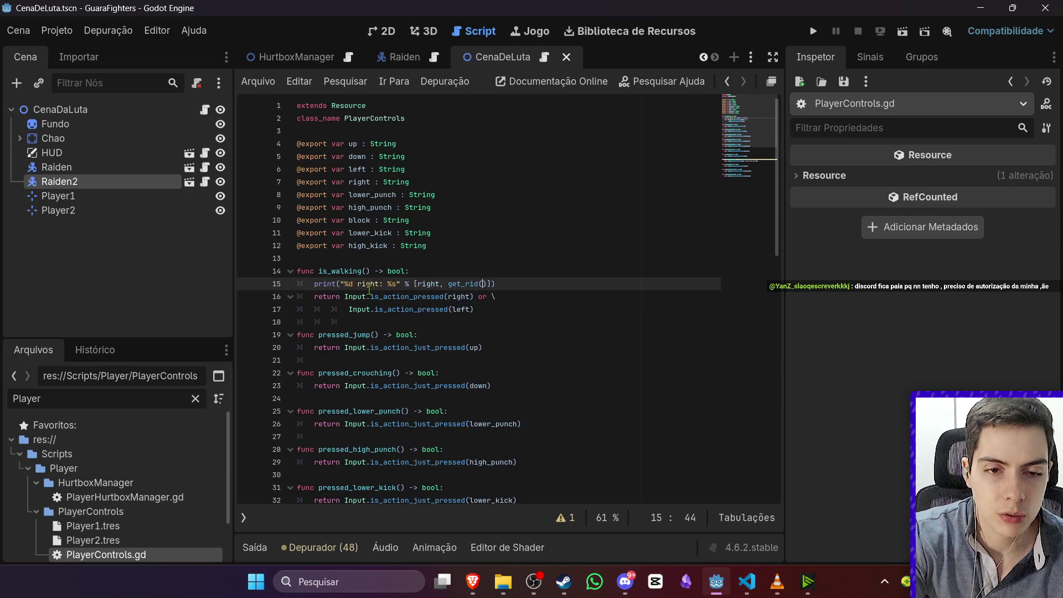
key(ctrl+s)
Read the get_rid documentation and the linked RID class page, then go back
click(455, 284)
ctrl+click(455, 283)
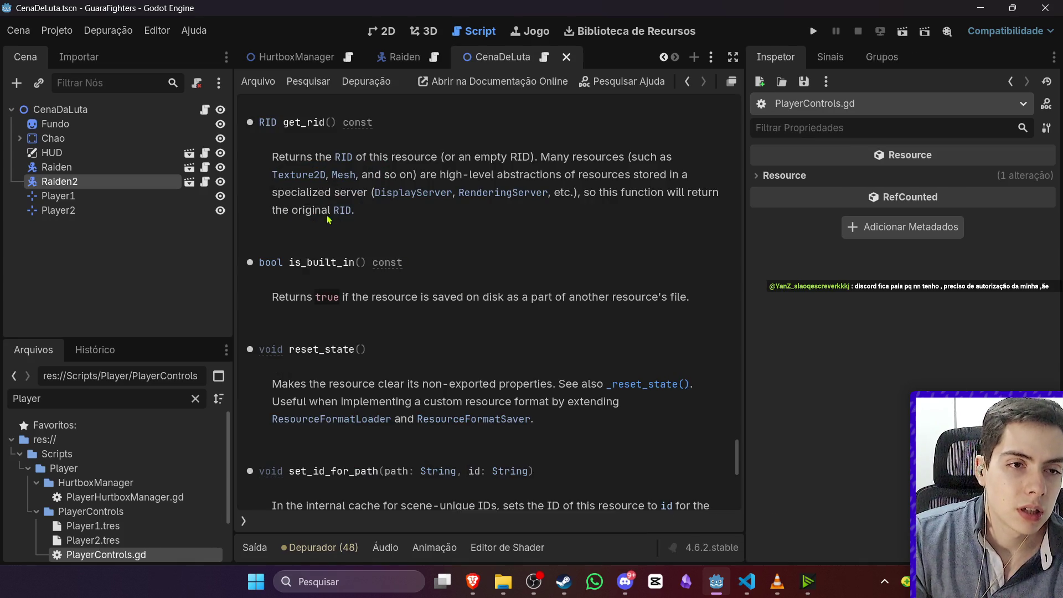
scroll(426, 252, up, 1)
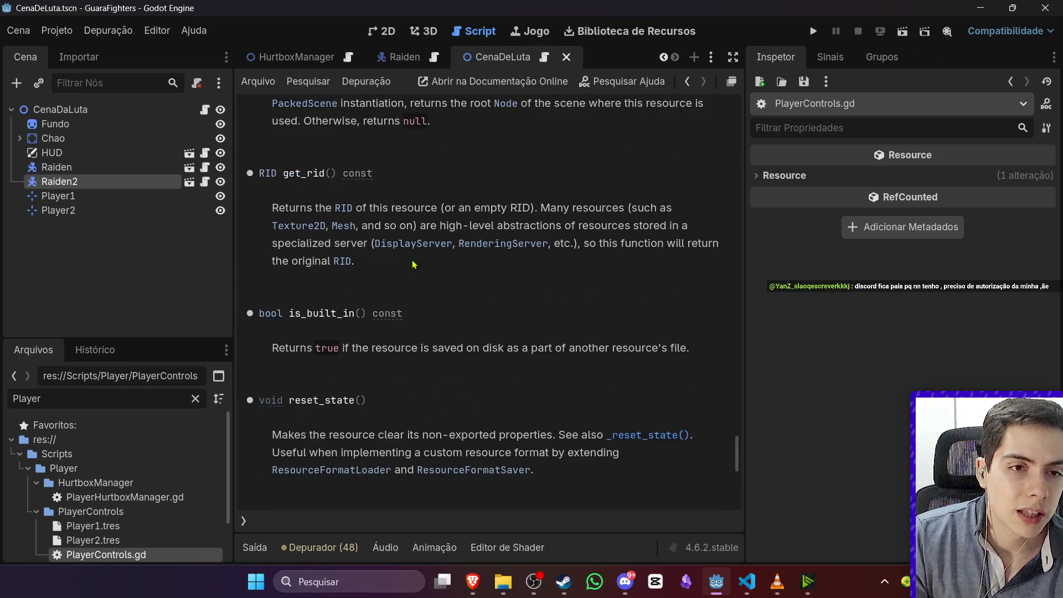
click(271, 178)
scroll(406, 263, down, 2)
scroll(406, 265, down, 6)
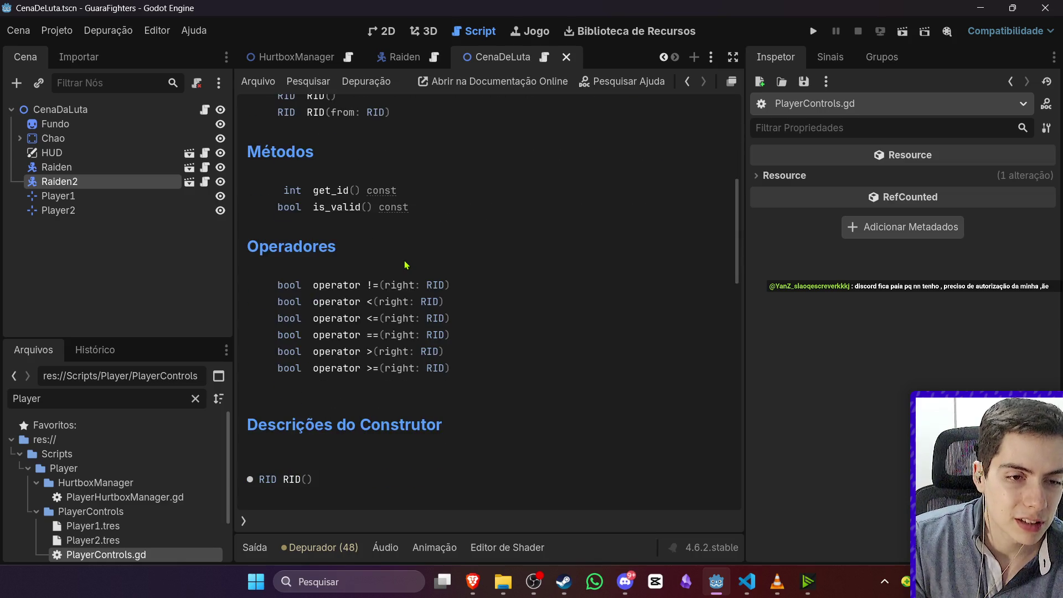
key(alt+Left)
key(alt+Left)
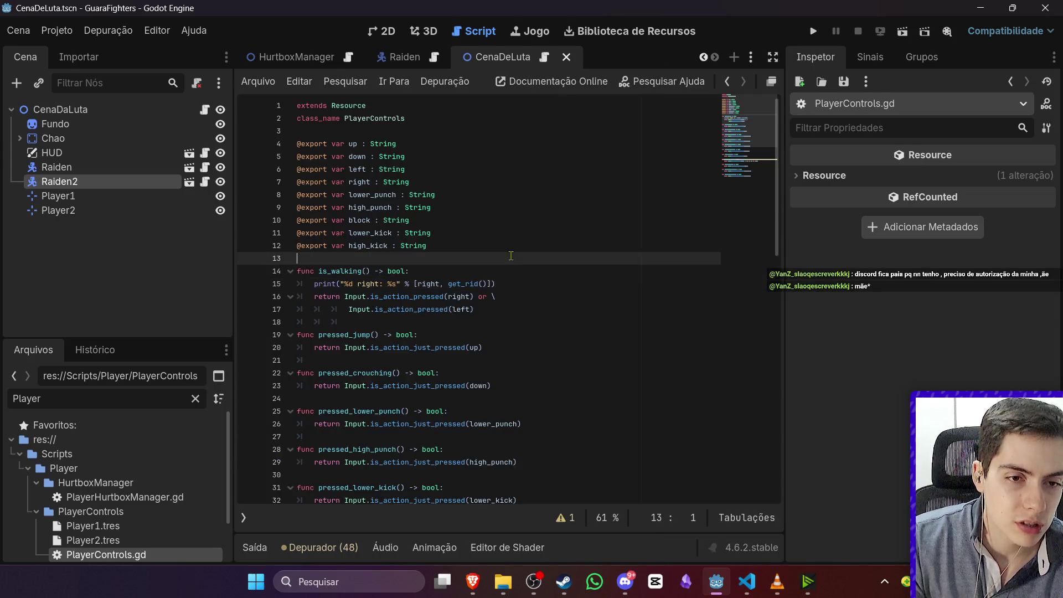
click(902, 32)
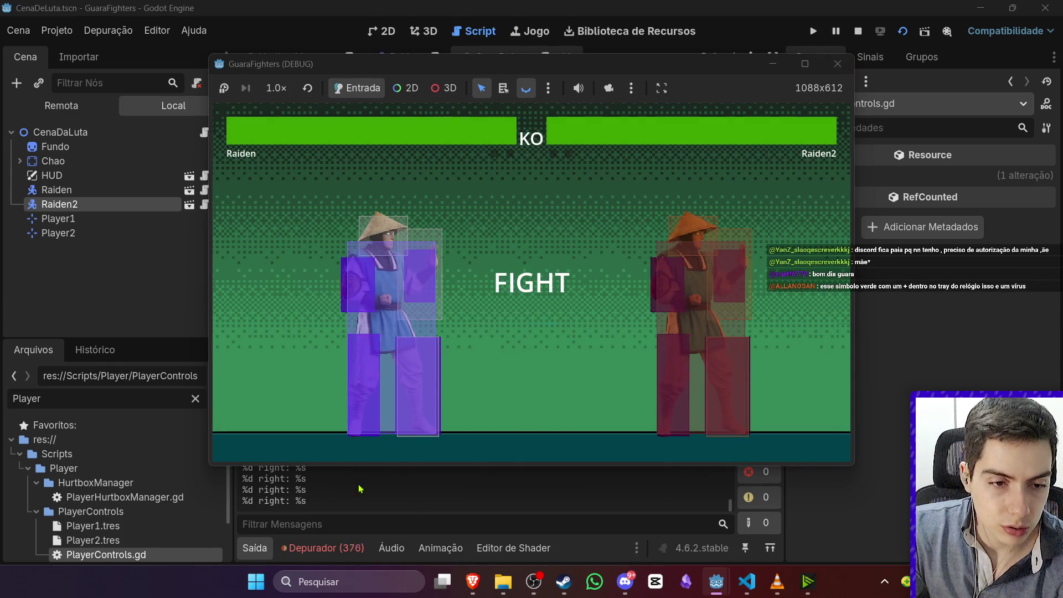
click(838, 63)
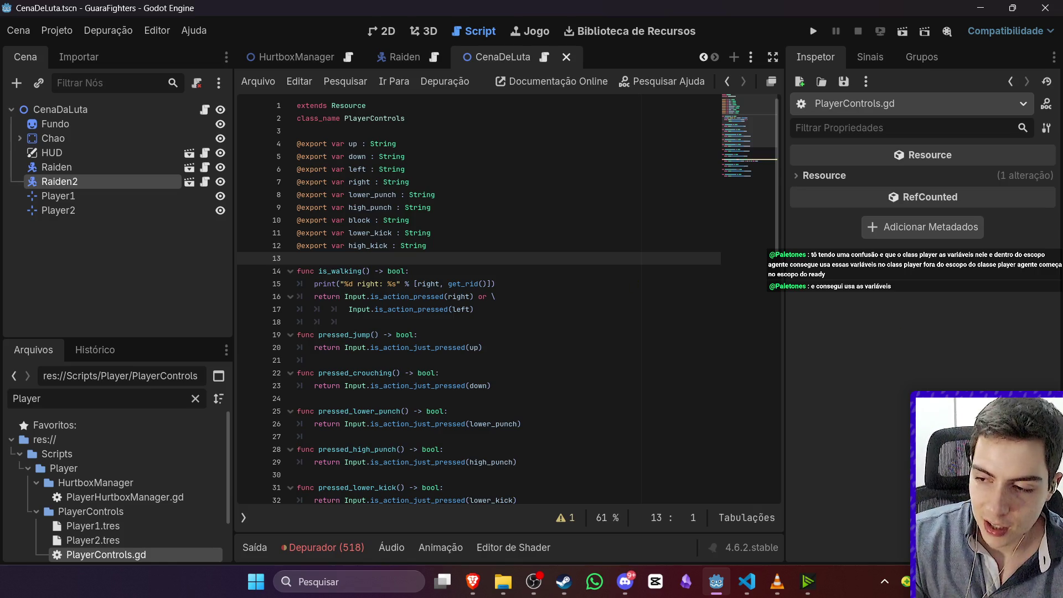
Delete the empty line between the is_walking header and its print, then save PlayerControls.gd
key(alt+Tab)
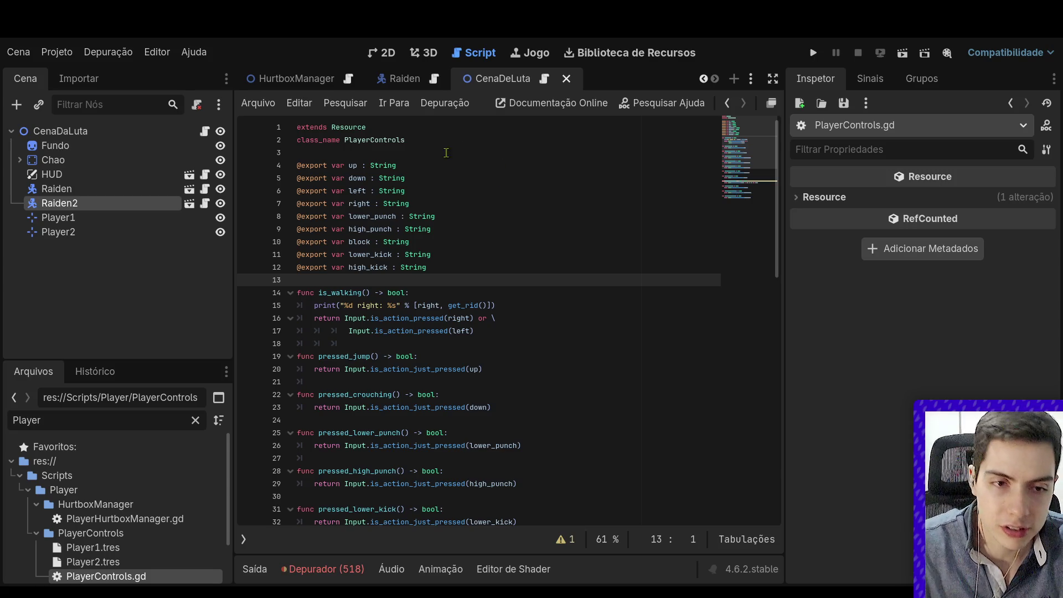
click(427, 307)
click(431, 298)
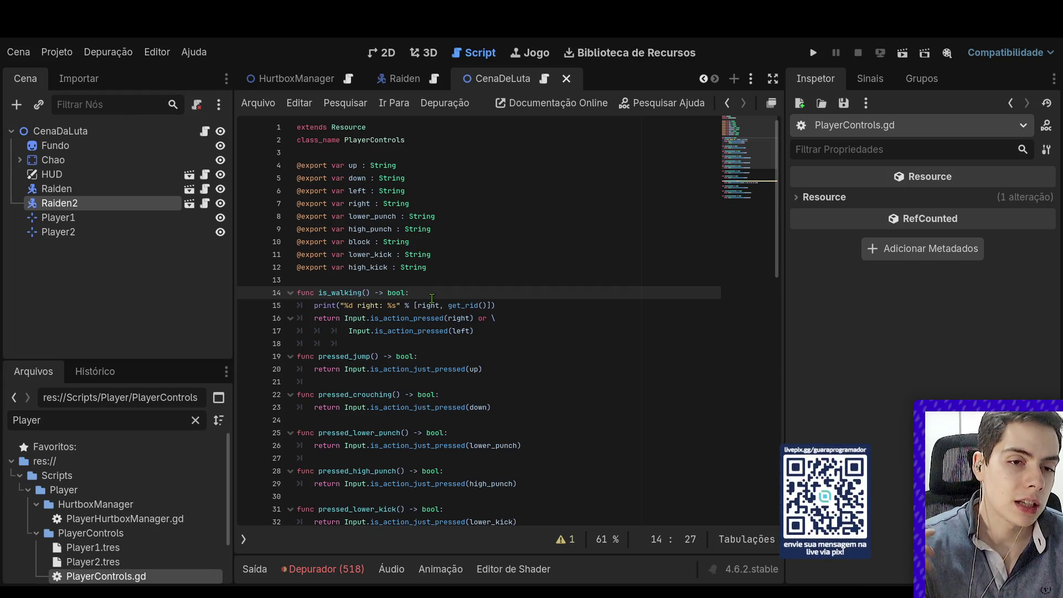
key(Return)
text(player.)
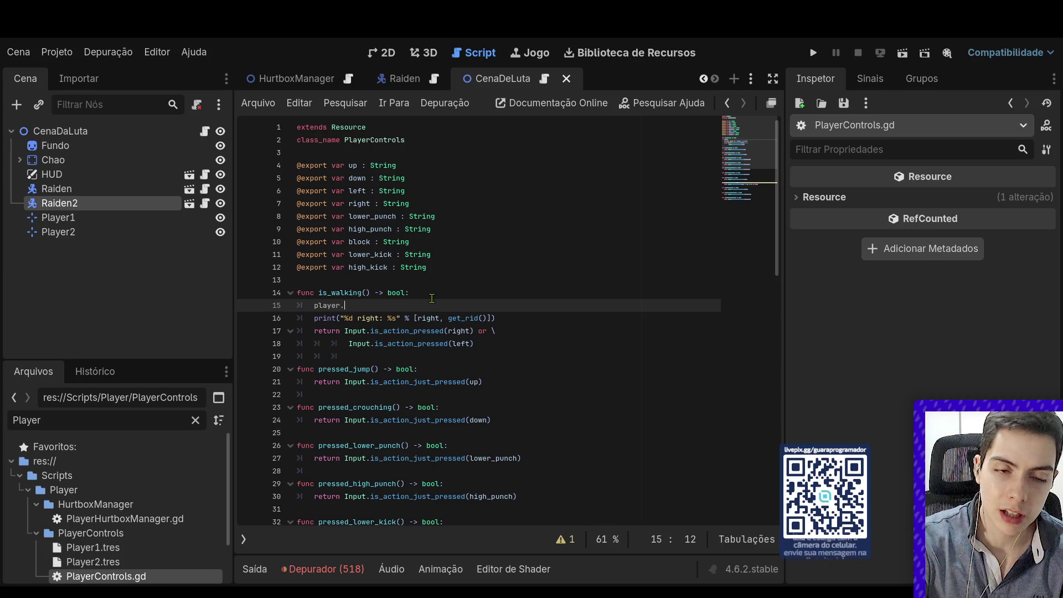
text(a)
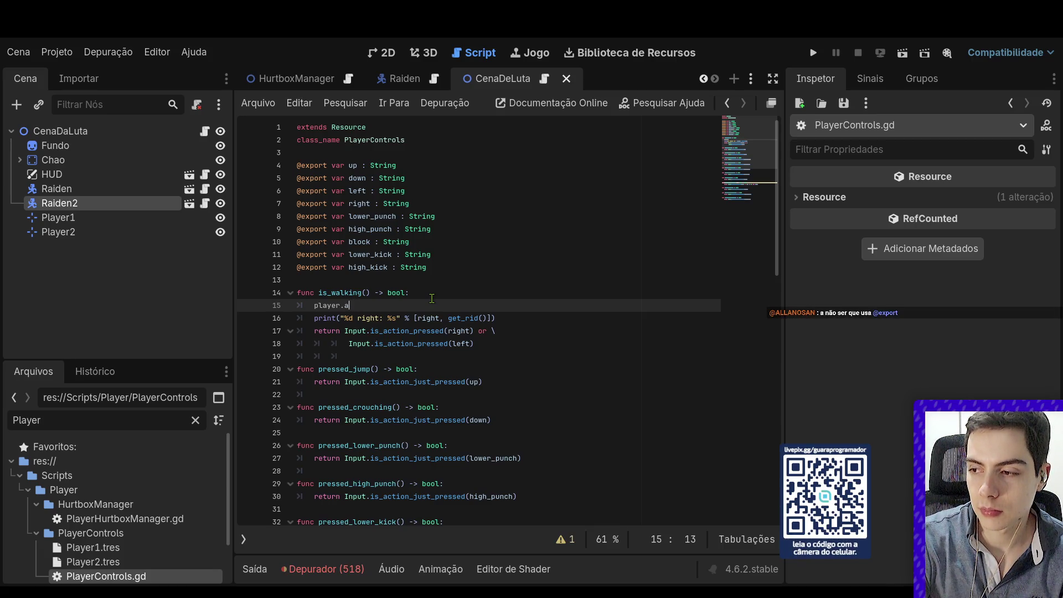
key(BackSpace)
key(BackSpace)
key(BackSpace)
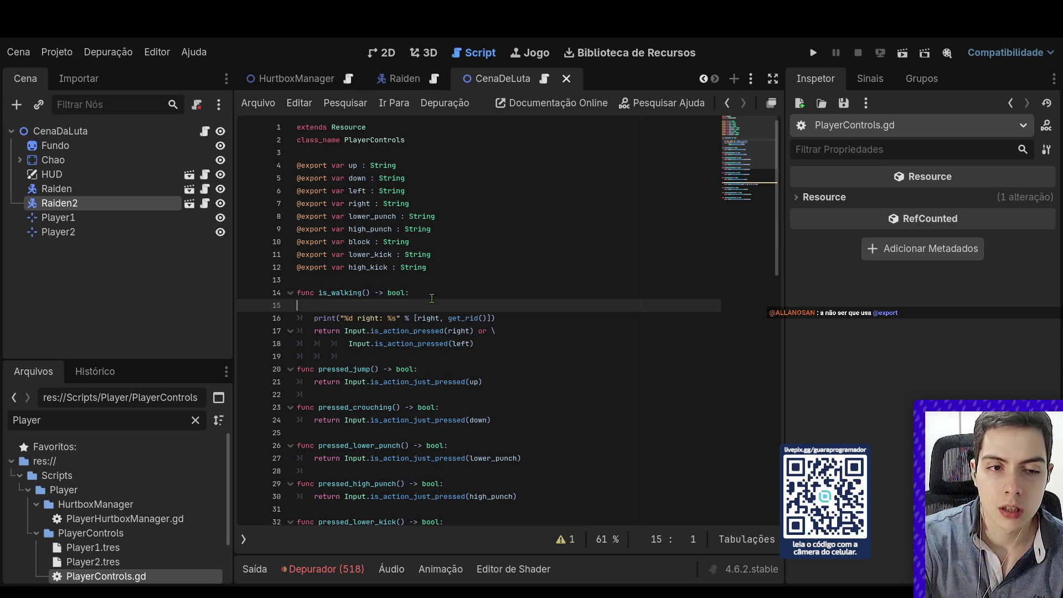
key(BackSpace)
key(ctrl+s)
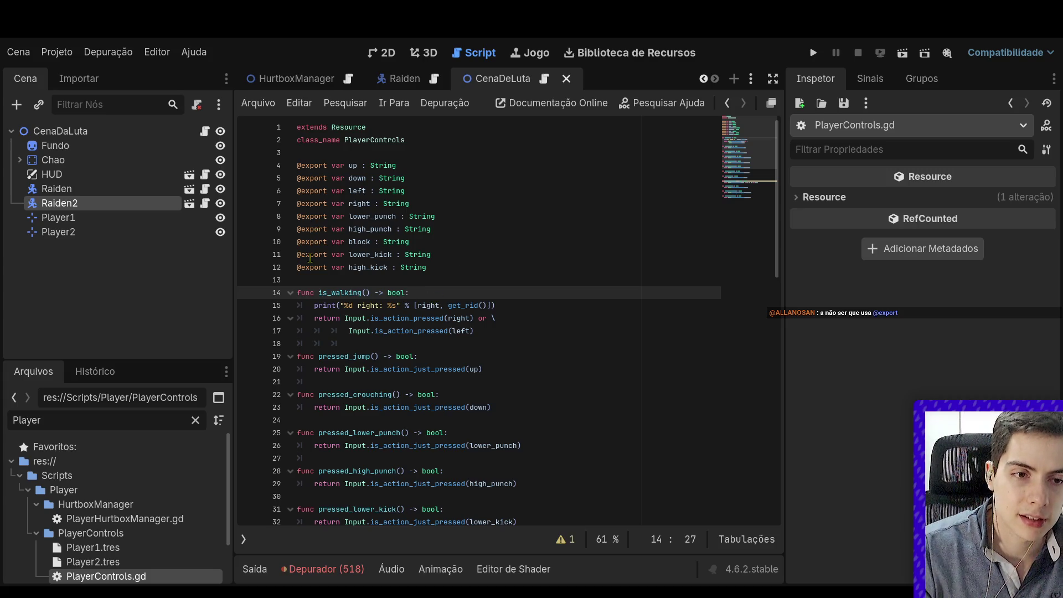
Check the get_rid documentation and return to PlayerControls.gd
click(476, 305)
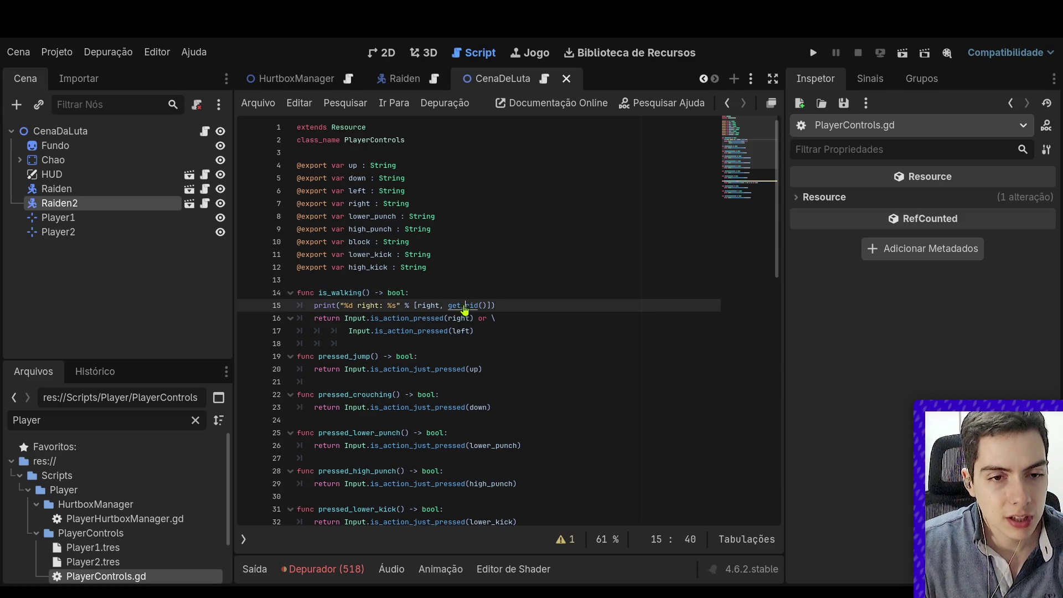
ctrl+click(461, 305)
drag(737, 444, 737, 217)
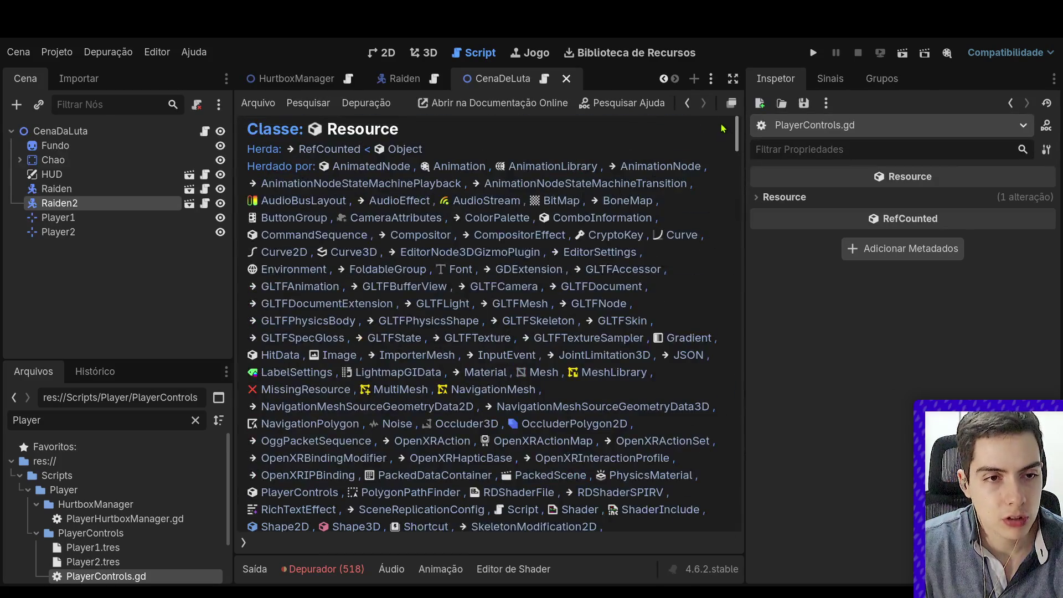
key(alt+Left)
key(Right)
key(Right)
key(Right)
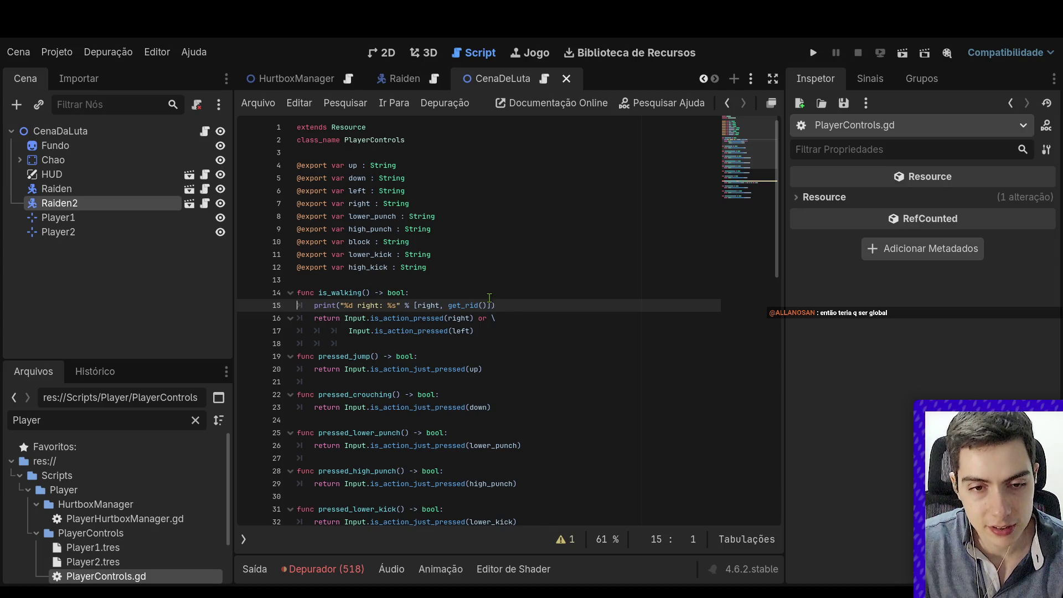
Replace get_rid() in the print with get_instance_id() and save the script
drag(488, 305, 448, 306)
key(BackSpace)
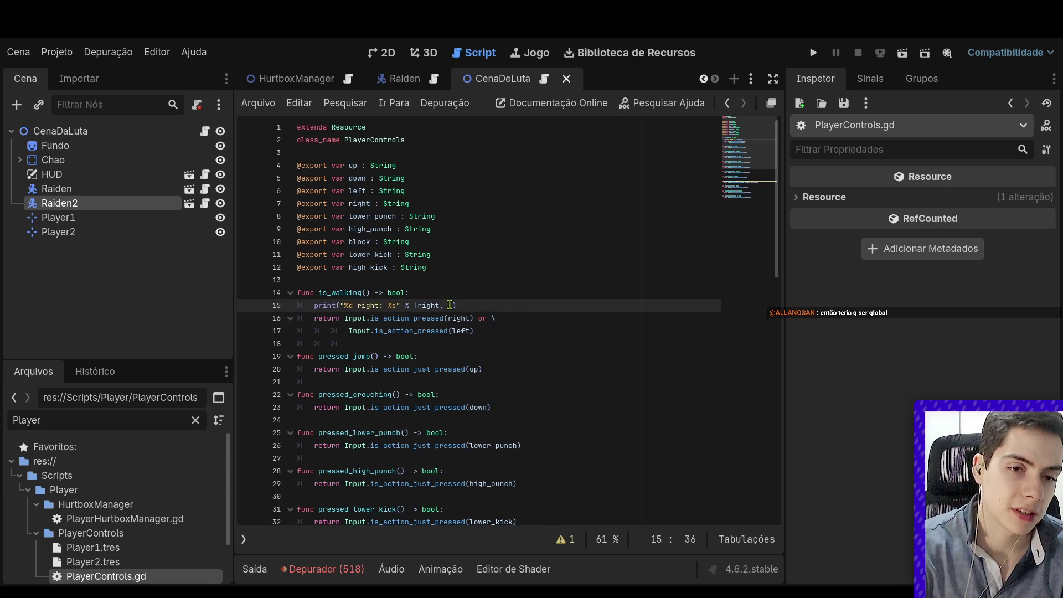
text(id)
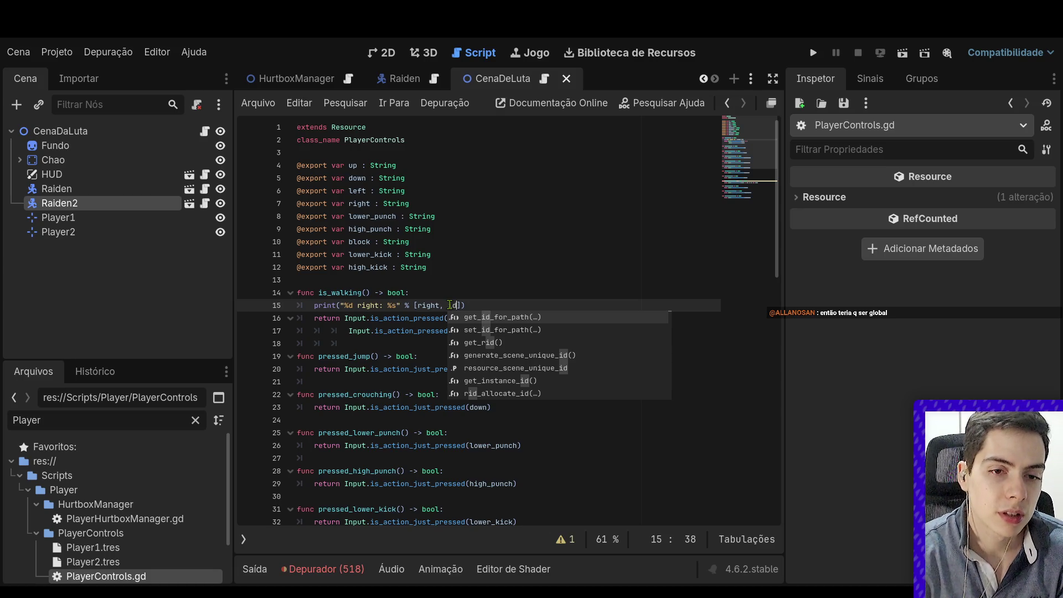
key(Down)
key(Down)
key(Down)
key(Return)
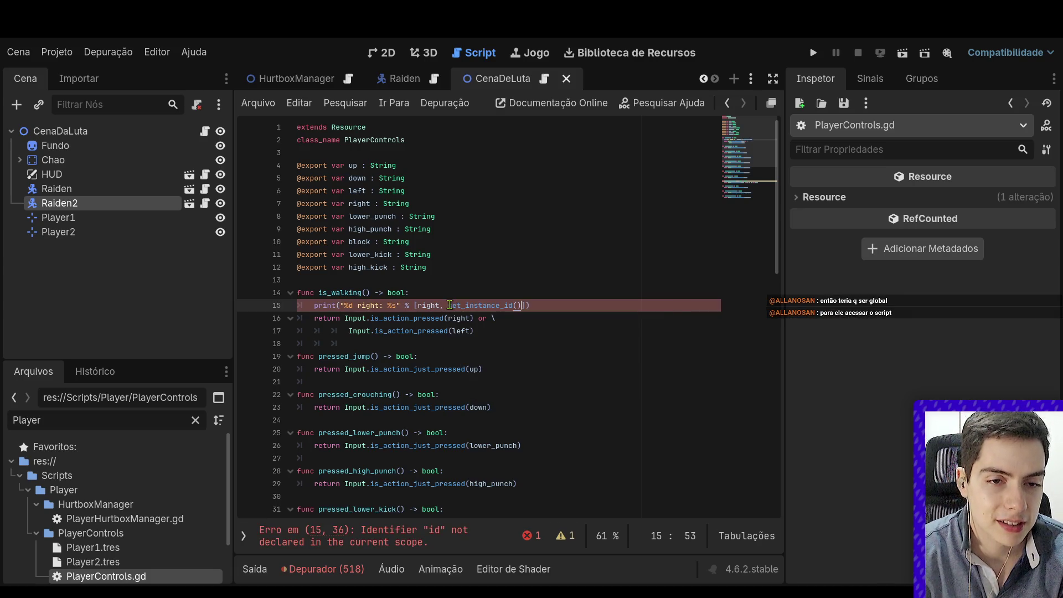
key(ctrl+s)
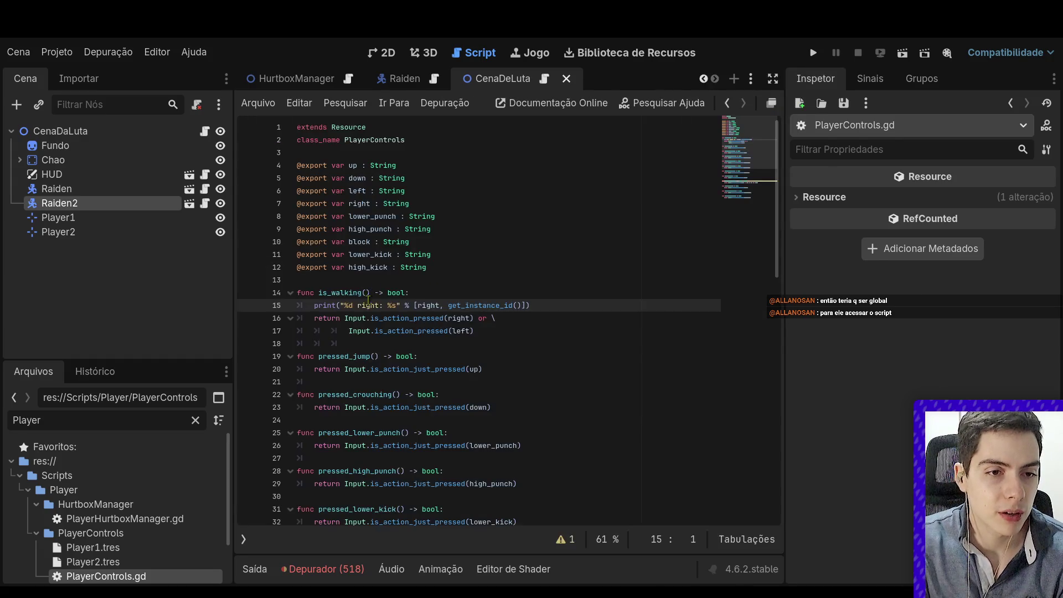
Save the script, test-run the fight scene, then stop it
key(Left)
key(ctrl+s)
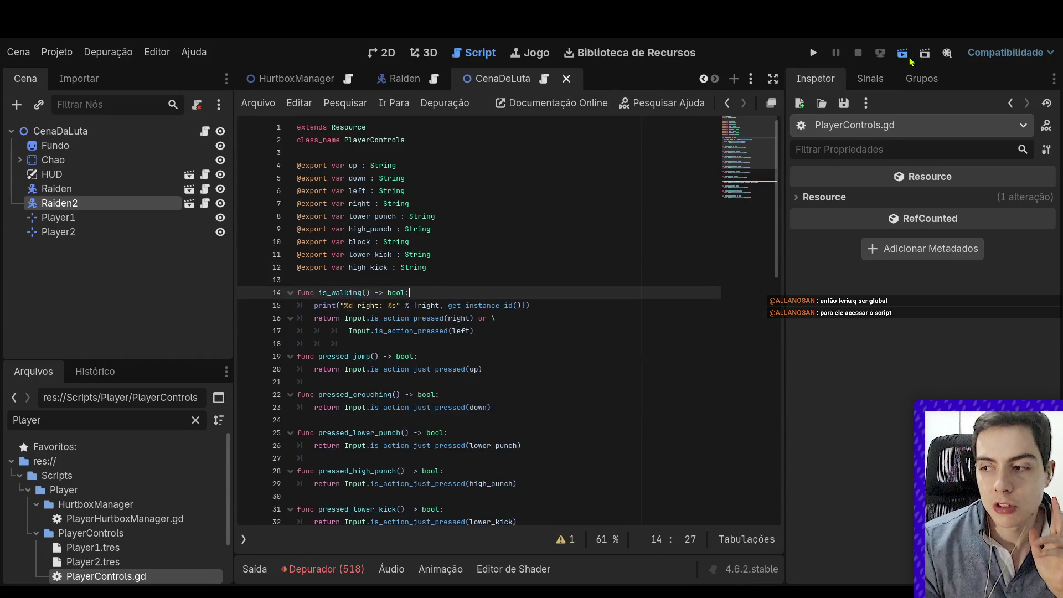
click(910, 58)
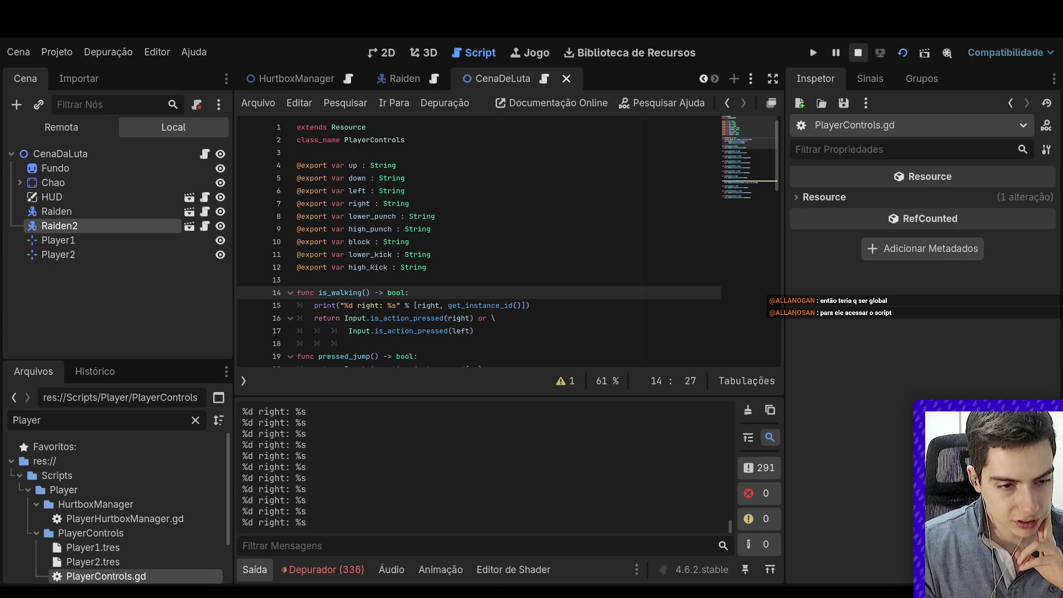
key(F8)
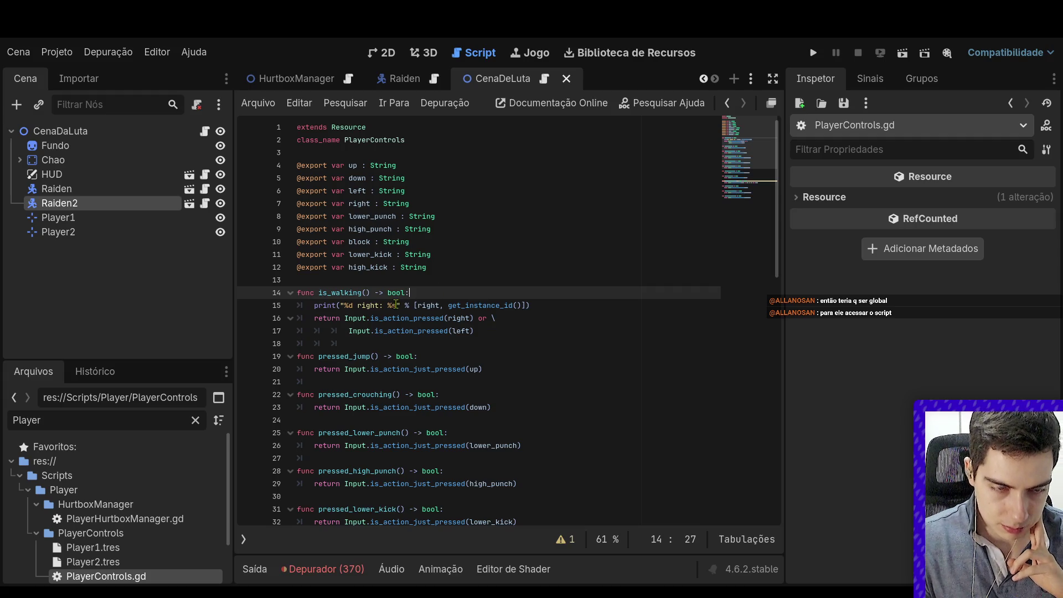
Reorder the print list to [get_instance_id(), right] and rerun the scene to check output
drag(448, 306, 433, 305)
key(BackSpace)
key(BackSpace)
key(BackSpace)
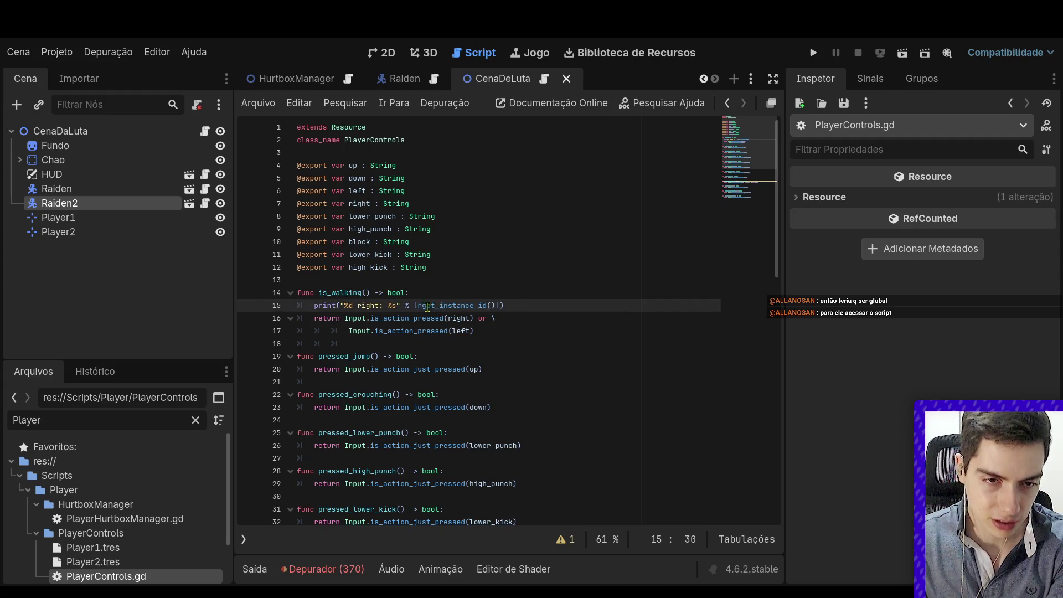
key(Right)
key(Right)
key(Right)
text(, right)
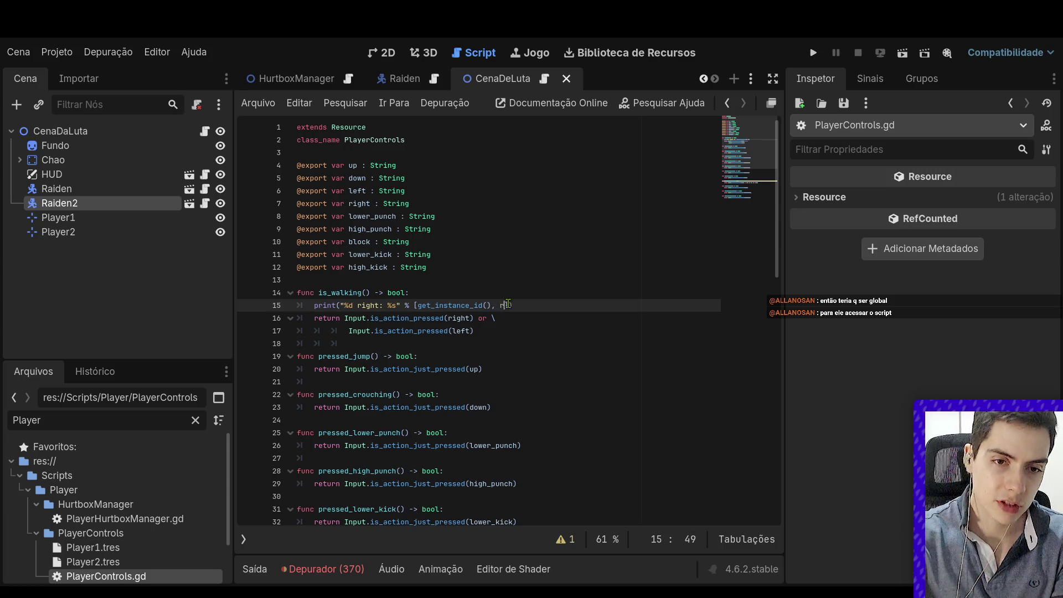
click(526, 254)
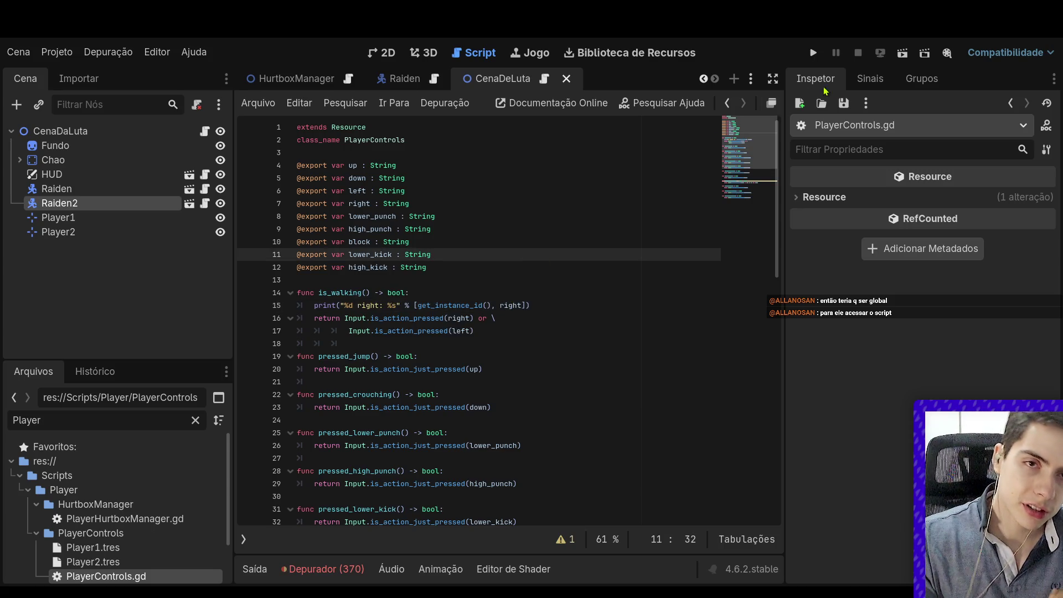
click(906, 55)
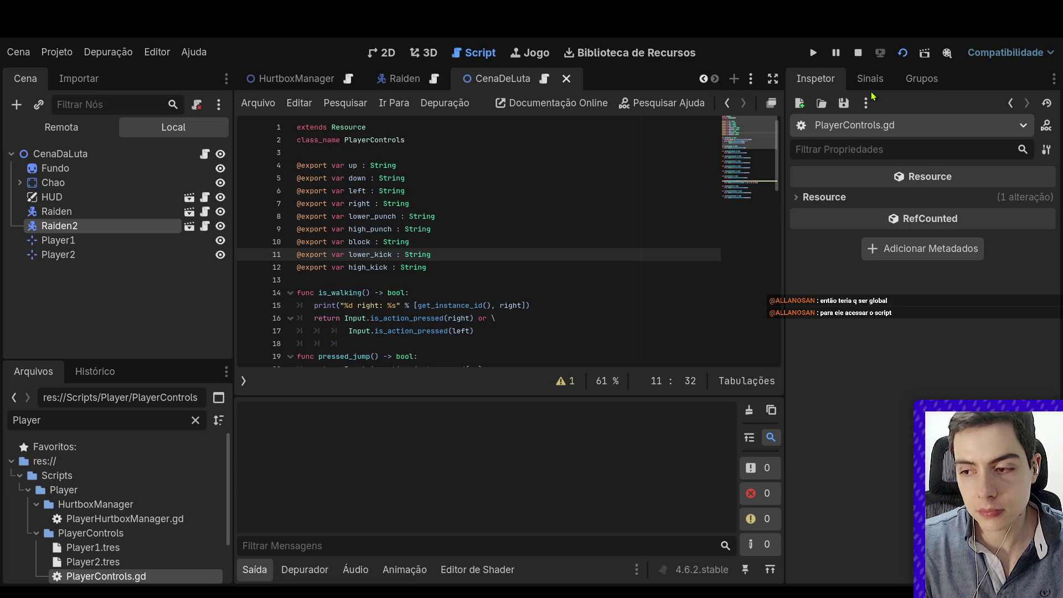
key(F8)
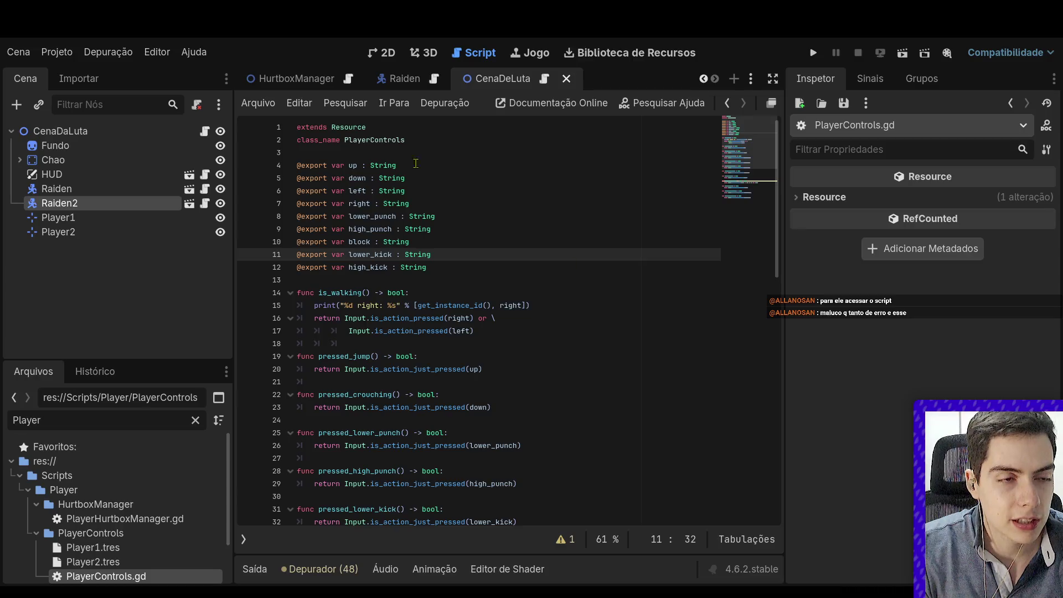
View the character _ready code choosing PLAYER_1_CONTROLS or PLAYER_2_CONTROLS, then run the fight scene
click(401, 89)
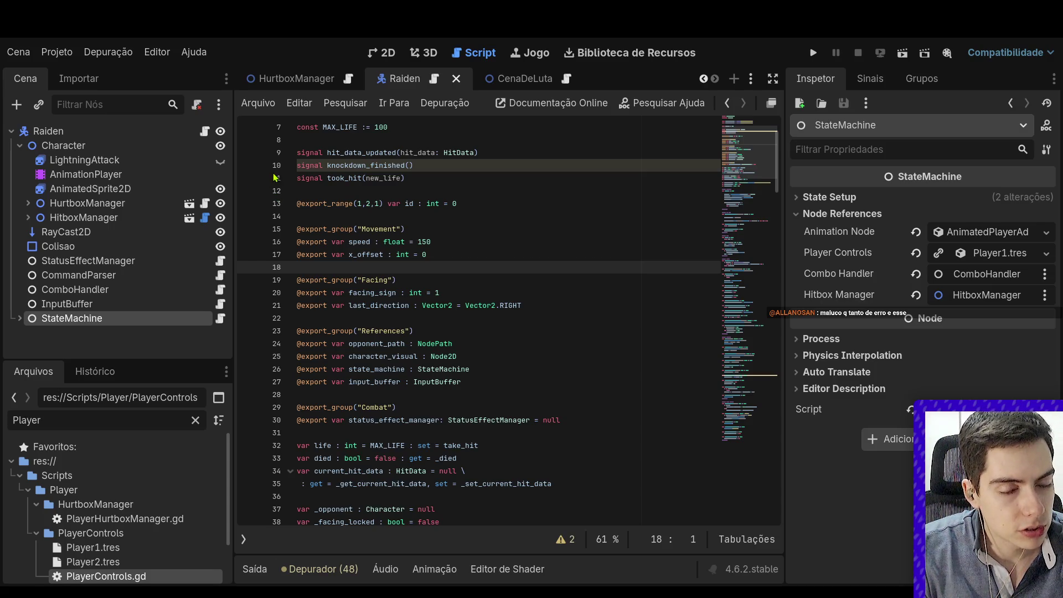
click(480, 88)
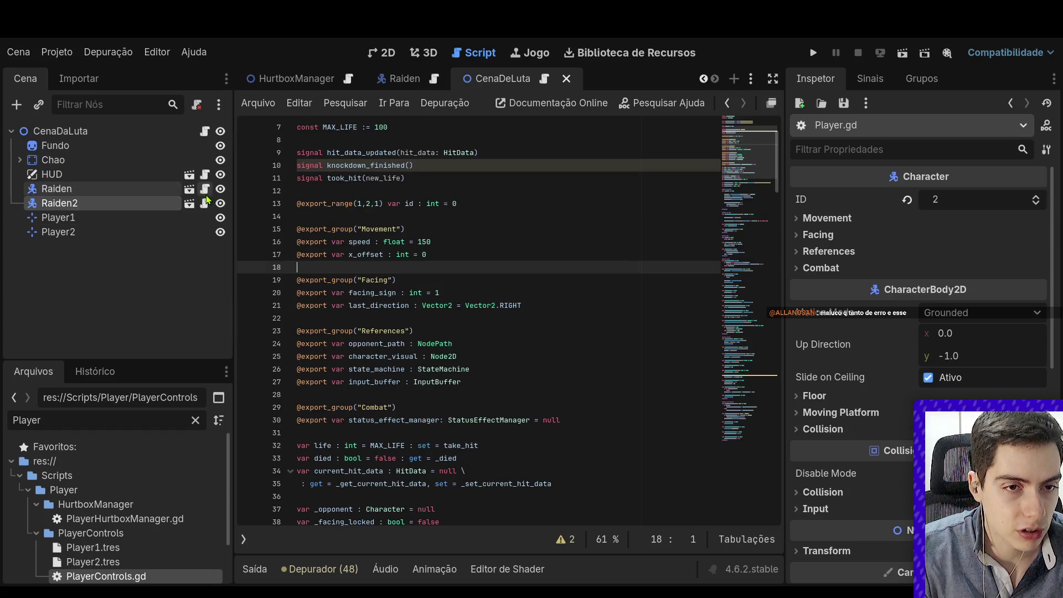
scroll(488, 288, down, 10)
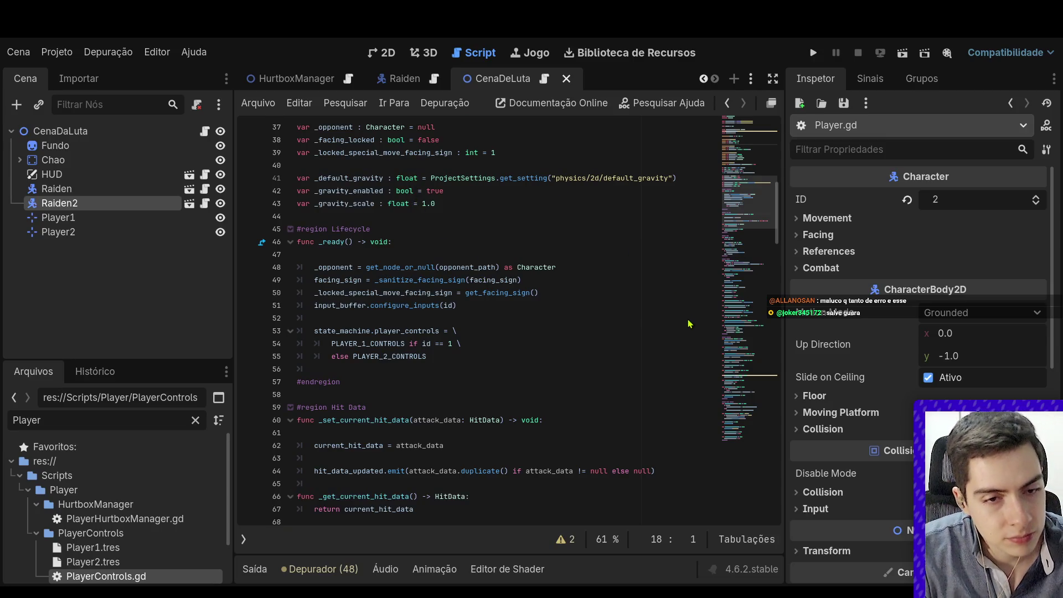
click(377, 383)
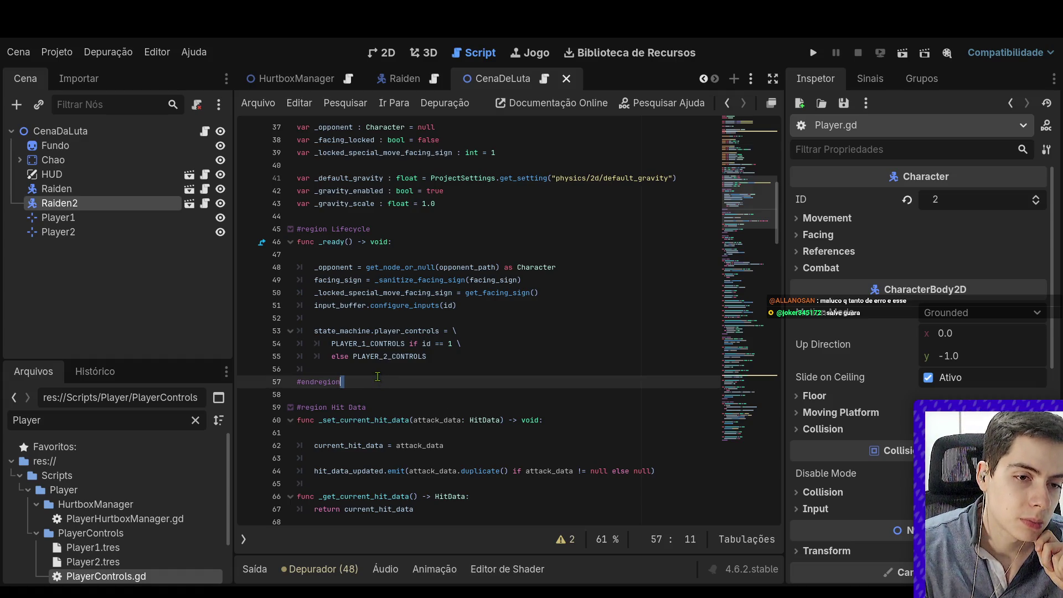
key(Up)
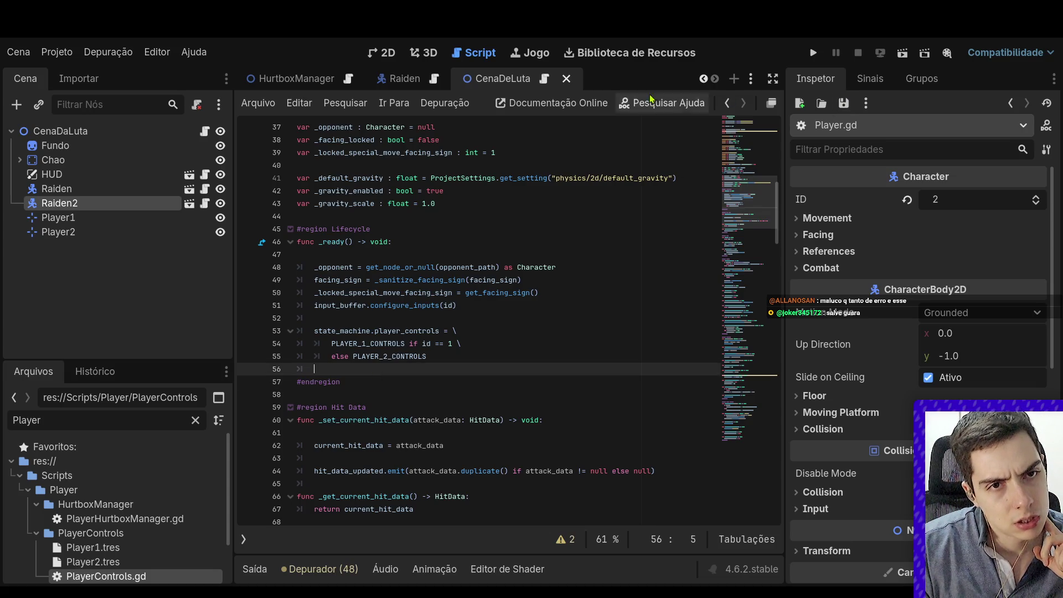
click(900, 54)
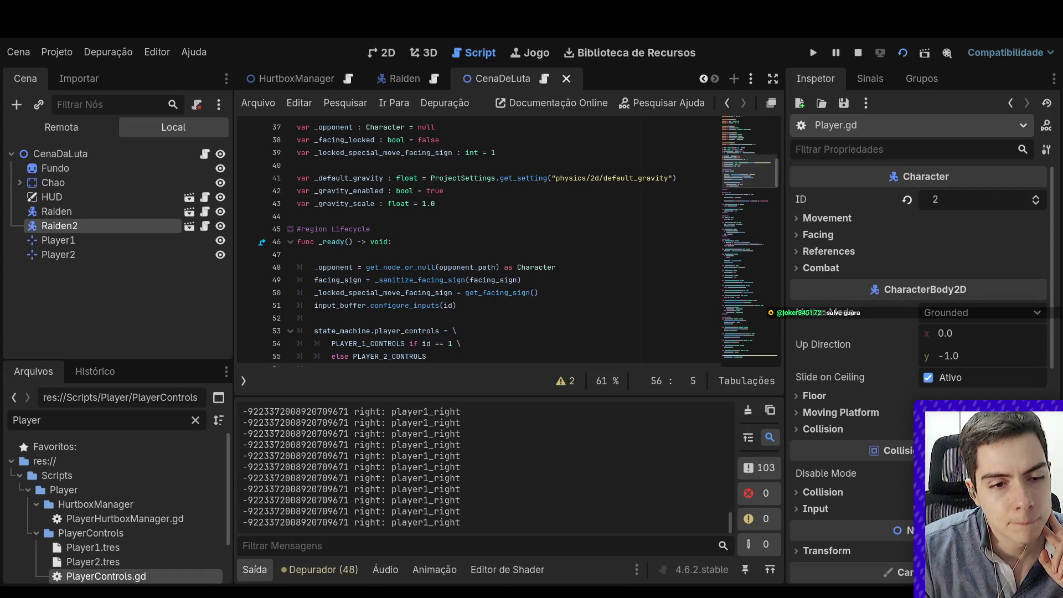
Inspect Raiden2's live StateMachine and its Player Controls resource in the remote scene tree
click(61, 127)
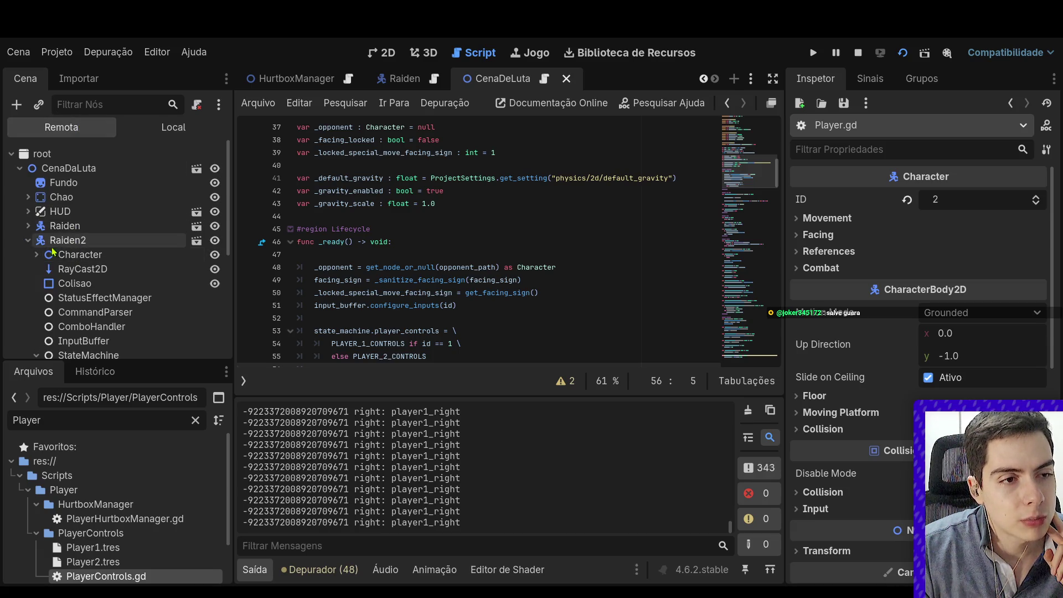
click(30, 241)
click(29, 241)
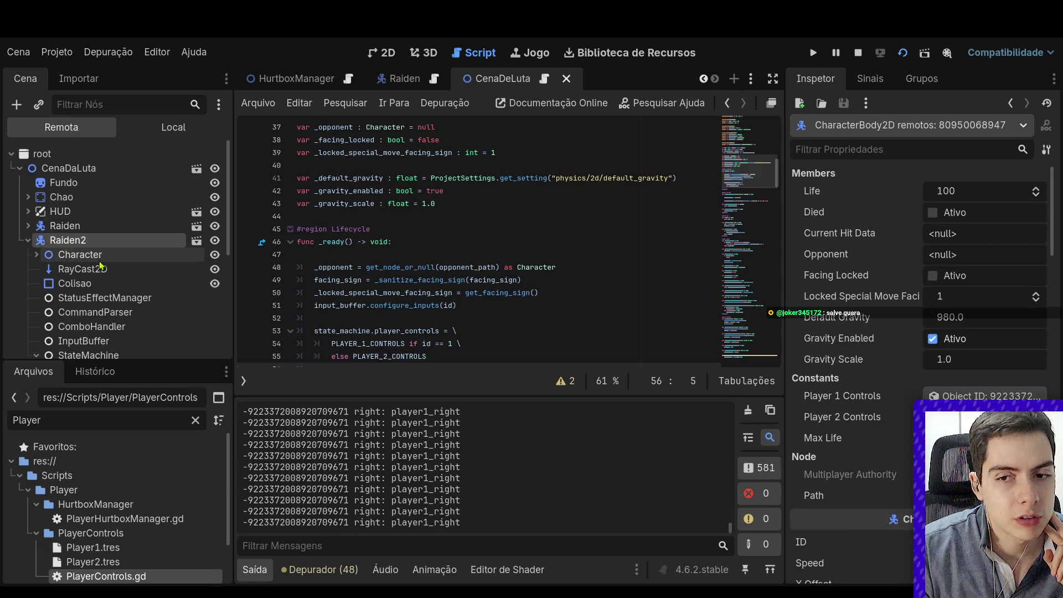
scroll(102, 275, down, 2)
click(89, 304)
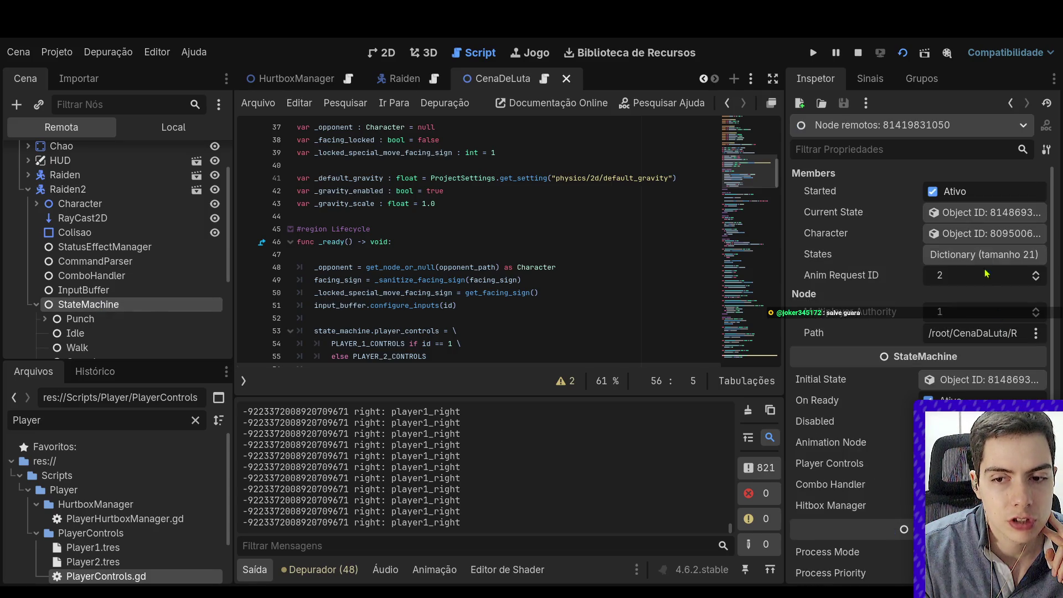
click(830, 463)
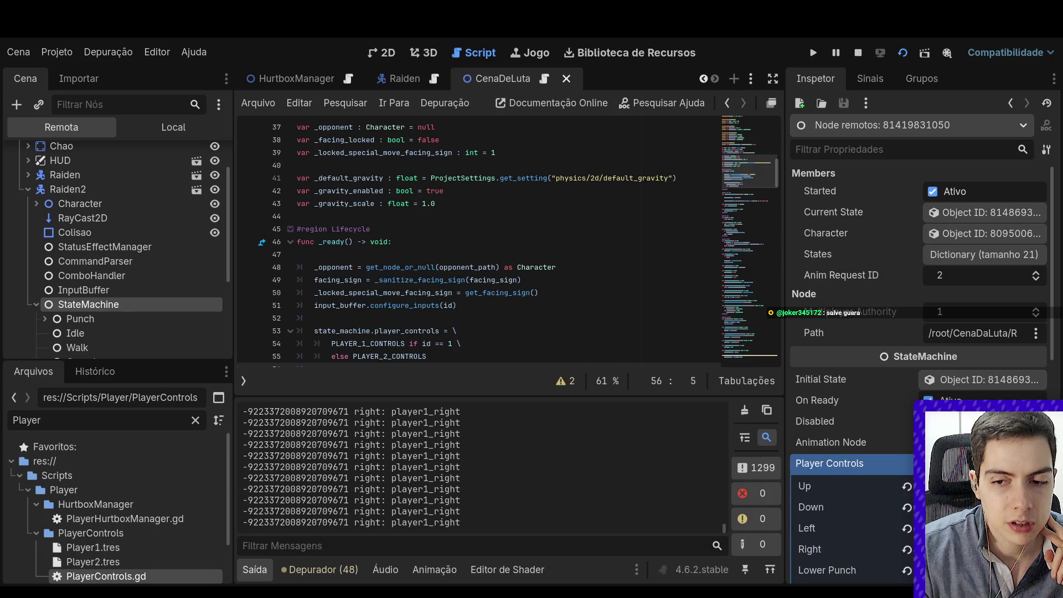
Inspect Raiden's live StateMachine, then stop the running game
click(28, 175)
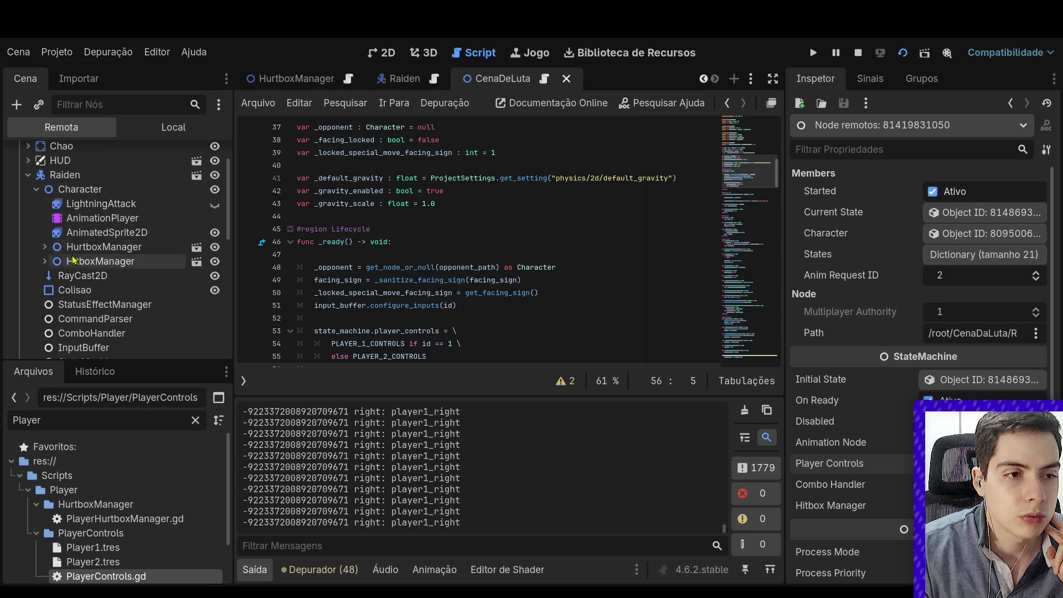
scroll(72, 302, down, 1)
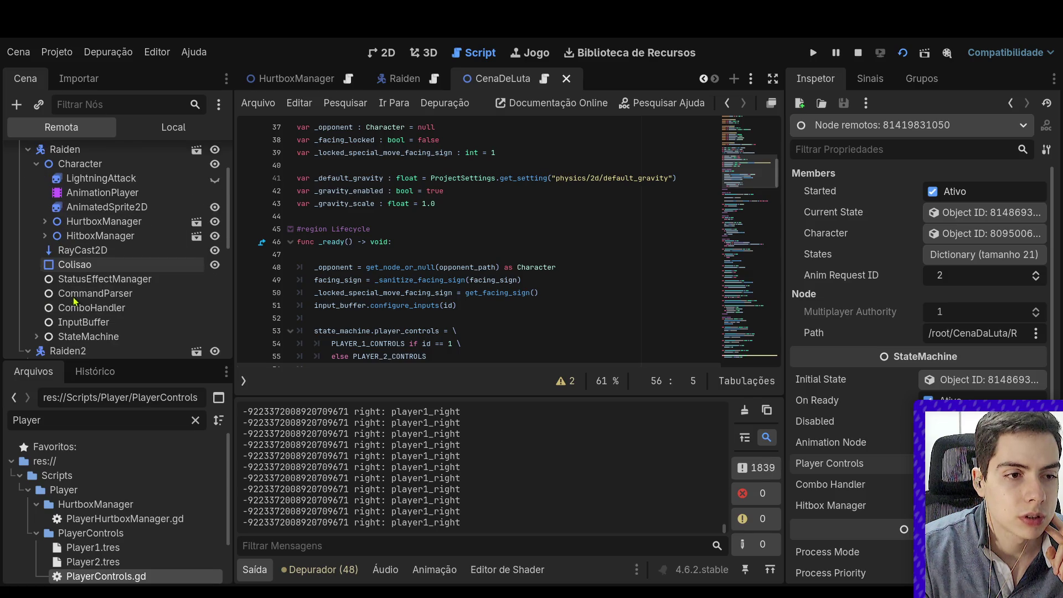
double_click(89, 338)
scroll(92, 330, down, 1)
scroll(92, 324, down, 2)
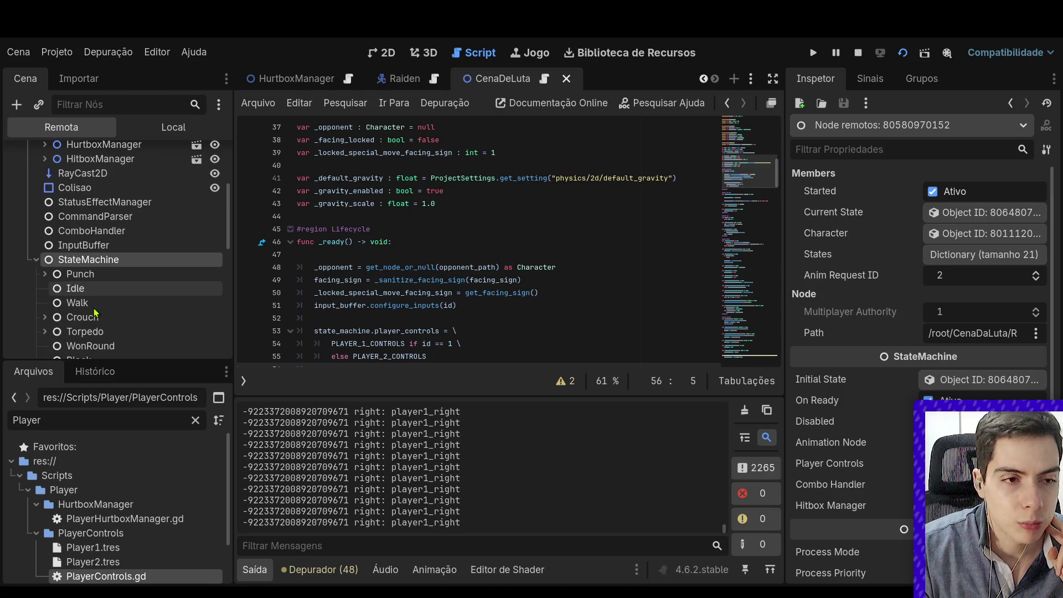
scroll(91, 309, down, 2)
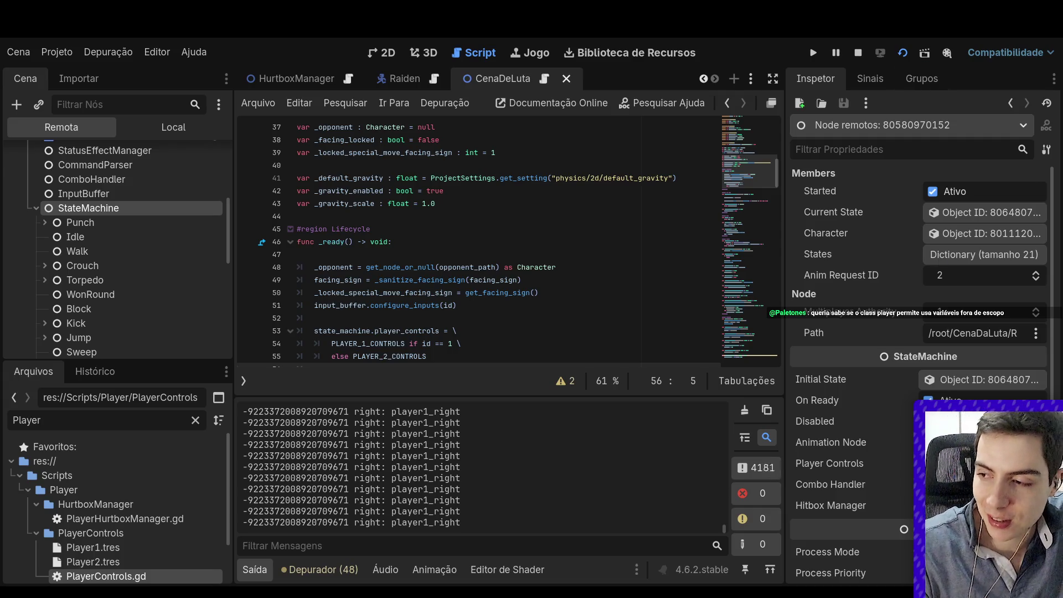
click(859, 54)
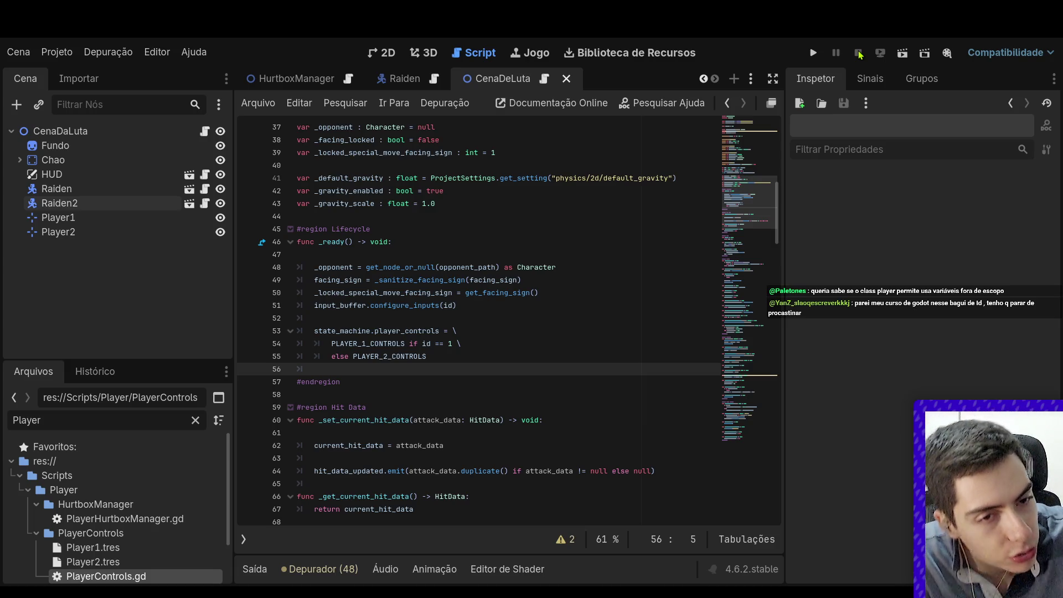
Review the character script's _ready setup, including configure_inputs and the took_hit signal
drag(498, 373, 328, 259)
click(448, 312)
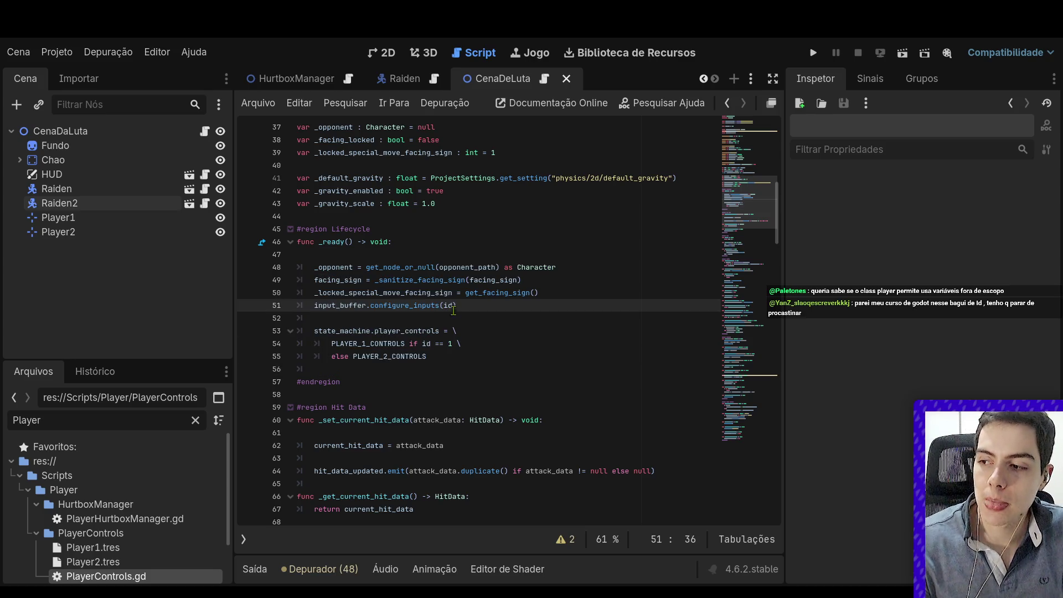
click(521, 292)
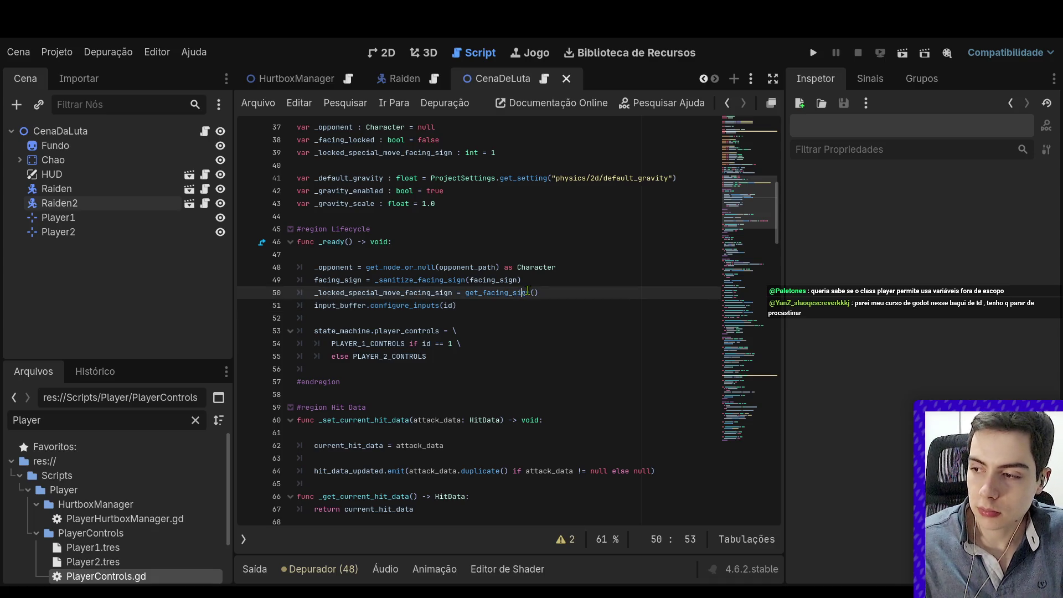
scroll(472, 247, up, 2)
click(471, 247)
scroll(471, 247, up, 10)
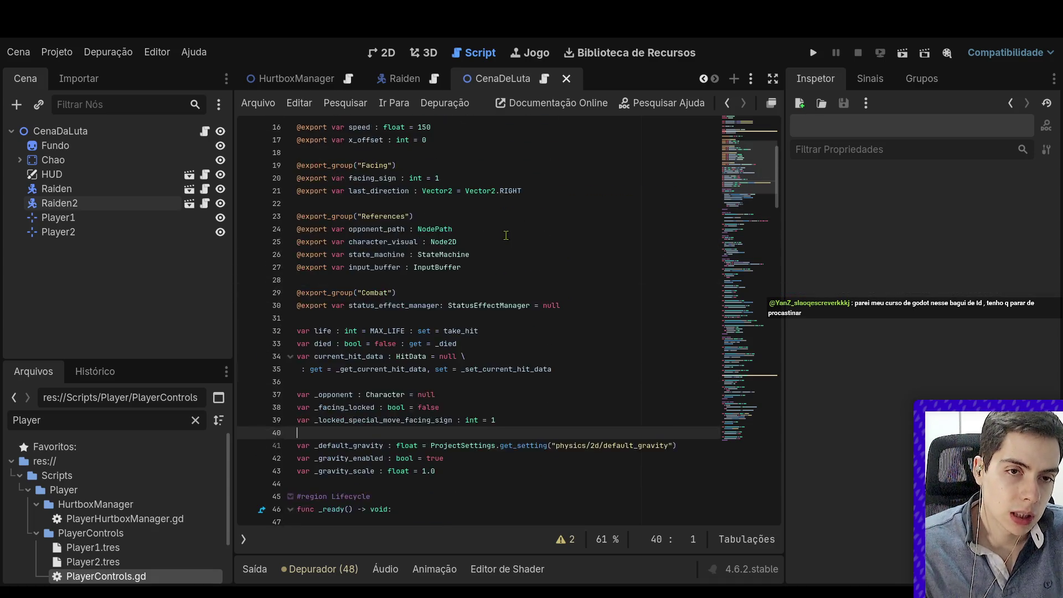
click(526, 254)
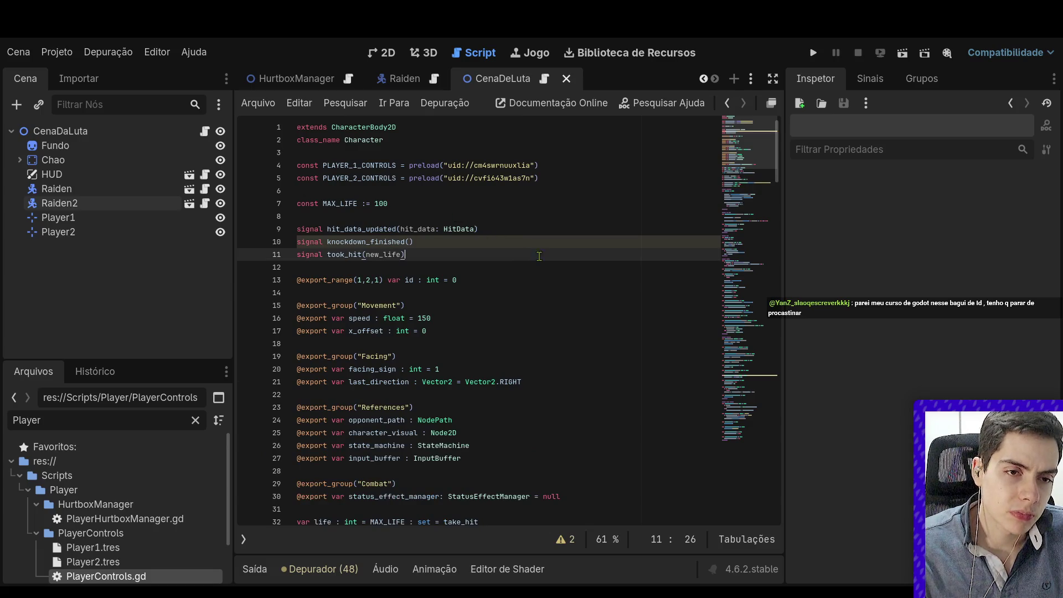
scroll(590, 263, down, 1)
scroll(672, 257, up, 1)
Open the fight scene's FightScene.gd and highlight where _player1 is used
mouse_move(378, 90)
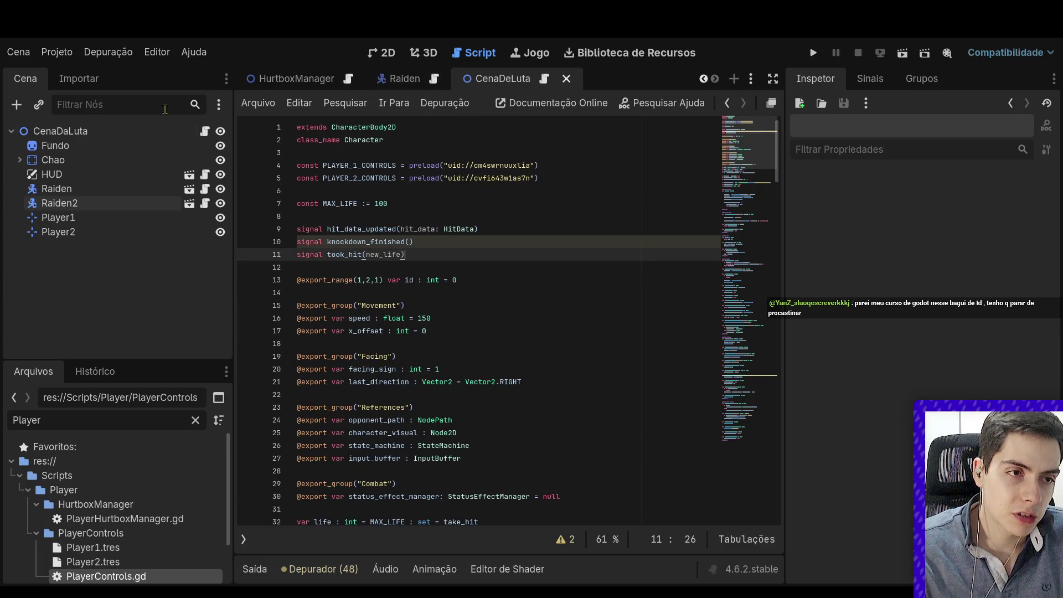
click(205, 131)
scroll(488, 221, down, 5)
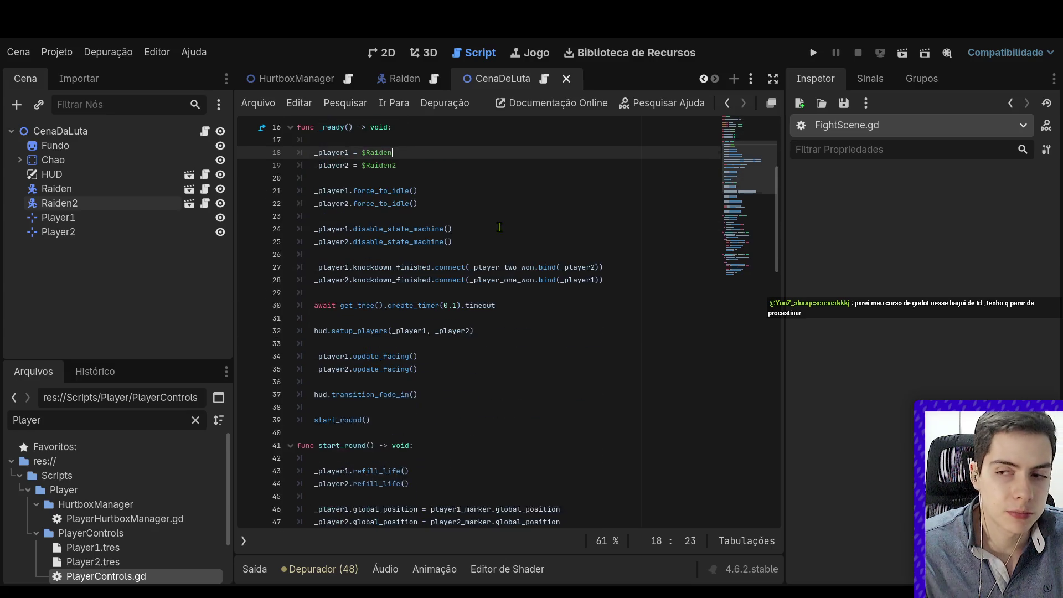
scroll(501, 228, up, 2)
scroll(452, 205, up, 1)
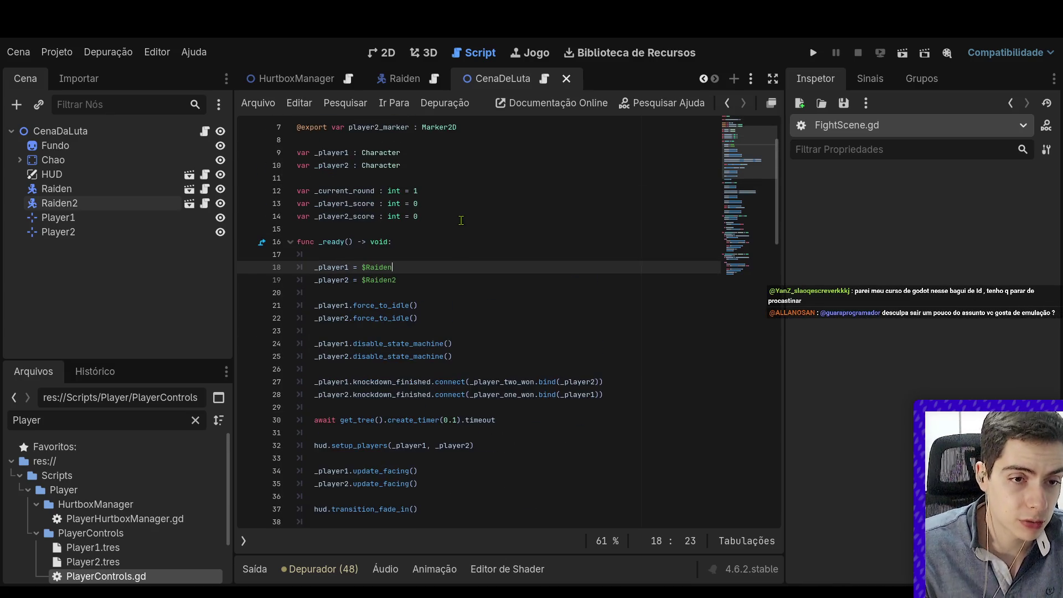
double_click(346, 267)
scroll(324, 264, up, 2)
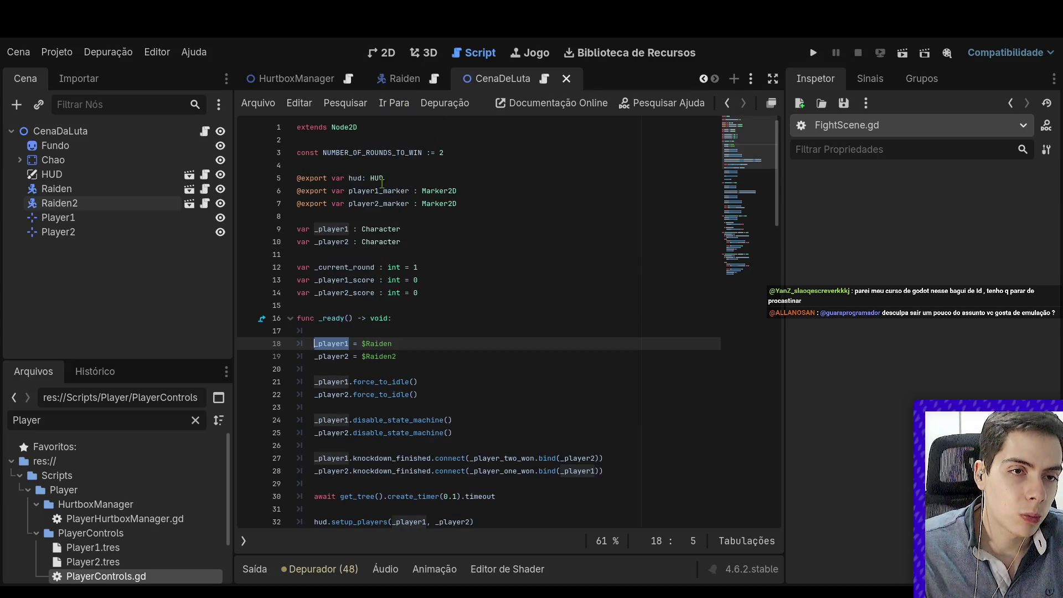
Check Raiden's Player.gd script in its scene, then return to the CenaDaLuta fight scene
click(406, 84)
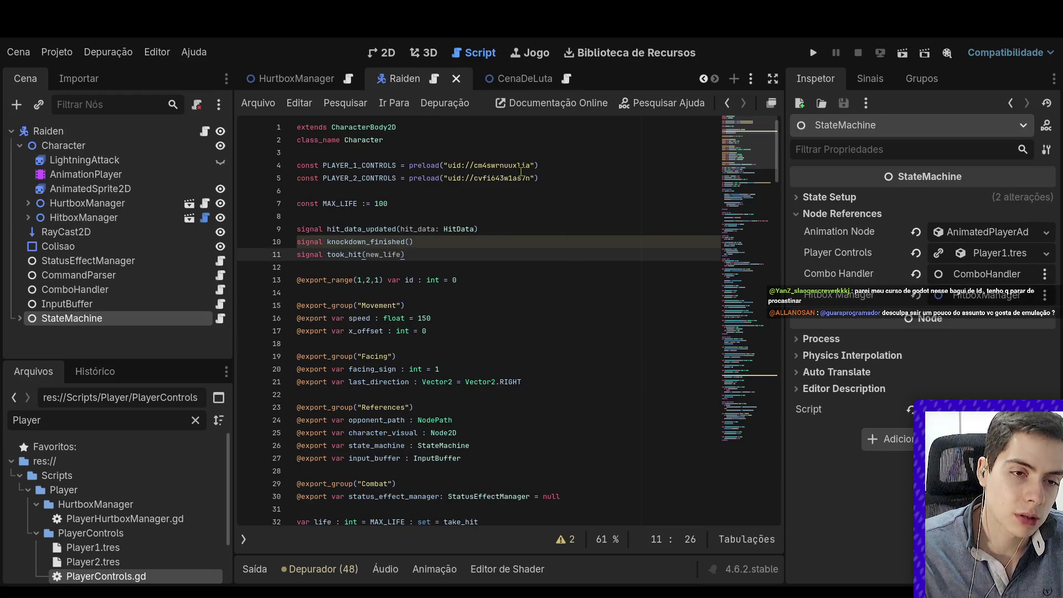
click(211, 133)
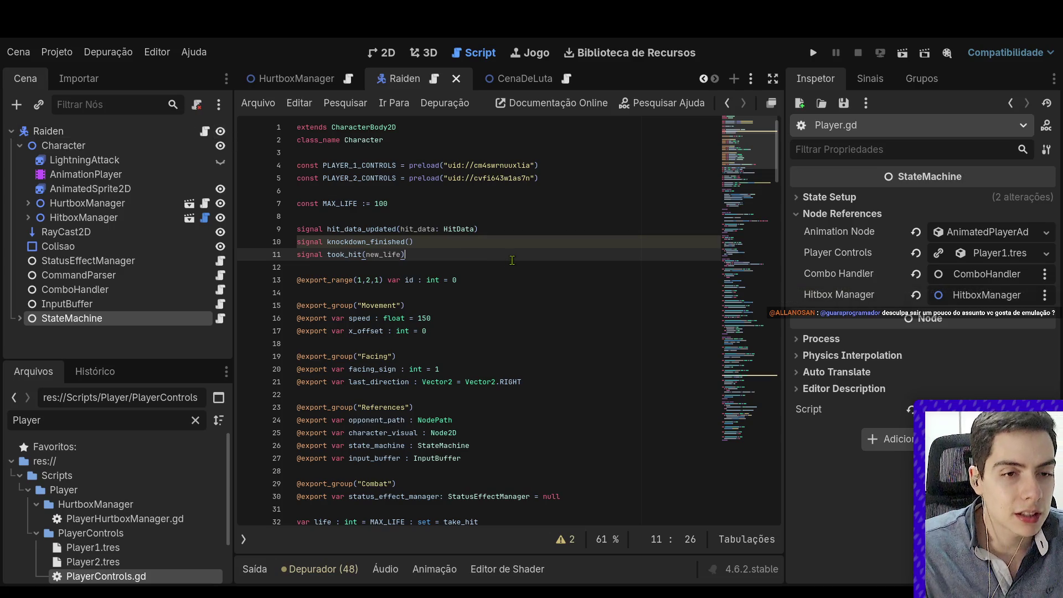
scroll(515, 256, down, 5)
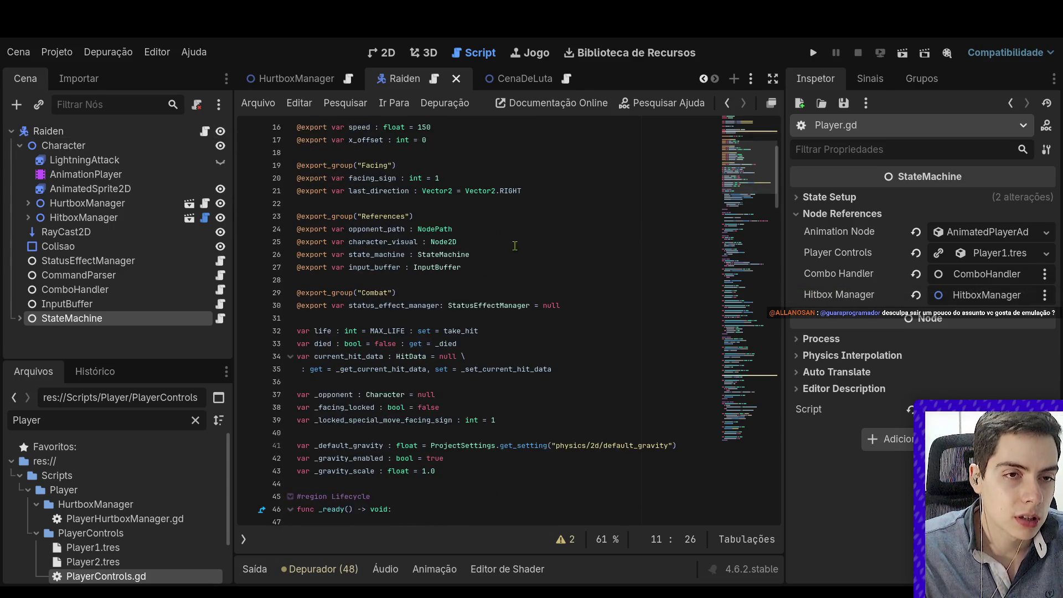
click(509, 78)
scroll(405, 347, down, 1)
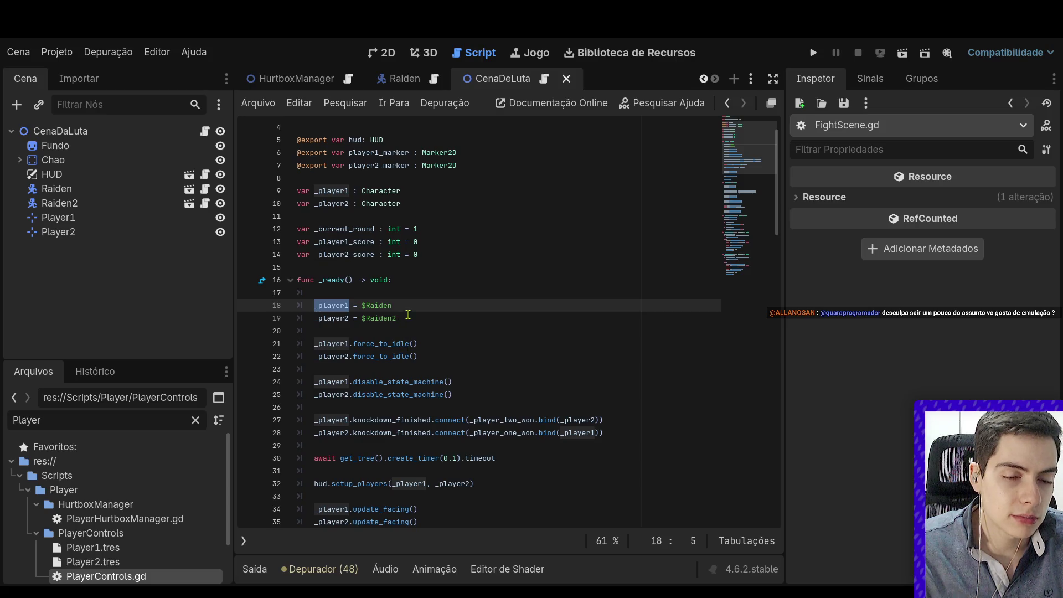
drag(419, 356, 312, 358)
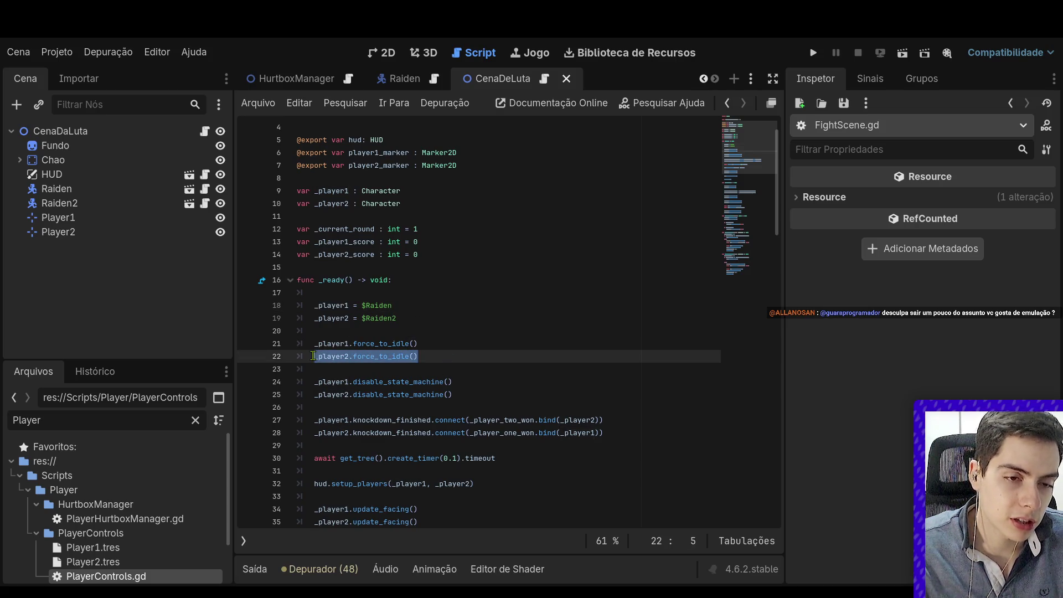
click(353, 369)
click(347, 343)
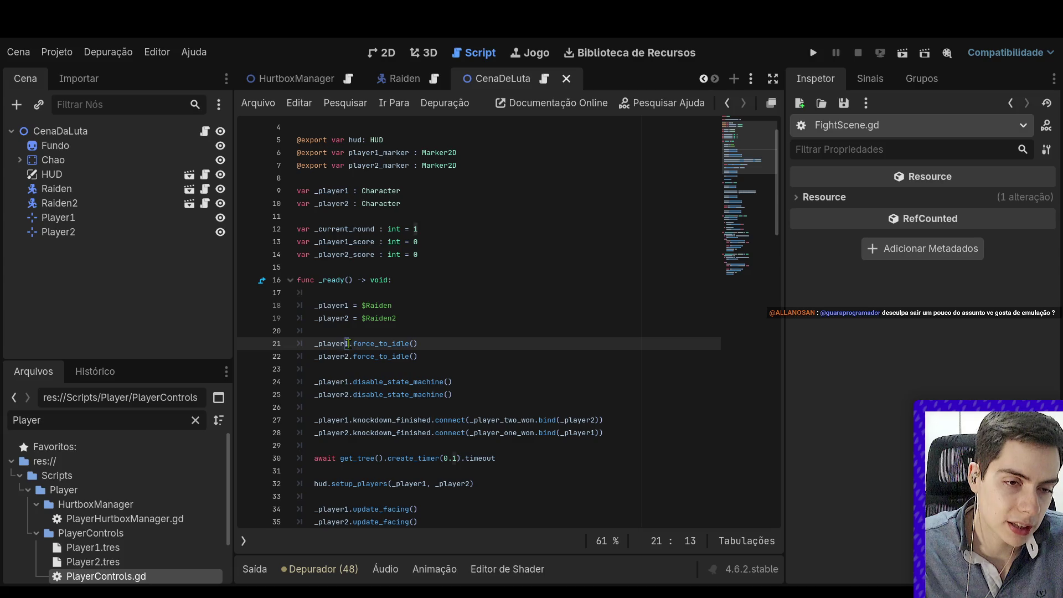
click(421, 342)
drag(421, 343, 354, 343)
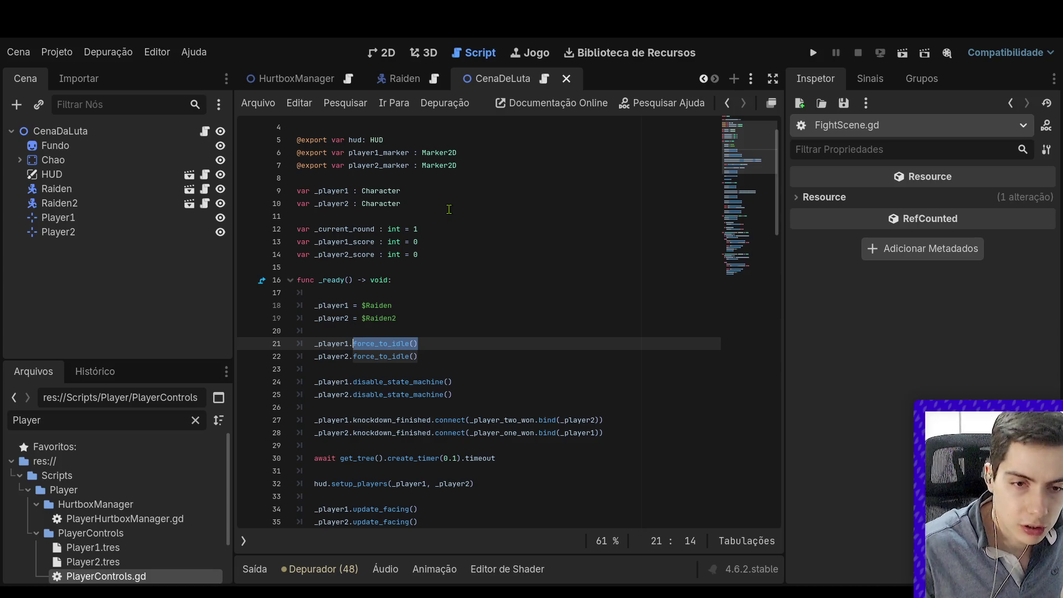
click(504, 331)
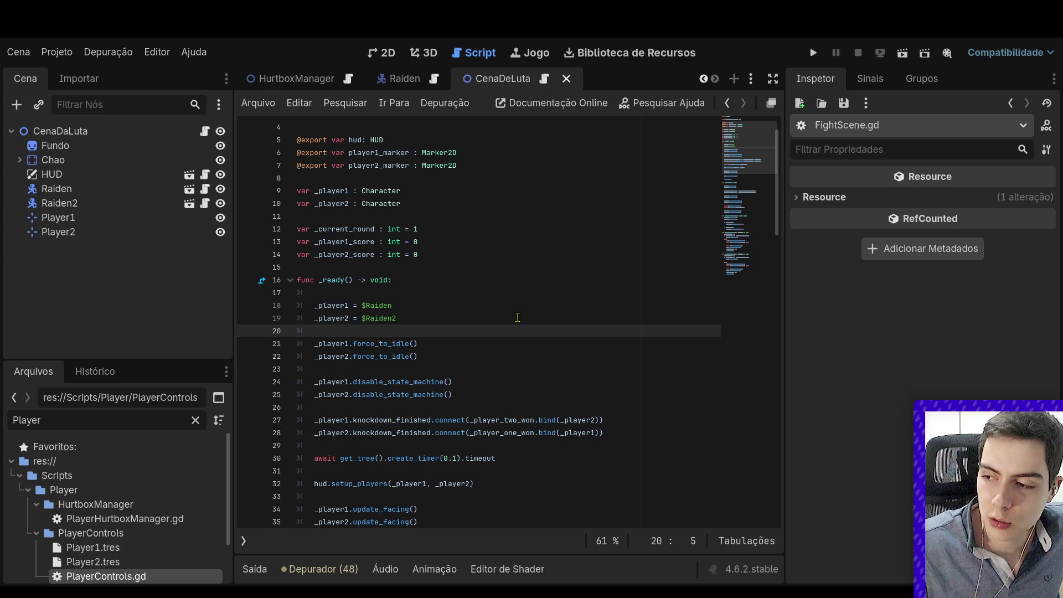
click(550, 359)
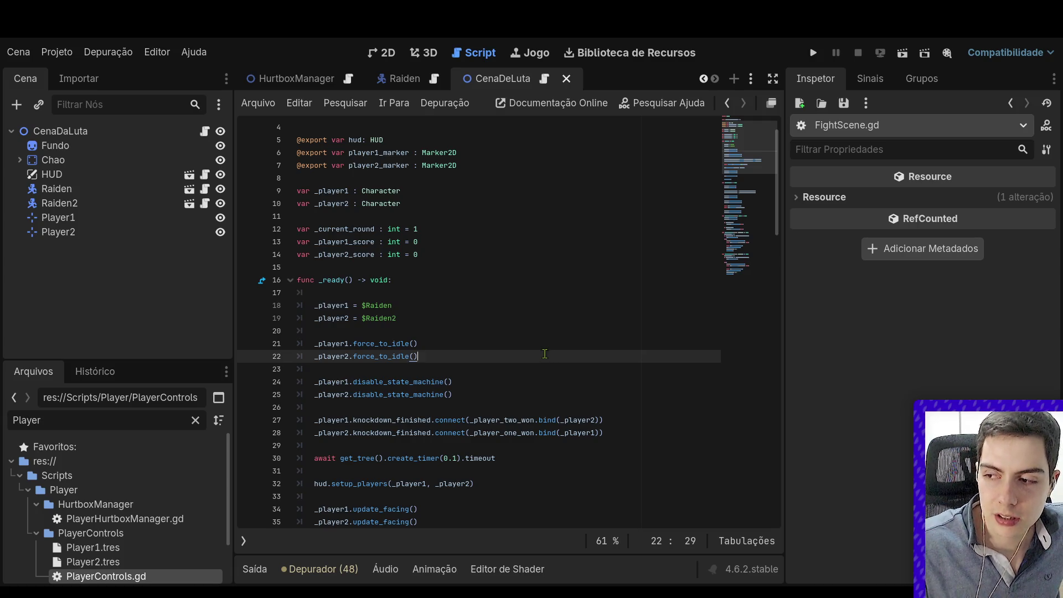
scroll(545, 372, down, 3)
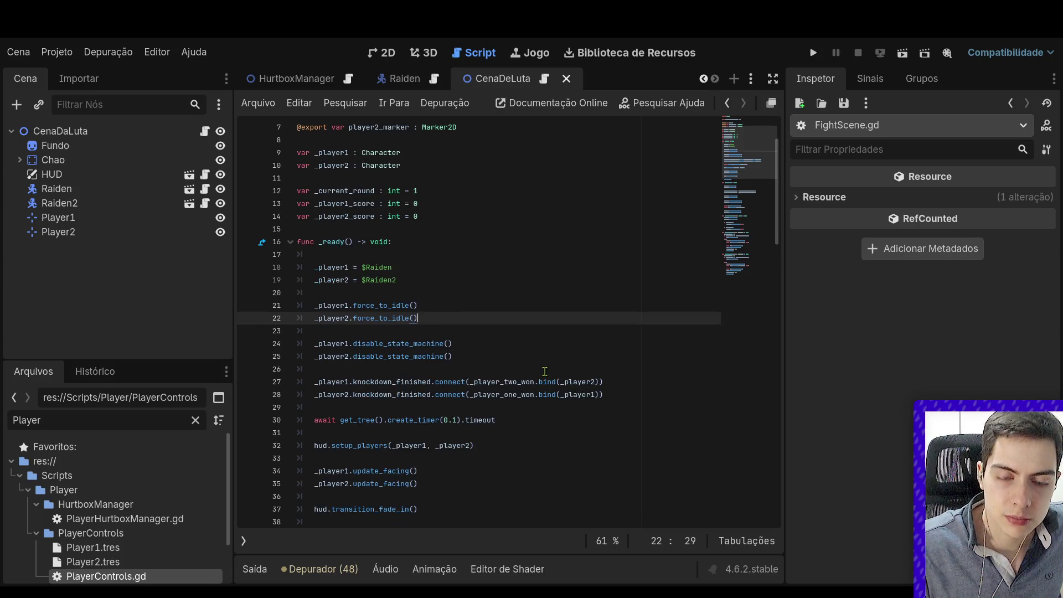
click(477, 345)
key(Up)
key(Up)
key(Up)
key(Down)
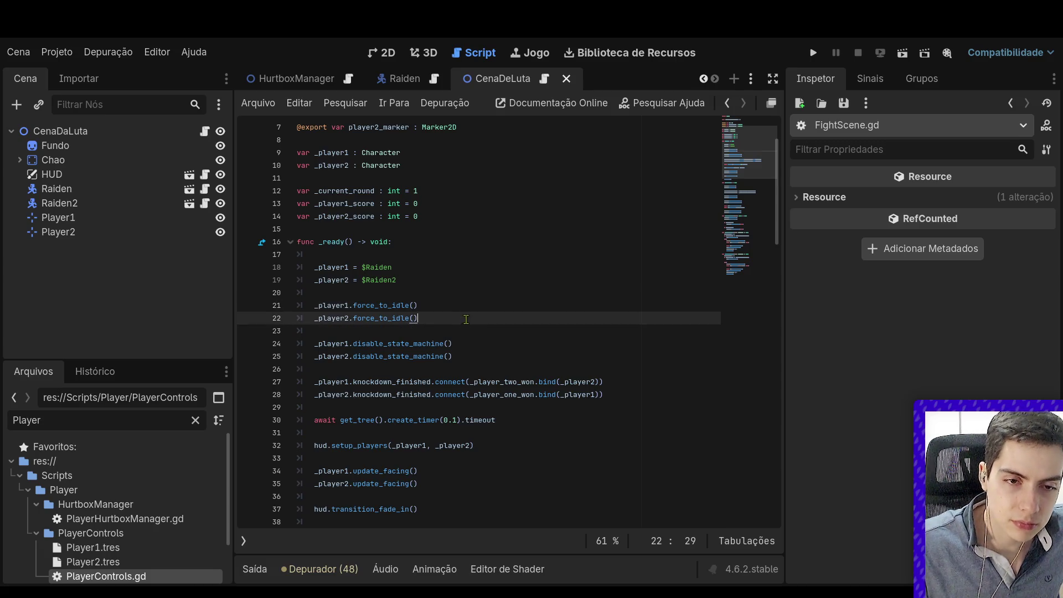
key(Up)
key(Down)
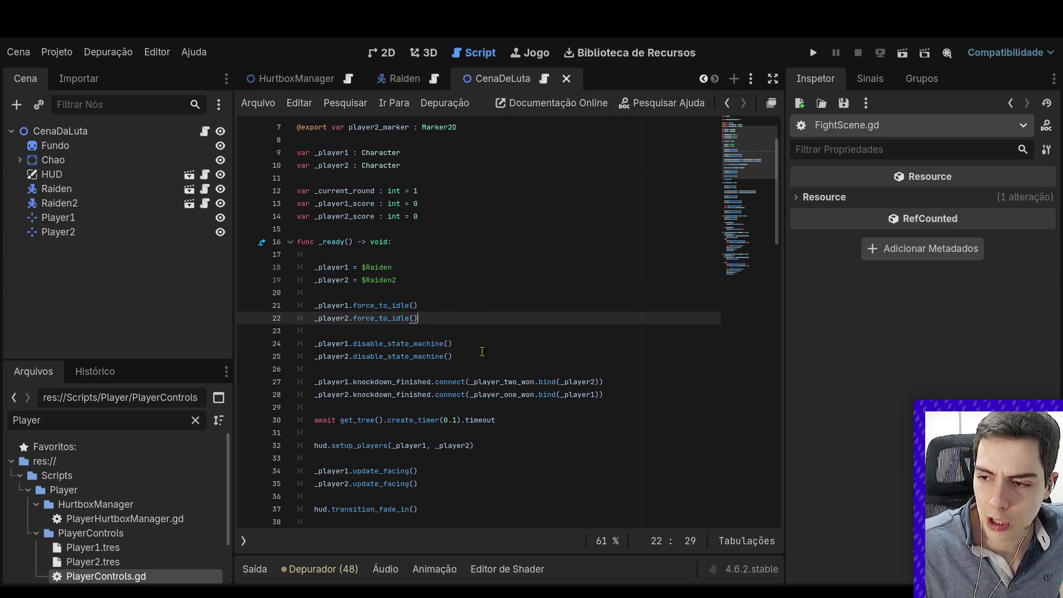
click(498, 368)
click(506, 358)
scroll(512, 359, down, 2)
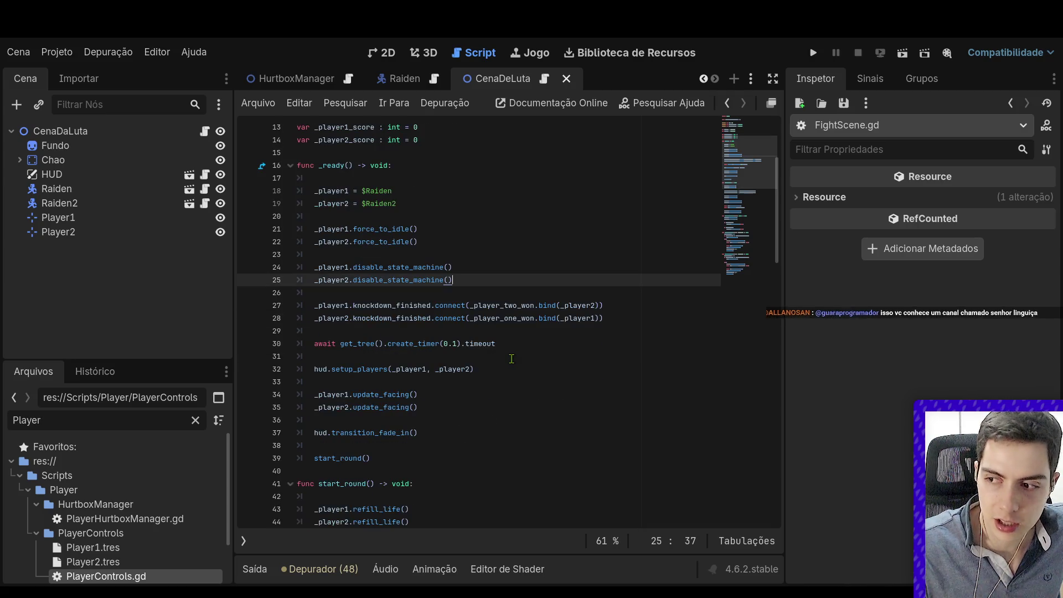
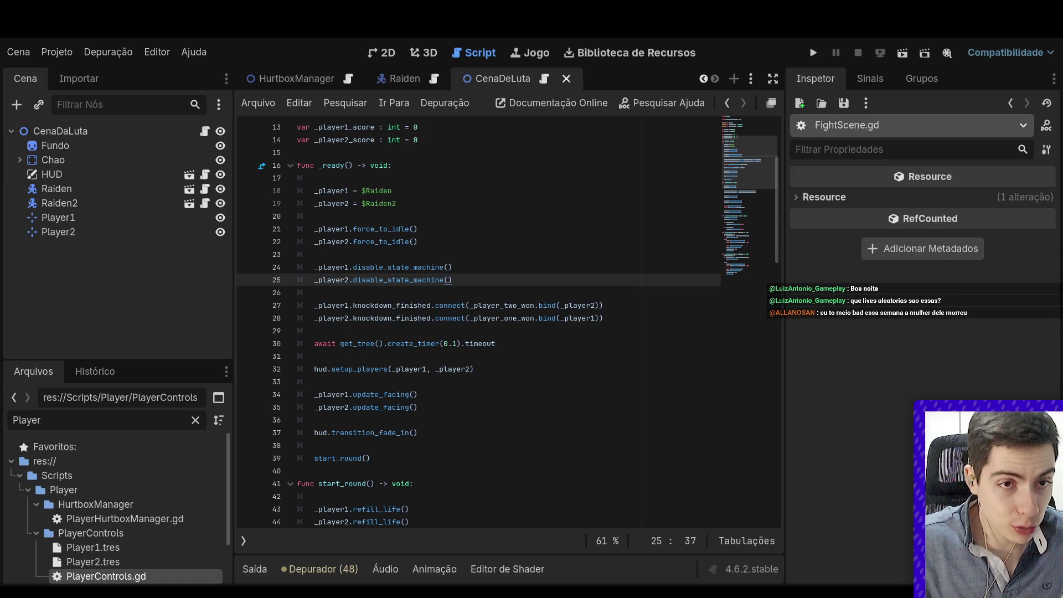
Switch to the Raiden scene to see StateMachine reference Player1.tres, ComboHandler and HitboxManager
click(404, 79)
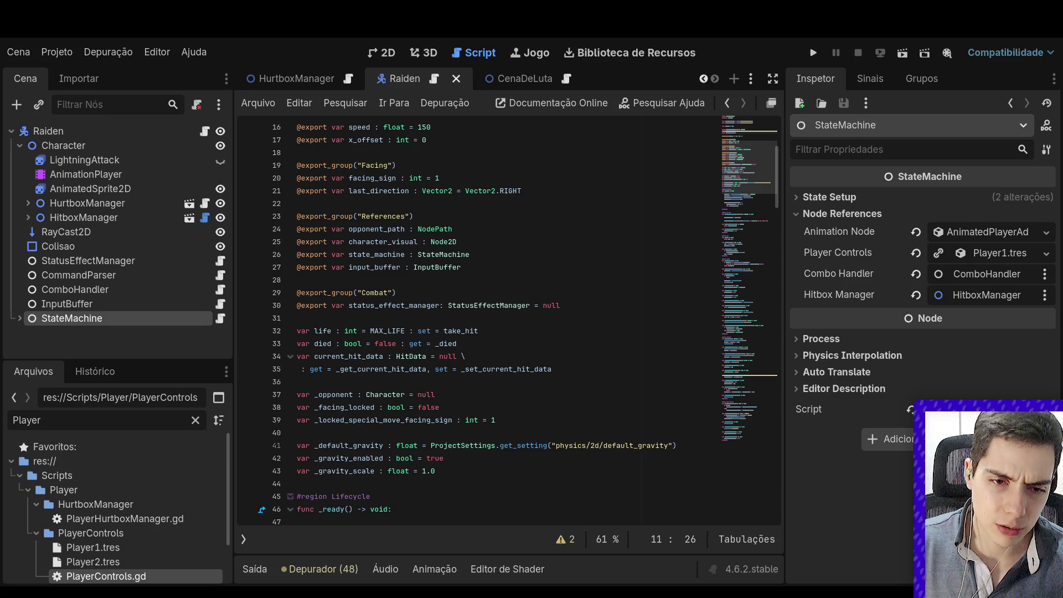
Inspect the _set_current_hit_data getter and setter on lines 34–35 of the Raiden script
double_click(508, 369)
click(522, 355)
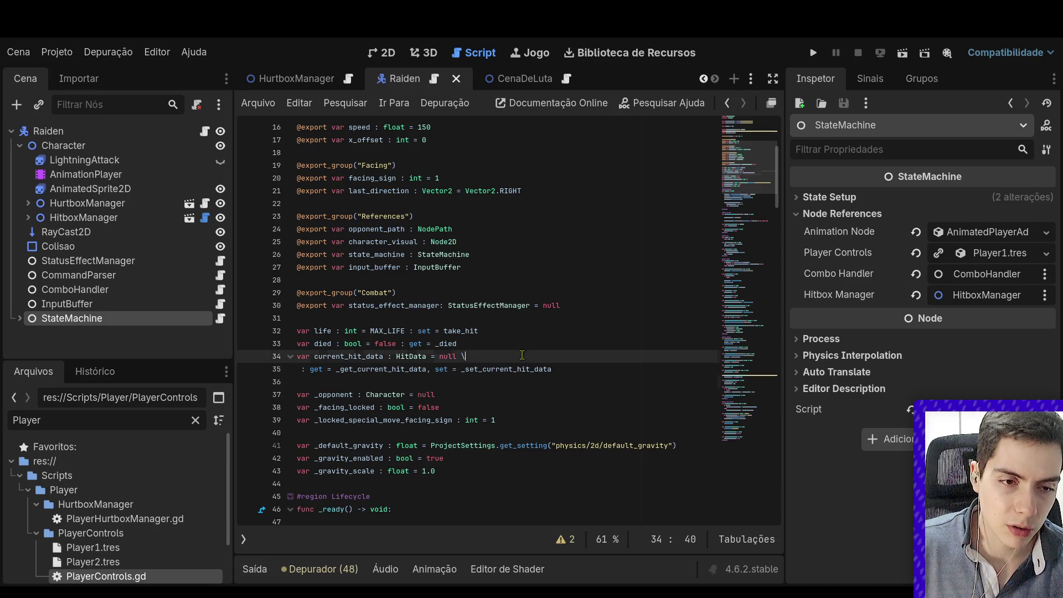
click(554, 369)
double_click(552, 369)
click(609, 370)
drag(568, 370, 319, 367)
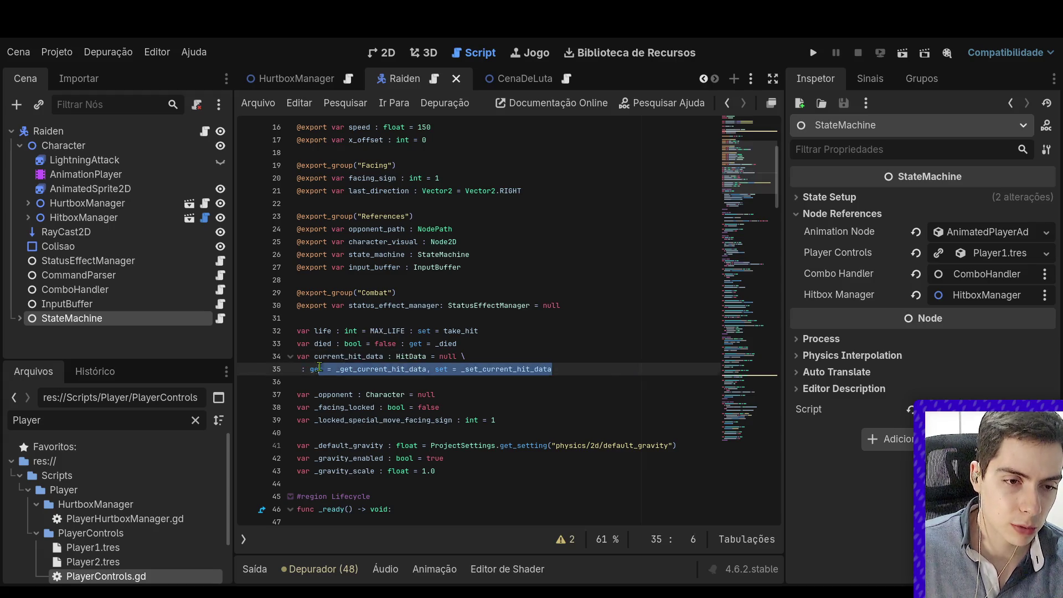
click(560, 361)
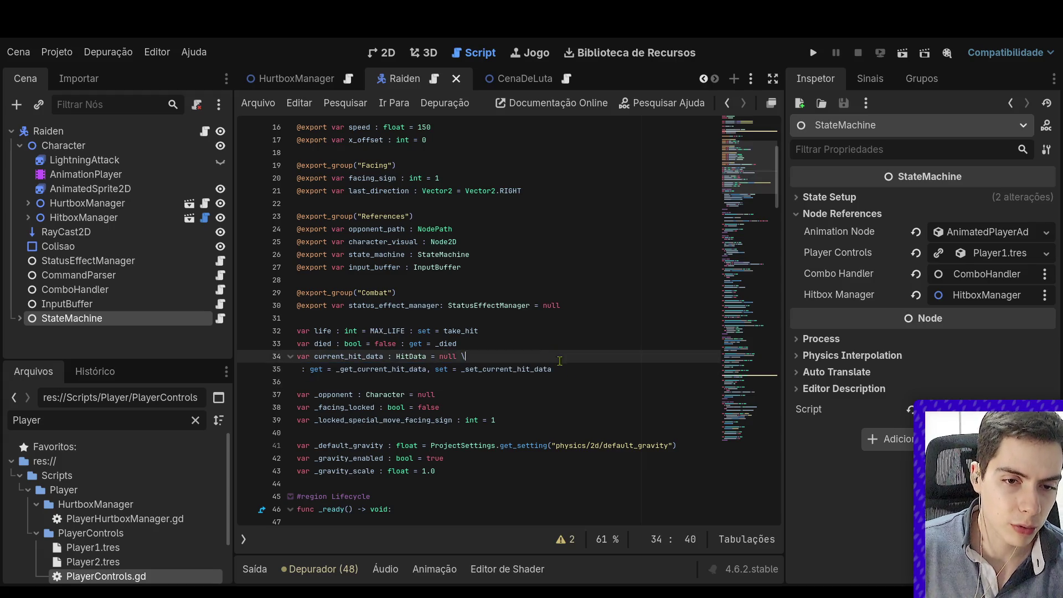
triple_click(554, 369)
click(508, 369)
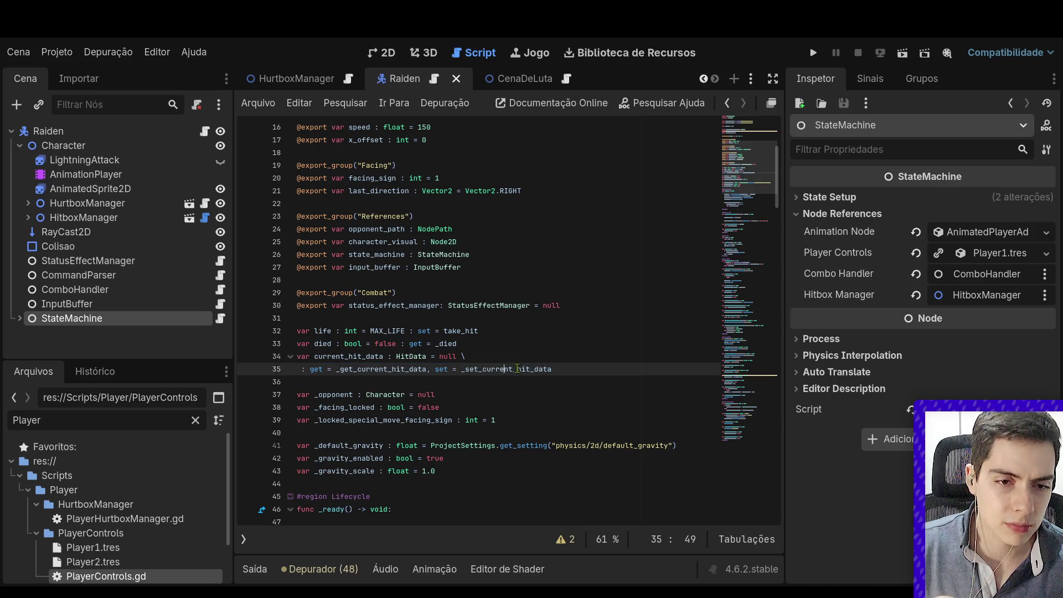
click(518, 381)
Review the PLAYER_2_CONTROLS assignment, glance at CenaDeLuta, and open the StateMachine script
scroll(631, 346, down, 3)
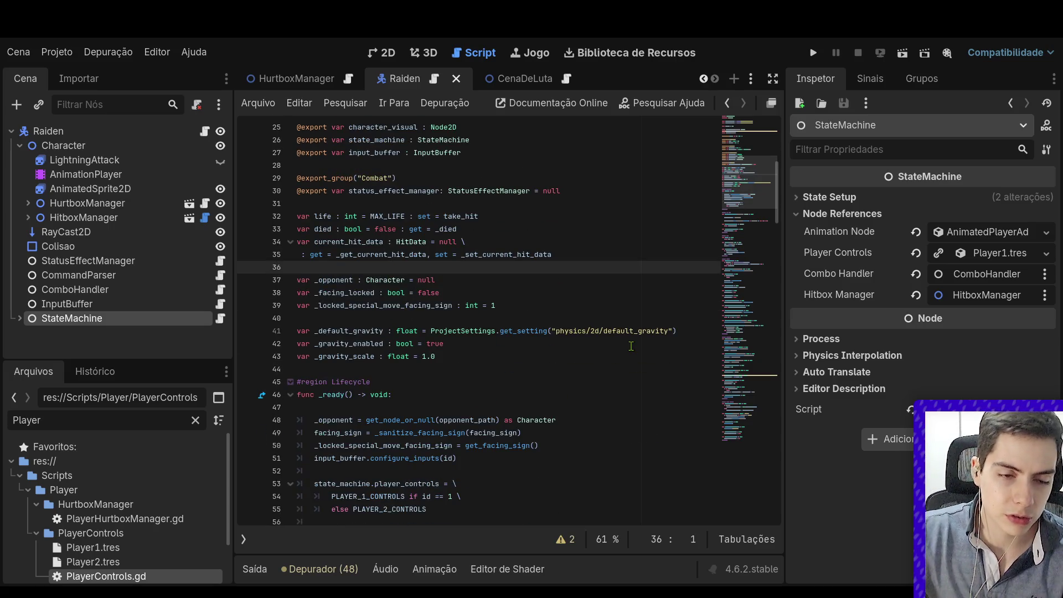
scroll(469, 359, down, 3)
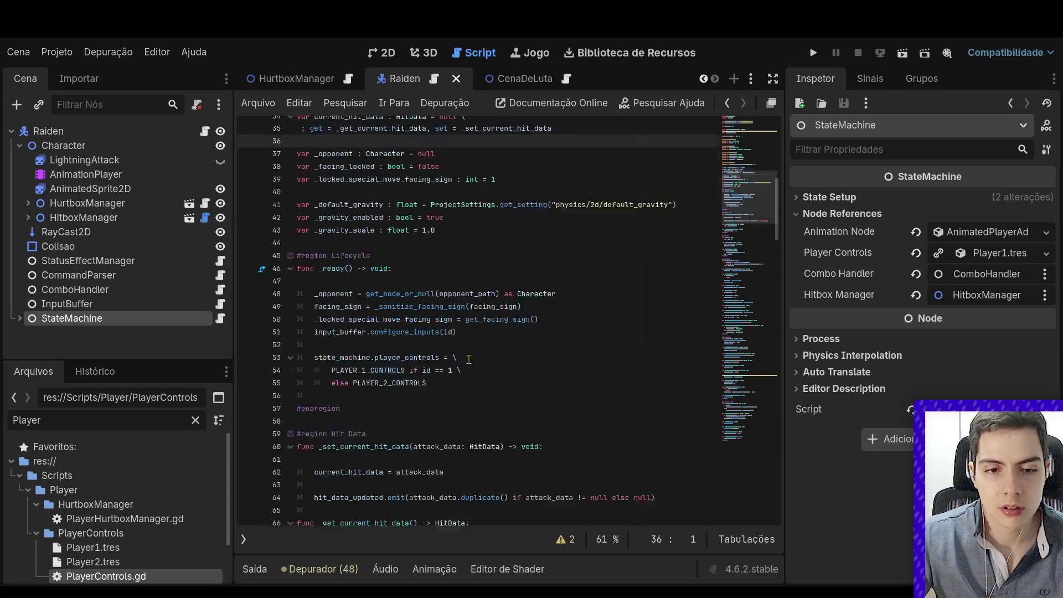
click(469, 357)
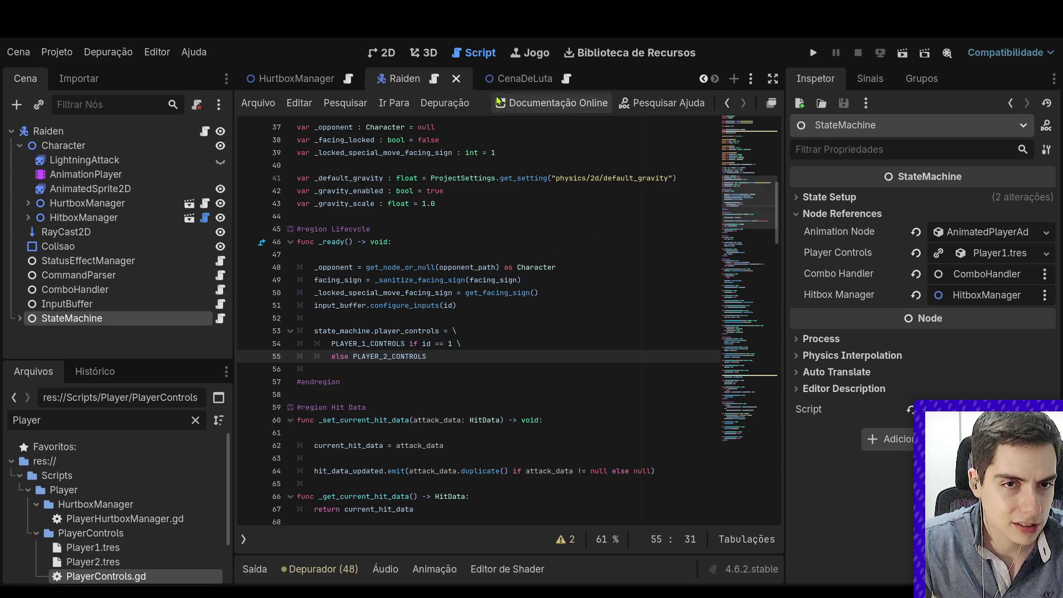
click(497, 81)
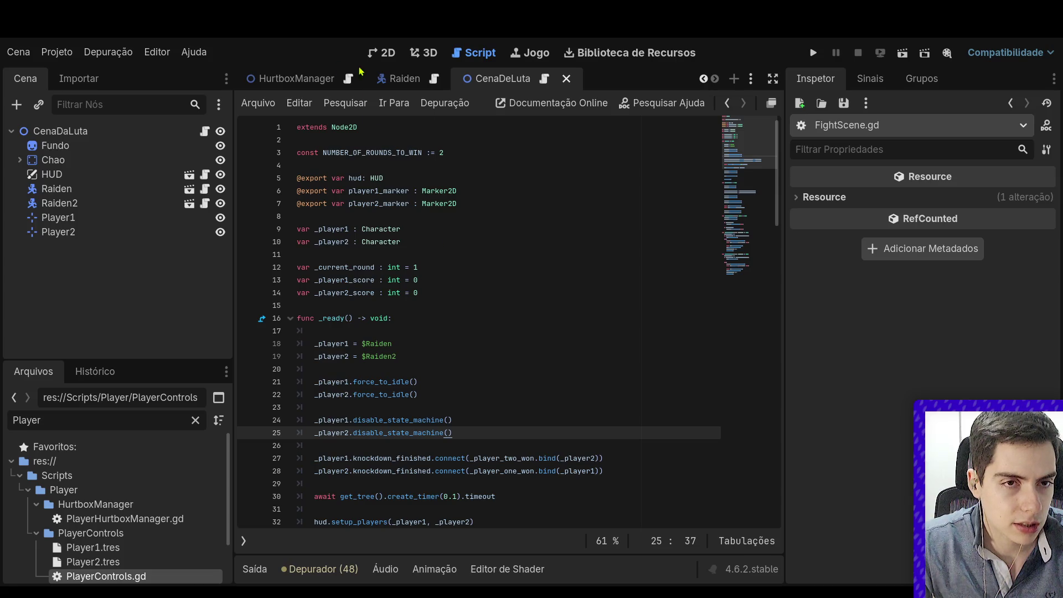
click(403, 79)
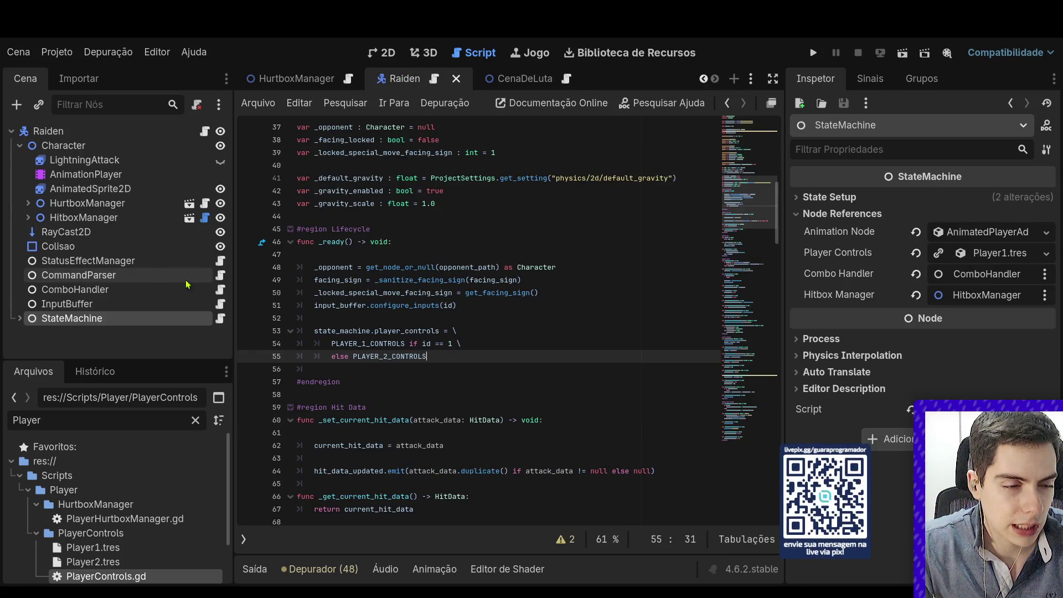
click(220, 320)
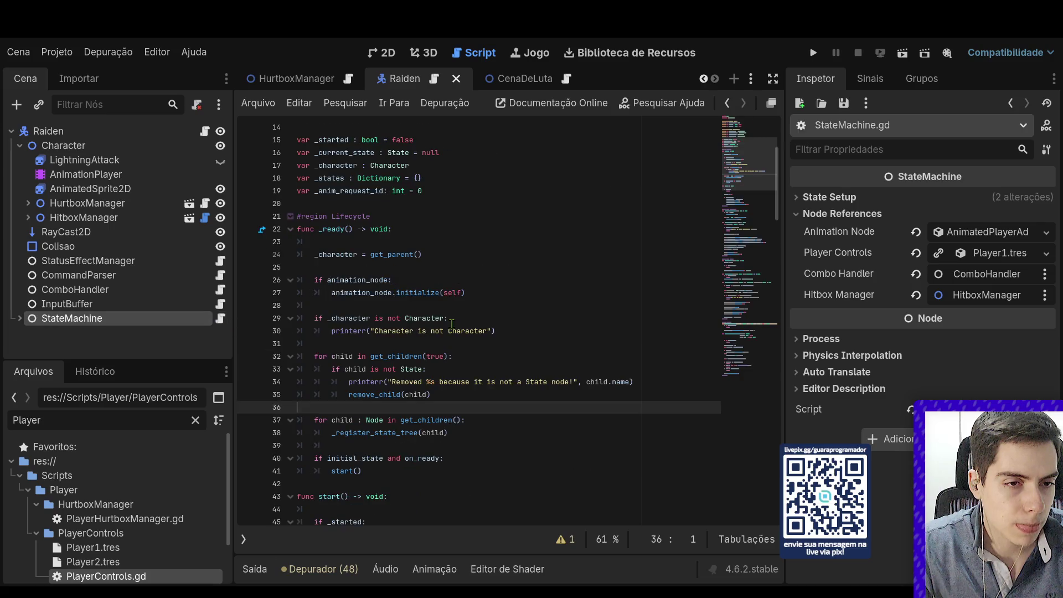
Scroll through StateMachine.gd, reviewing the player_controls assignment and the _register_state function
scroll(409, 336, down, 3)
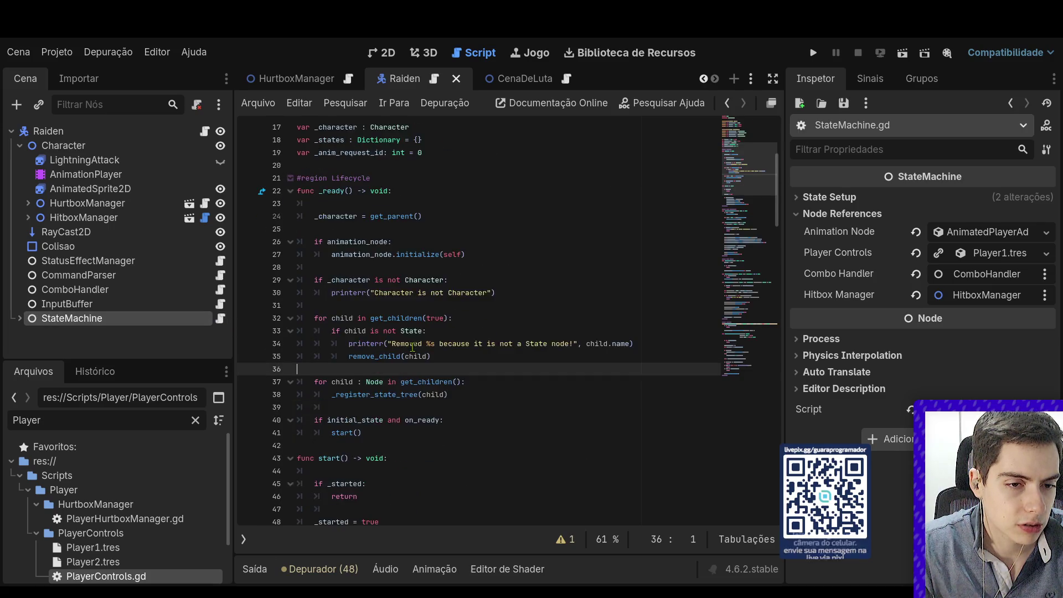
scroll(576, 274, down, 6)
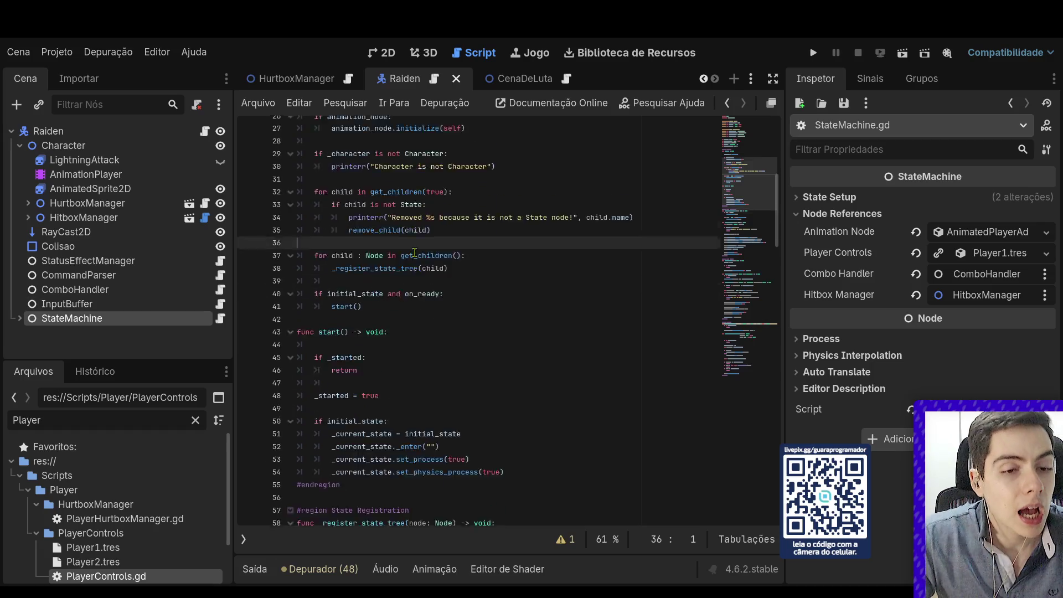
scroll(576, 274, up, 5)
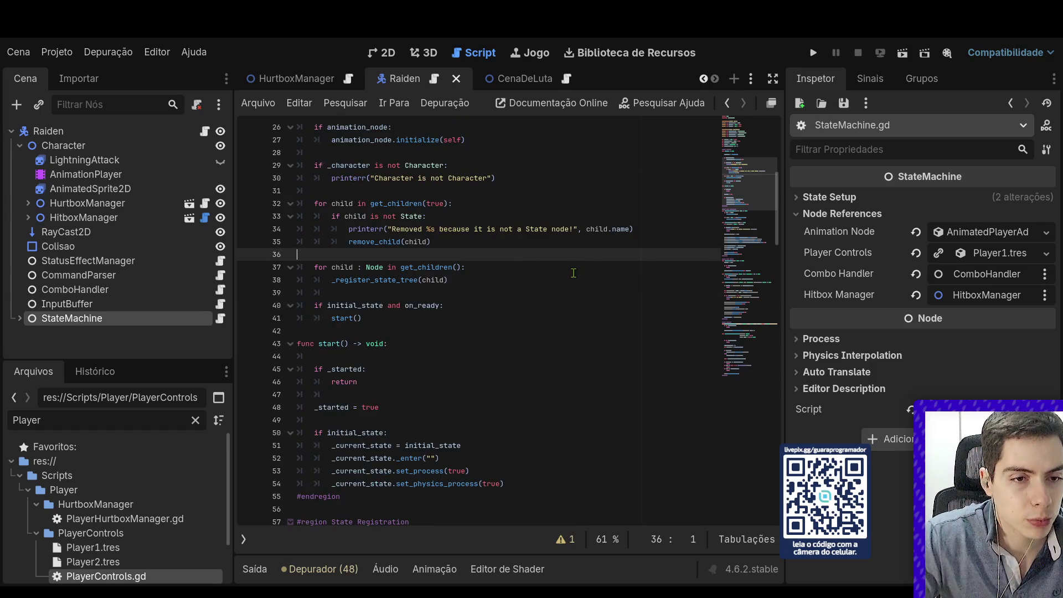
scroll(573, 273, up, 3)
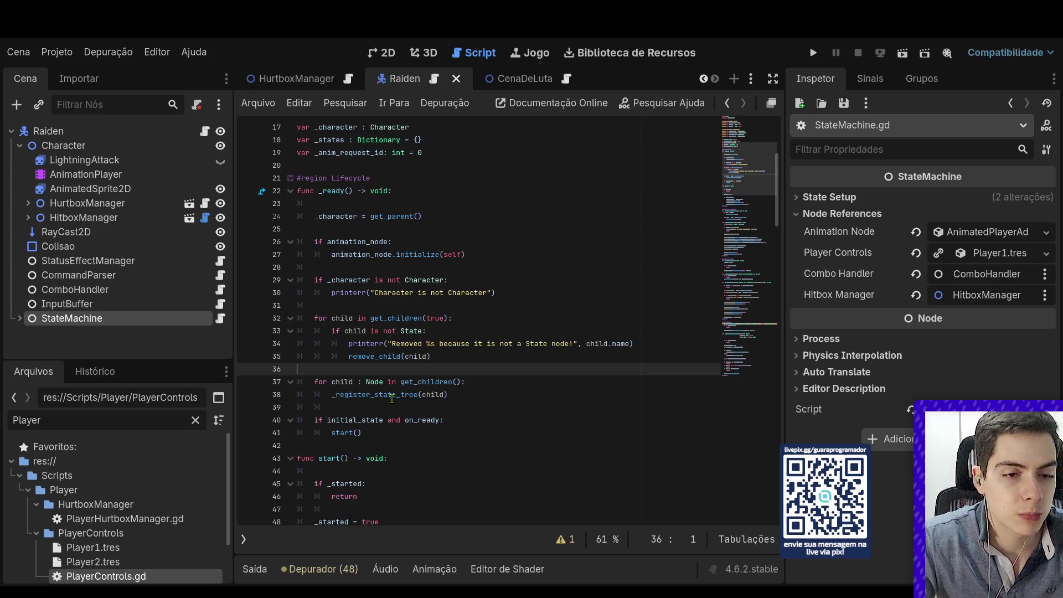
scroll(387, 401, down, 9)
scroll(381, 414, down, 5)
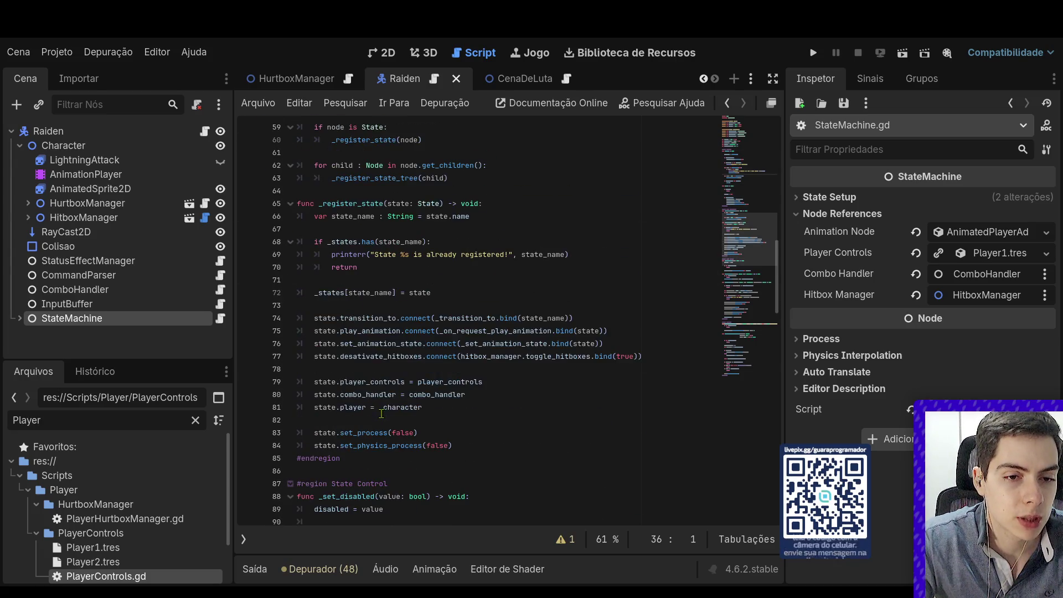
mouse_move(419, 432)
mouse_down()
mouse_move(562, 424)
mouse_move(388, 339)
mouse_move(299, 317)
mouse_up()
click(522, 409)
triple_click(532, 386)
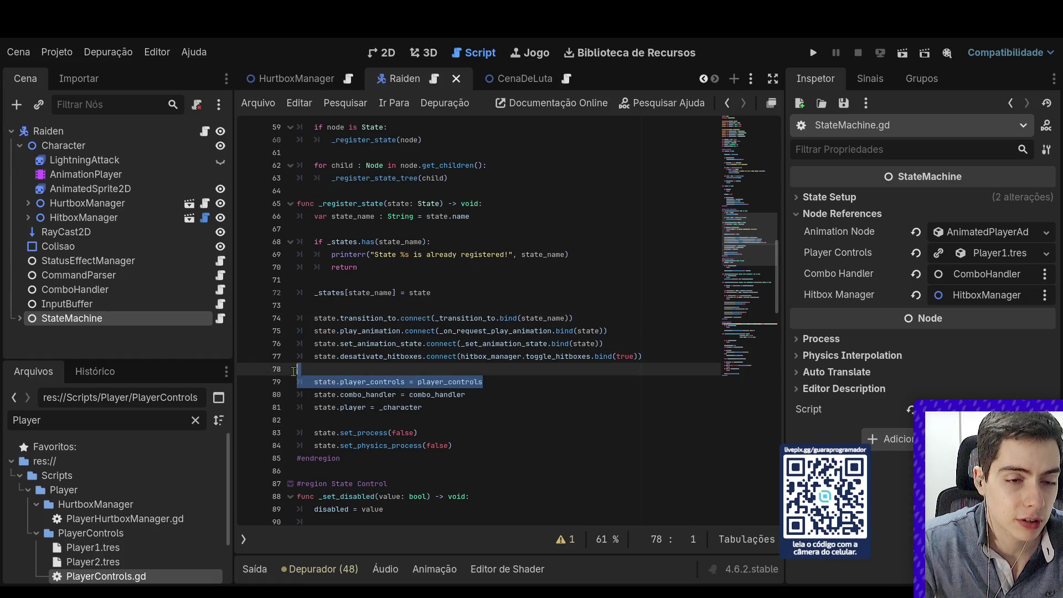
scroll(344, 281, up, 2)
double_click(344, 281)
Search for _register_state and step back to its first match on line 38
key(ctrl+f)
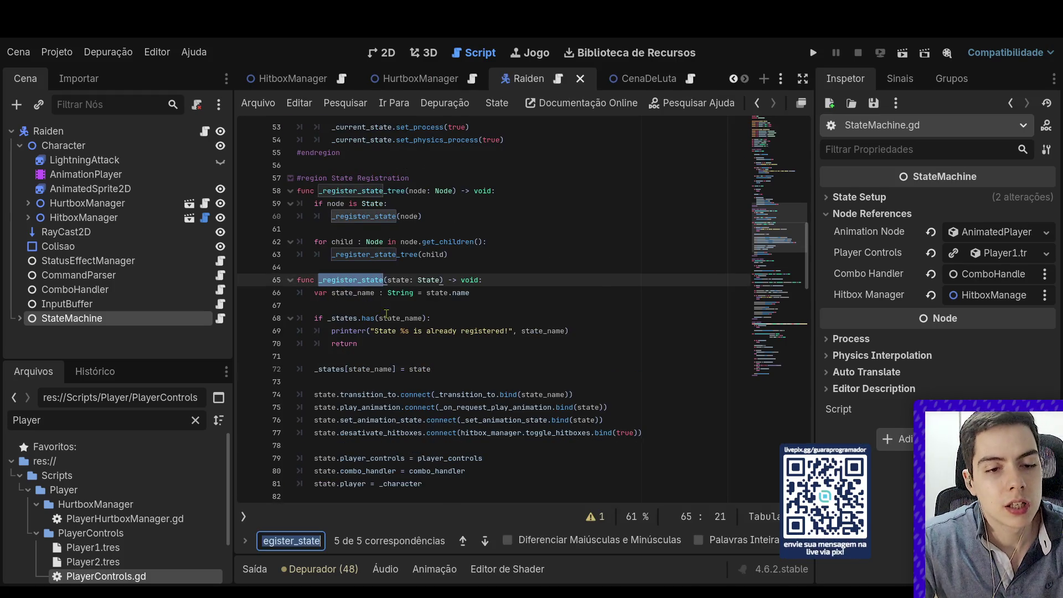
scroll(432, 421, up, 4)
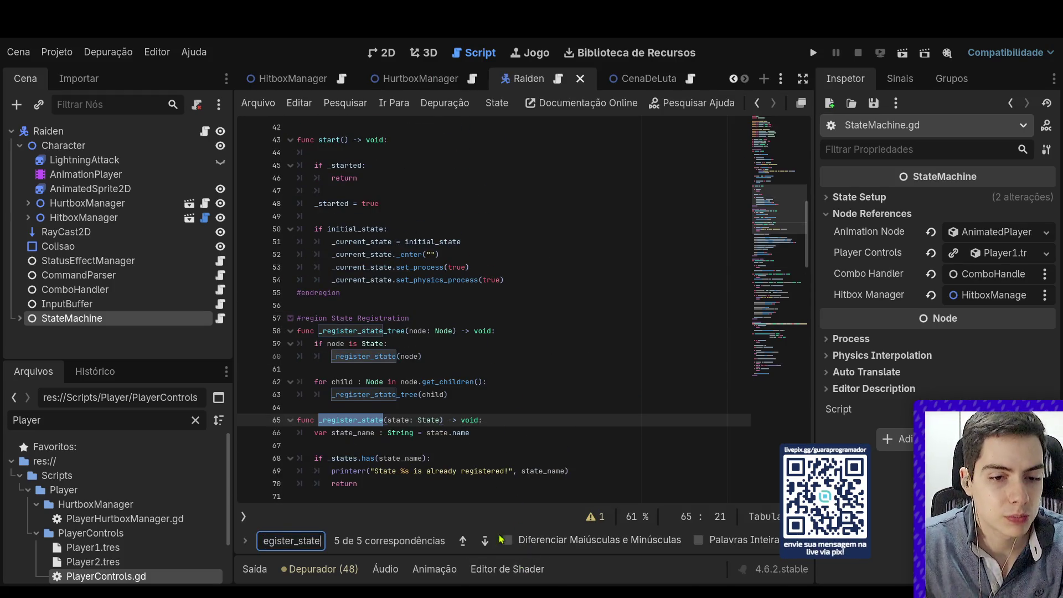
click(463, 541)
click(463, 540)
click(463, 541)
click(463, 540)
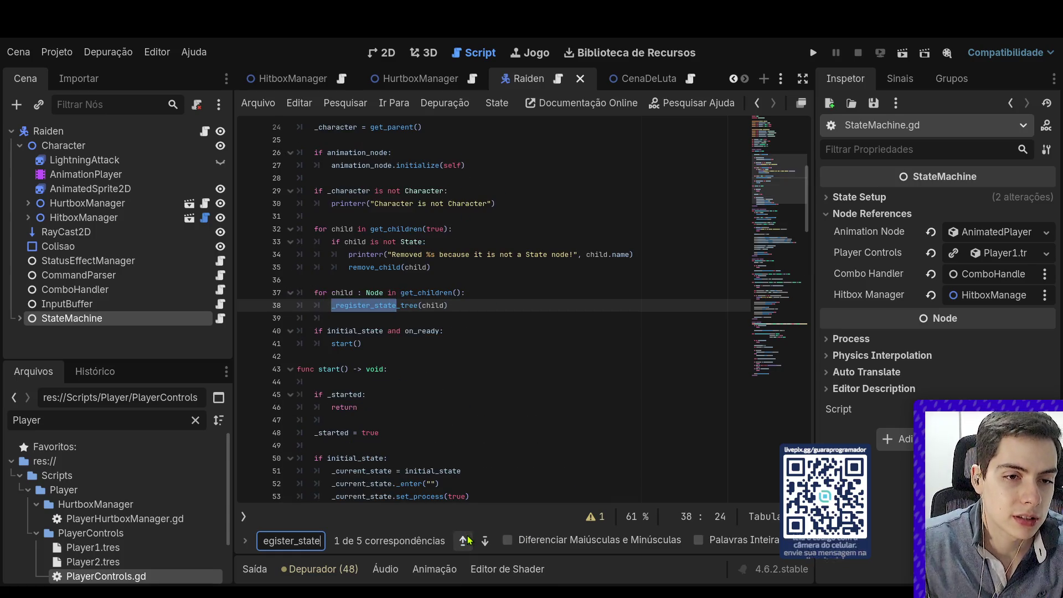
click(457, 351)
Select the func _ready() header on line 22 and start replacing it with 'func init_'
scroll(456, 351, up, 1)
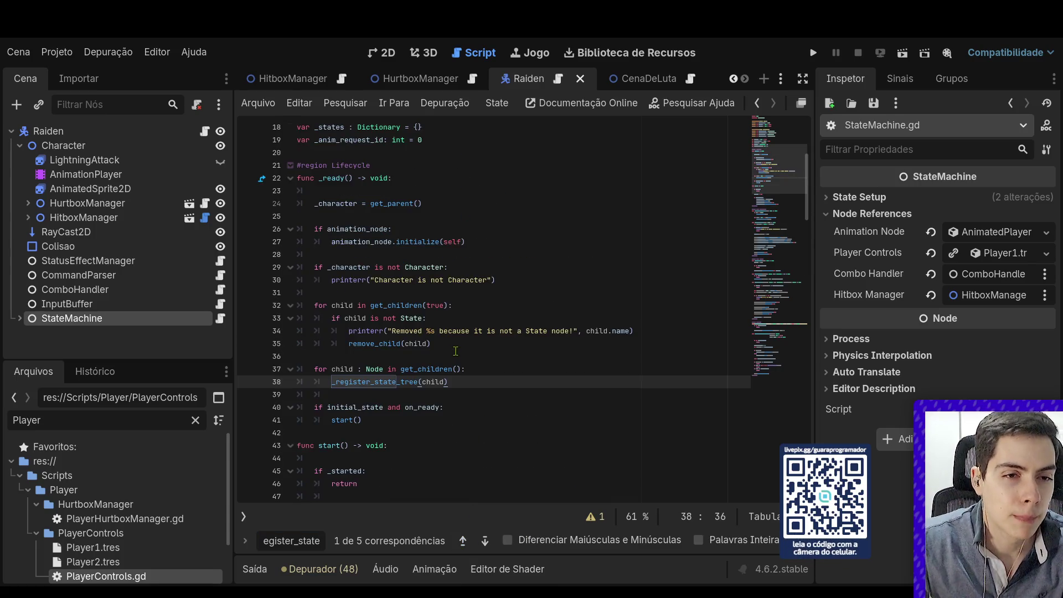
click(411, 192)
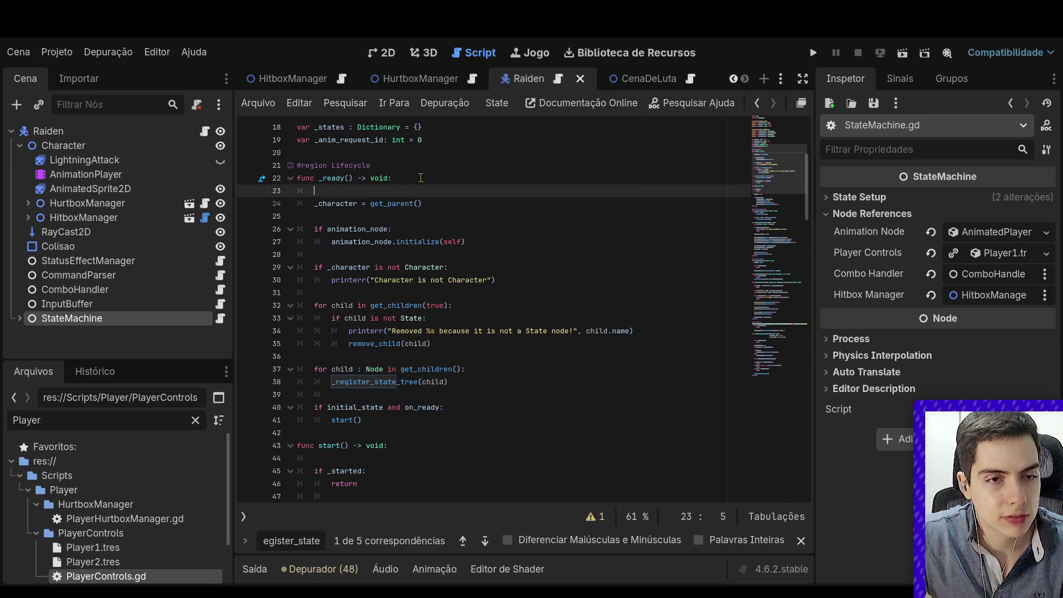
drag(393, 178, 276, 176)
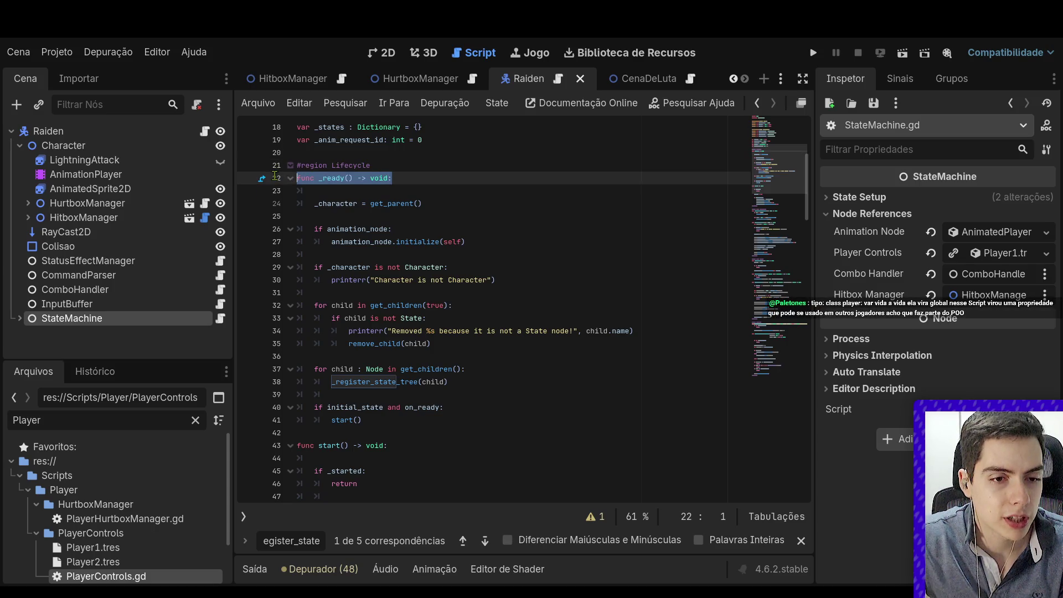
scroll(417, 293, down, 2)
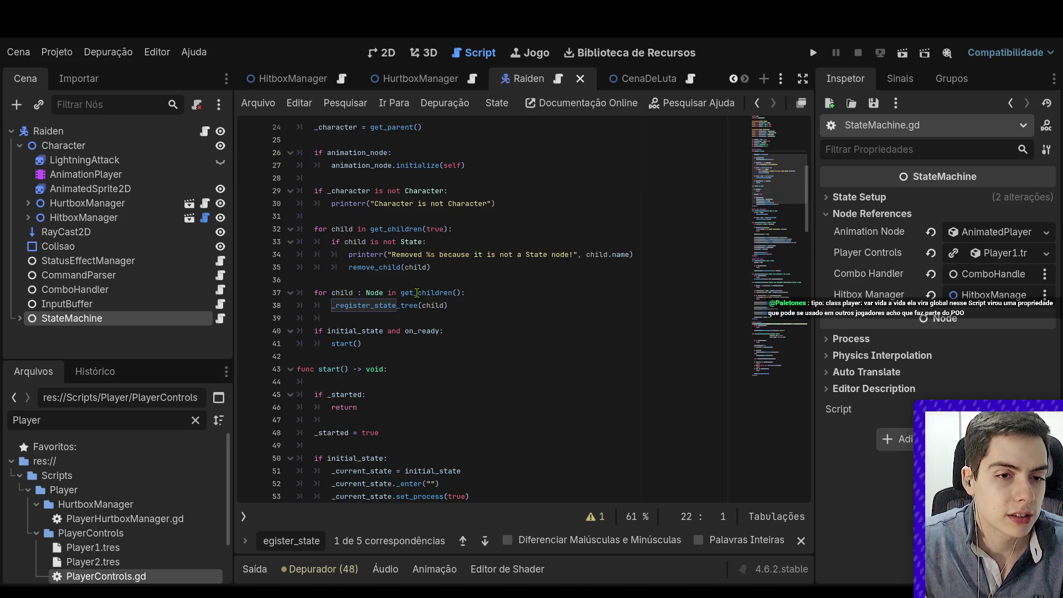
scroll(417, 294, up, 2)
text(func )
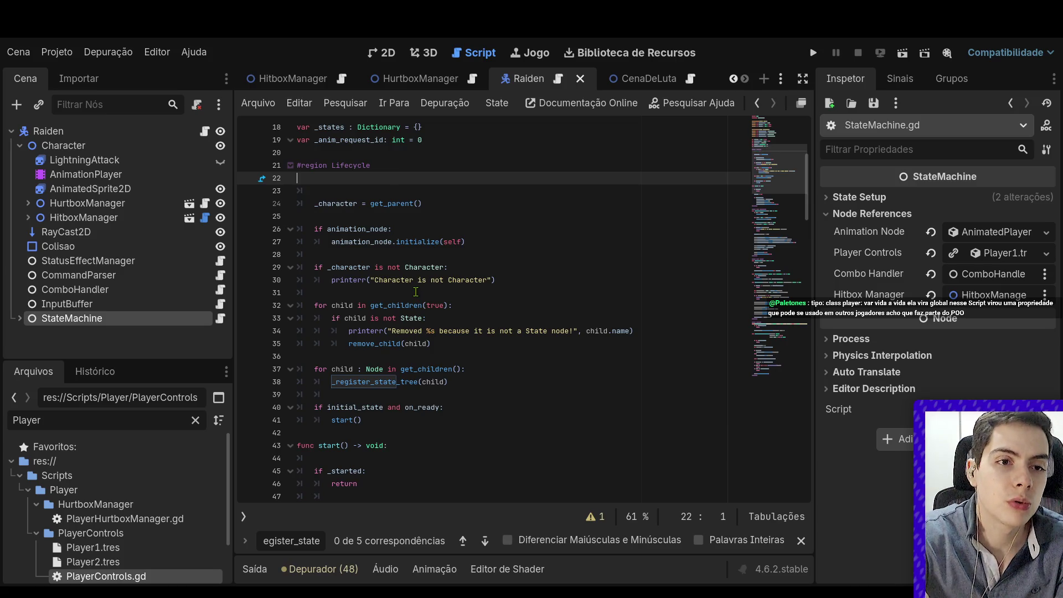
text(init_m)
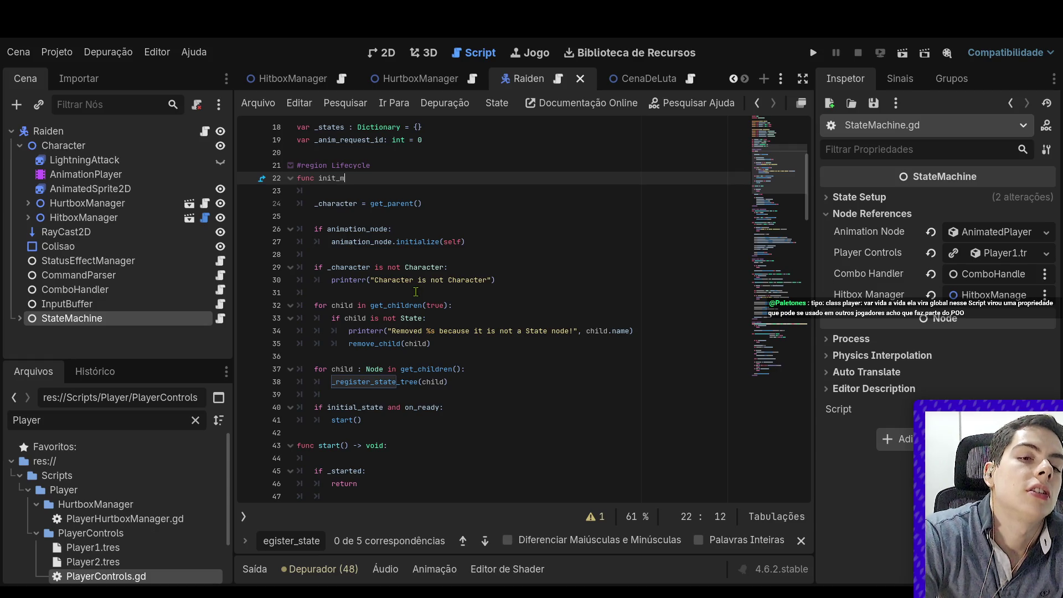
Rewrite the header as 'func configure() -> void:' and save StateMachine.gd
key(BackSpace)
text(state_mach)
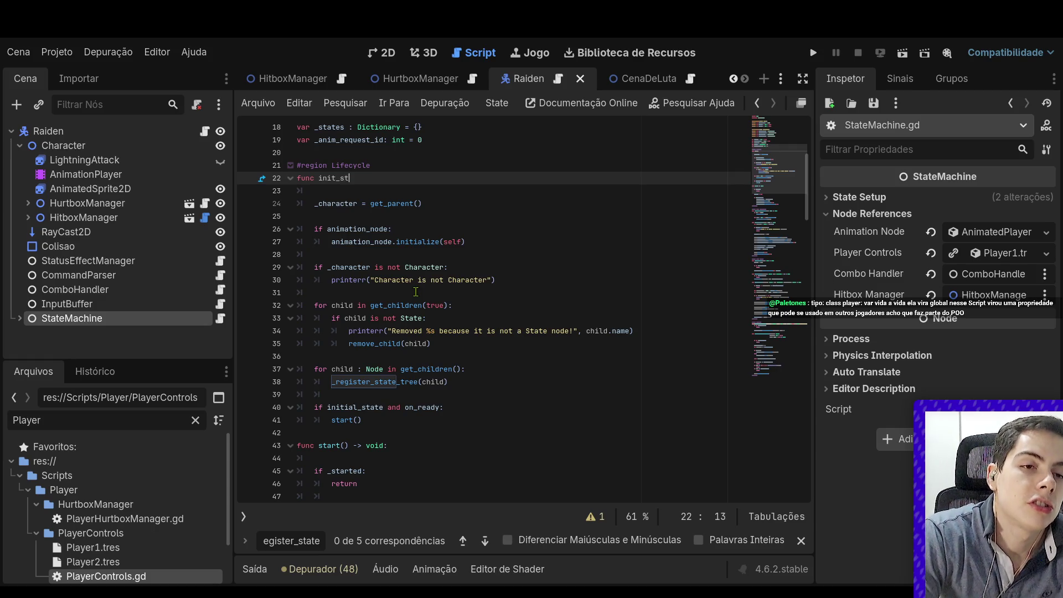
key(BackSpace)
key(BackSpace)
key(BackSpace)
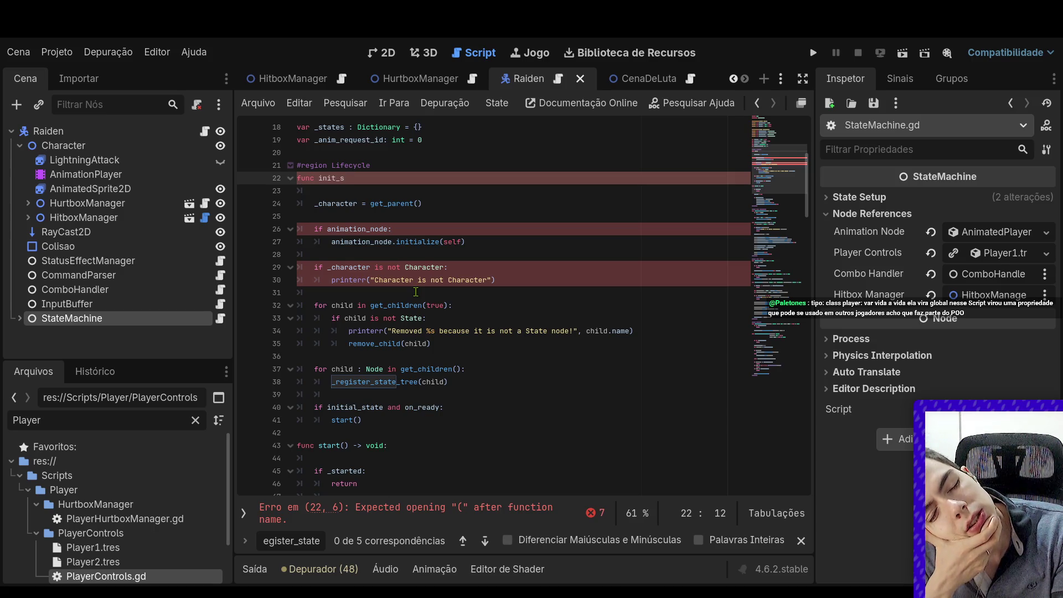
key(BackSpace)
key(BackSpace)
key(BackSpace)
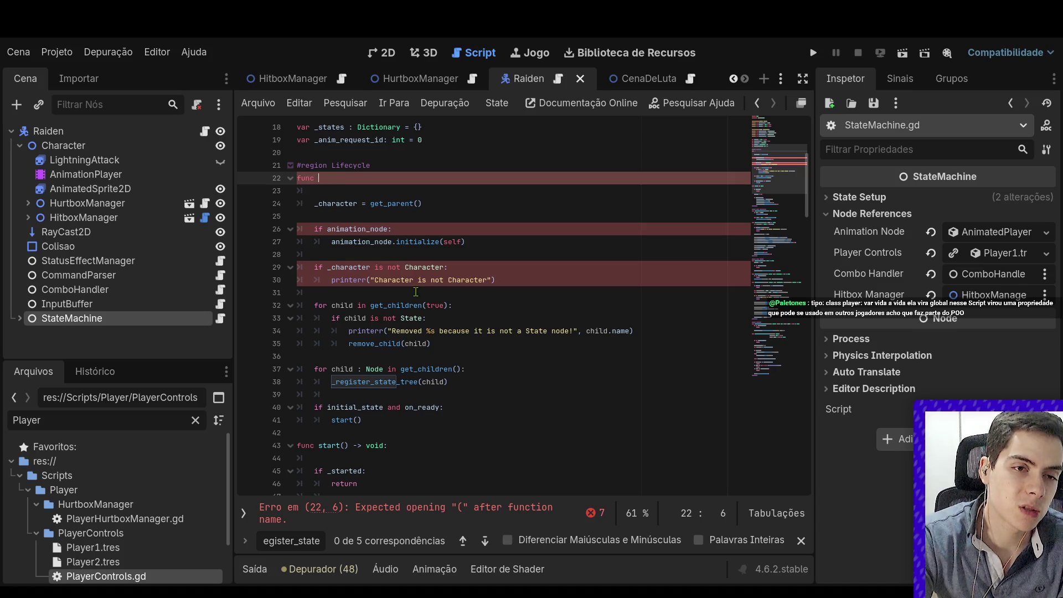
text(nfigure)
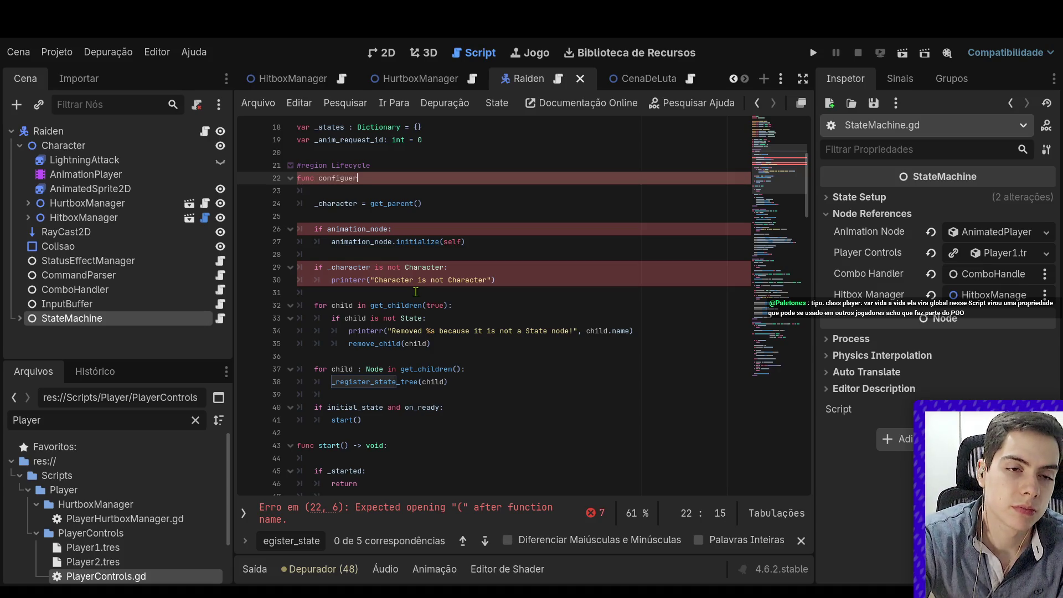
text(() ->)
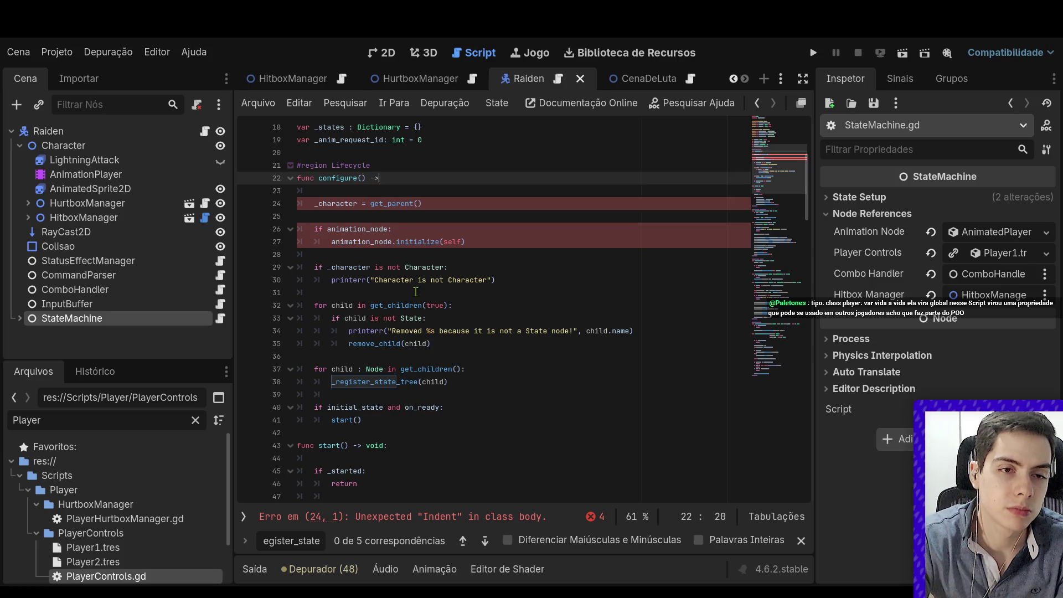
text( voi)
click(426, 280)
key(ctrl+s)
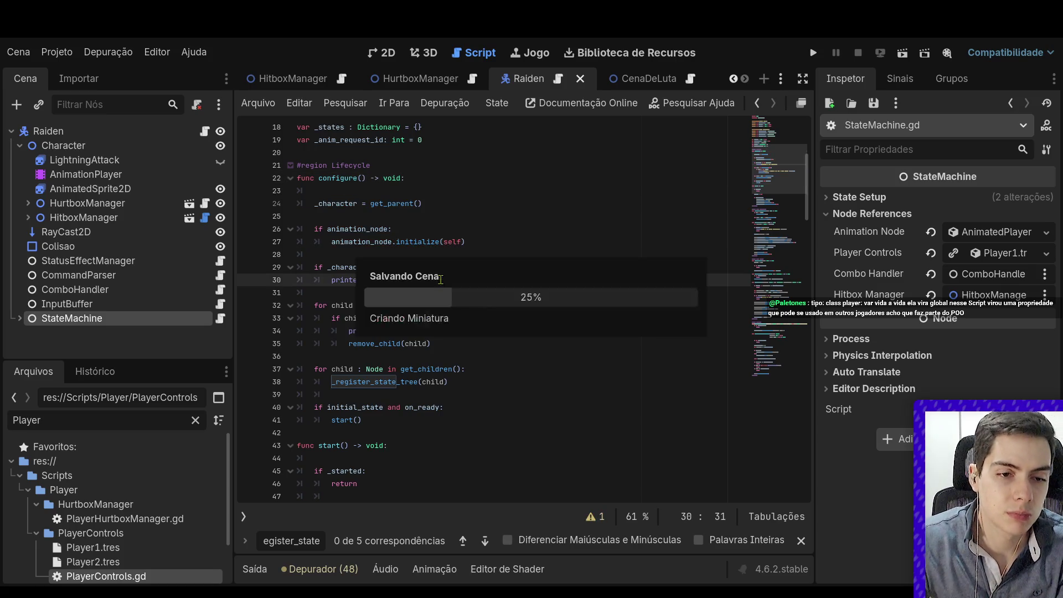
Check the renamed function's body, then switch to Raiden's Player.gd script
scroll(450, 301, down, 4)
scroll(449, 300, up, 5)
click(449, 302)
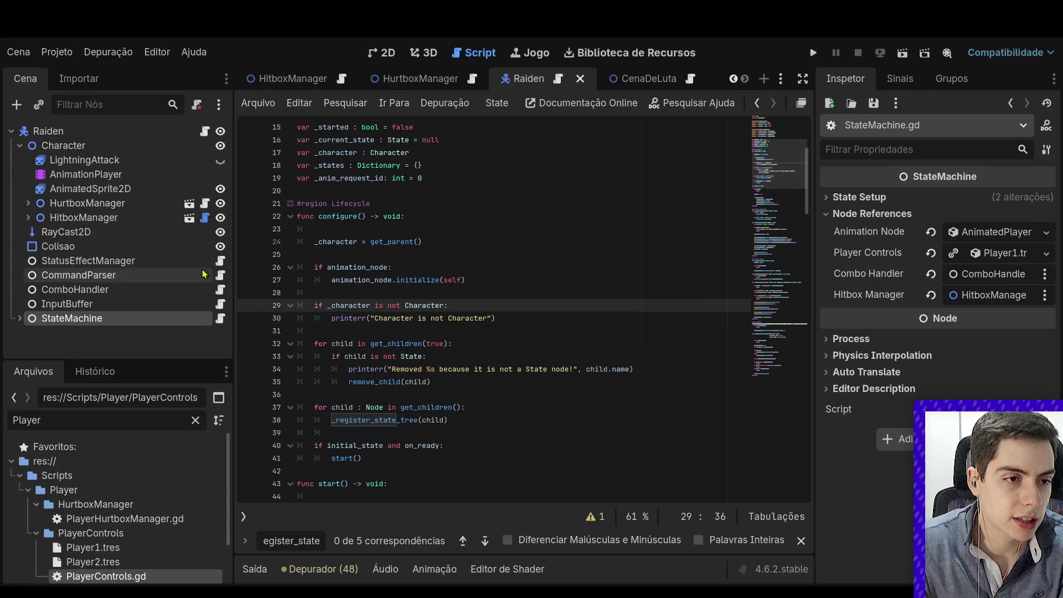
click(205, 132)
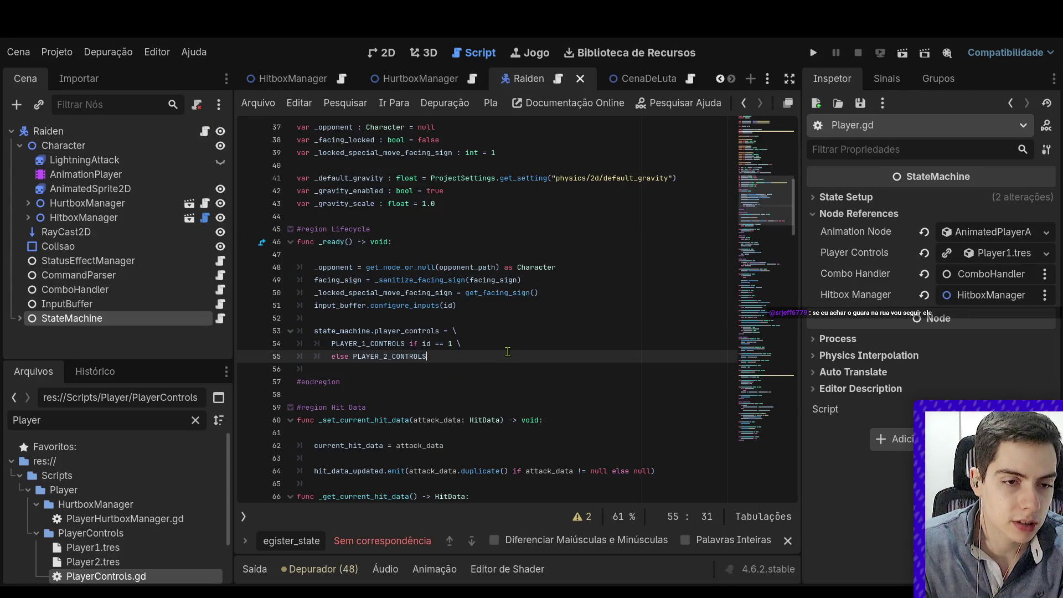
Add a state_machine.configure() call after the PLAYER_2_CONTROLS assignment in Player.gd and save
key(Return)
key(Return)
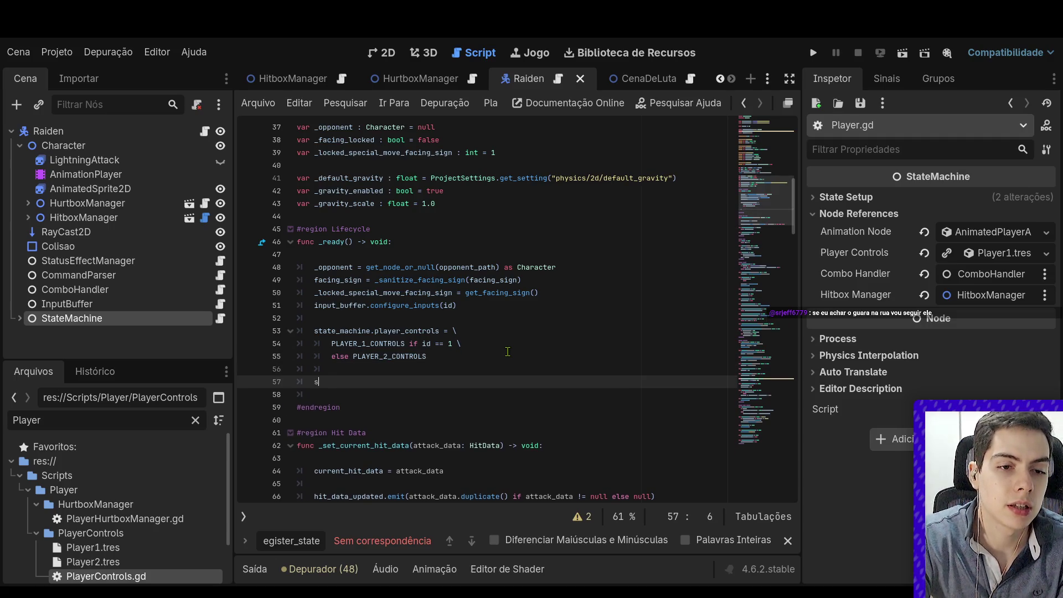
text(tat)
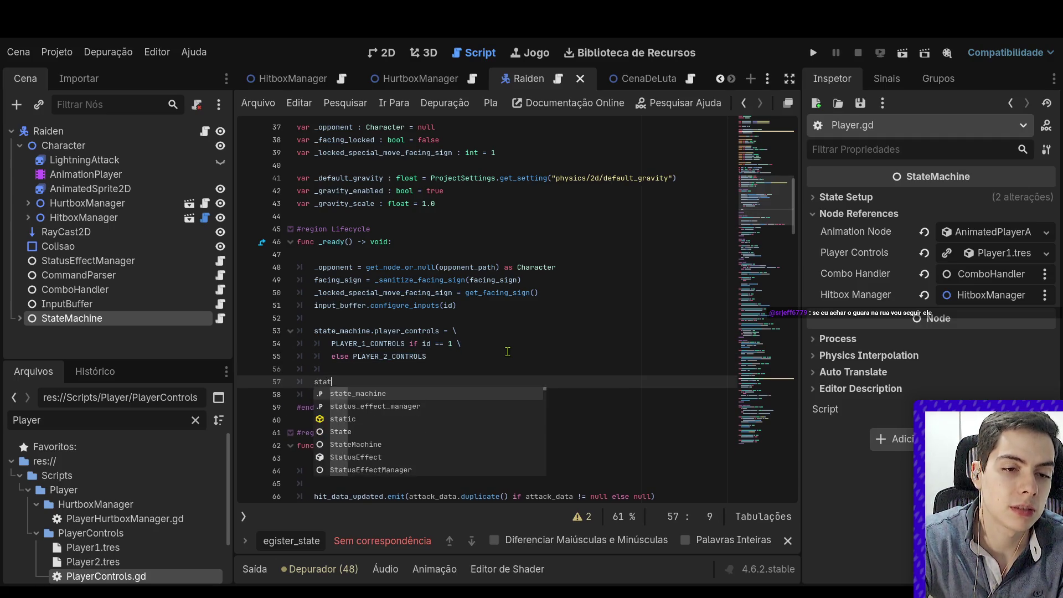
key(Return)
text(.confi)
key(Return)
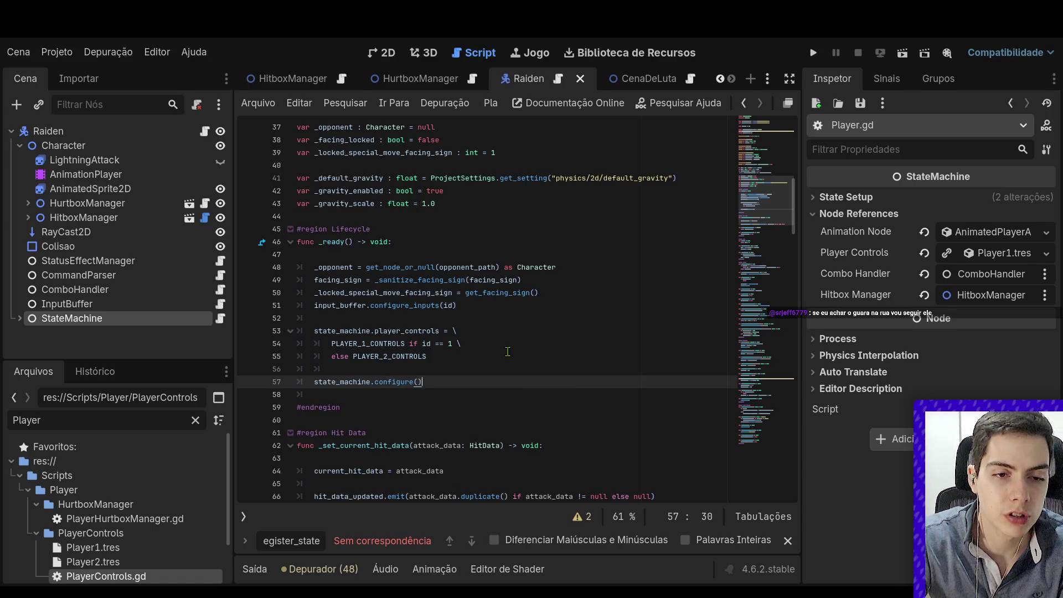
key(ctrl+s)
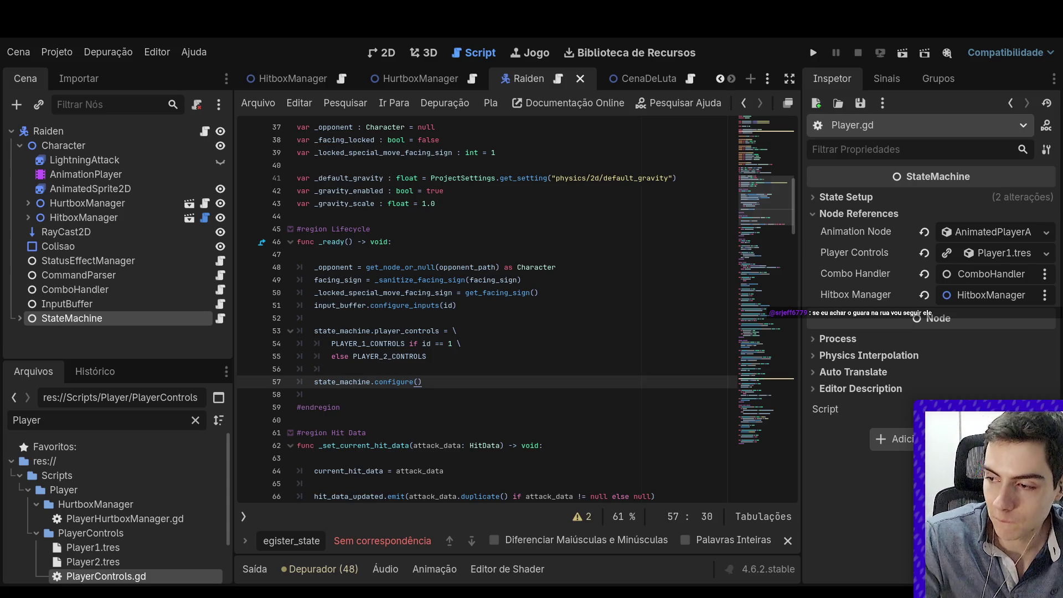
click(489, 267)
click(489, 293)
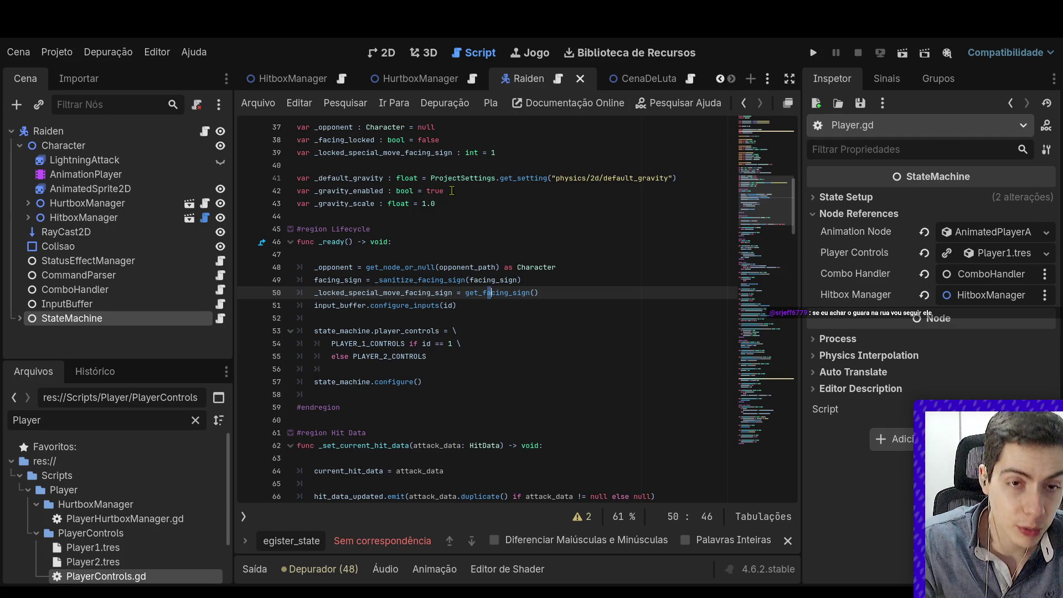
click(535, 267)
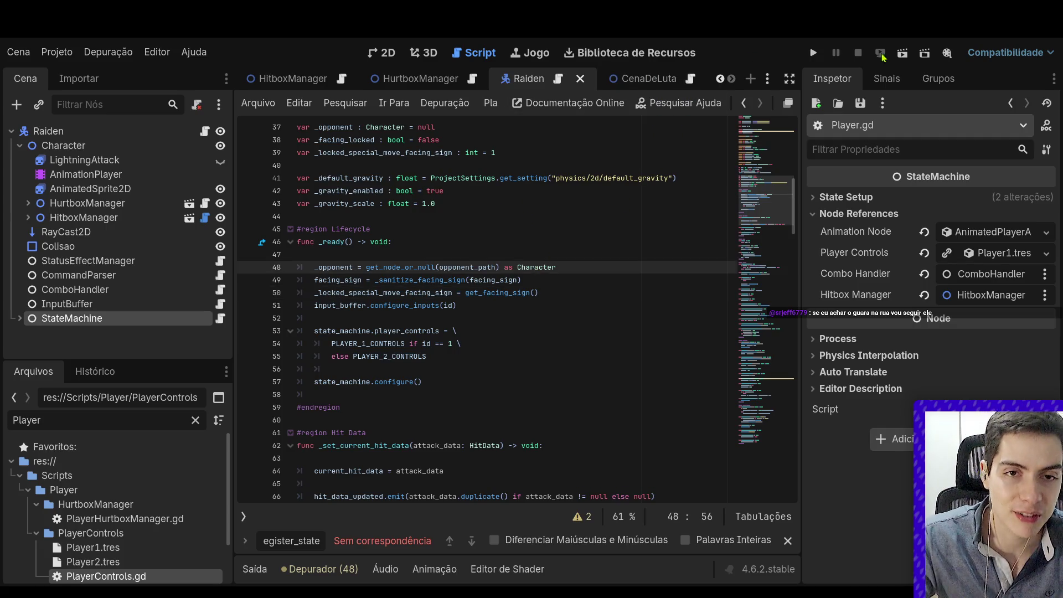
Test-run the project, stop it with F8, and close the search bar
click(648, 78)
click(902, 53)
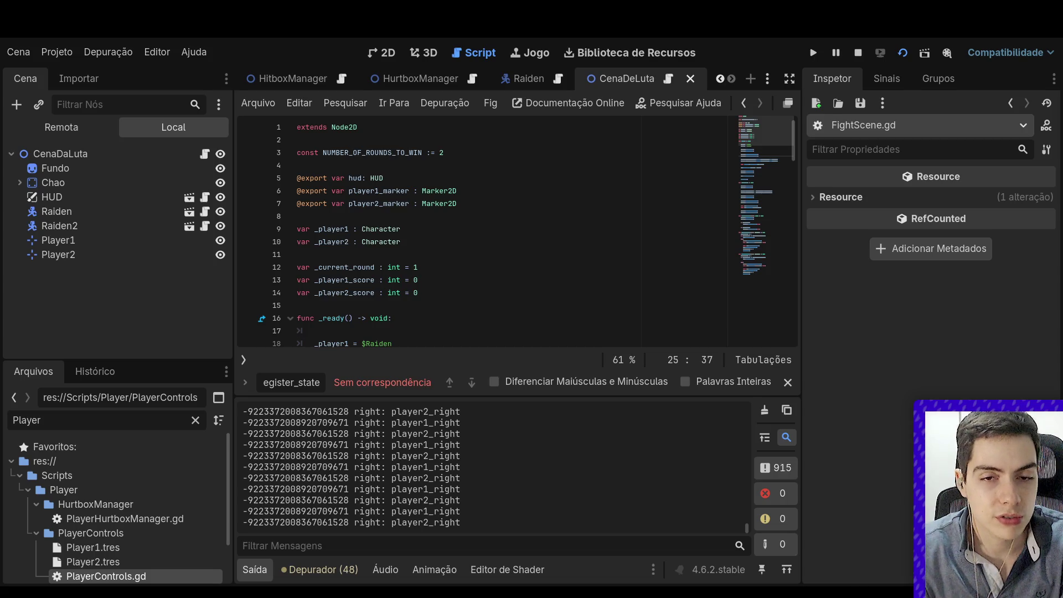
key(F8)
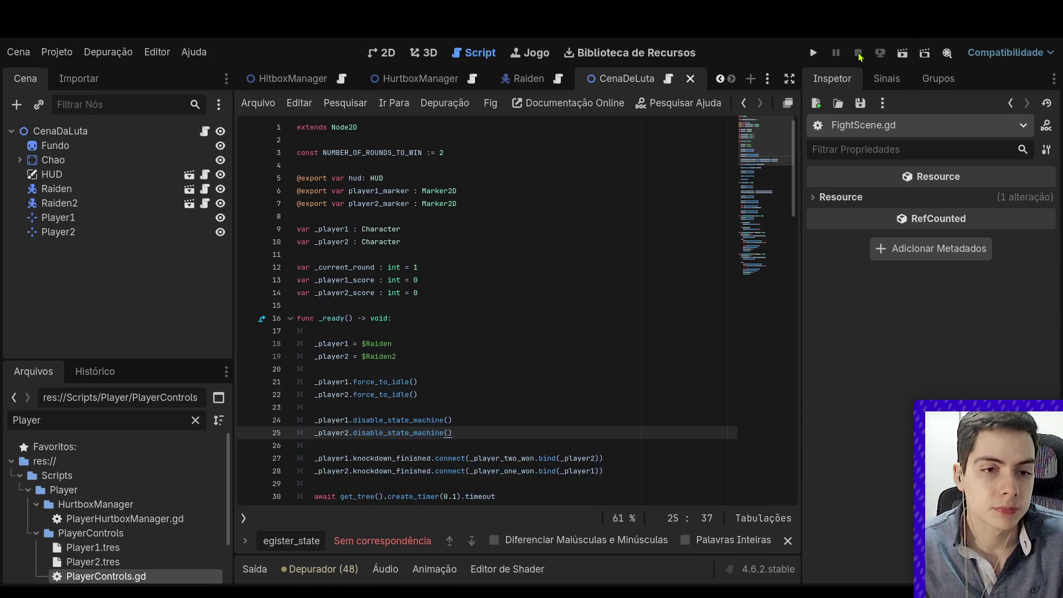
click(788, 541)
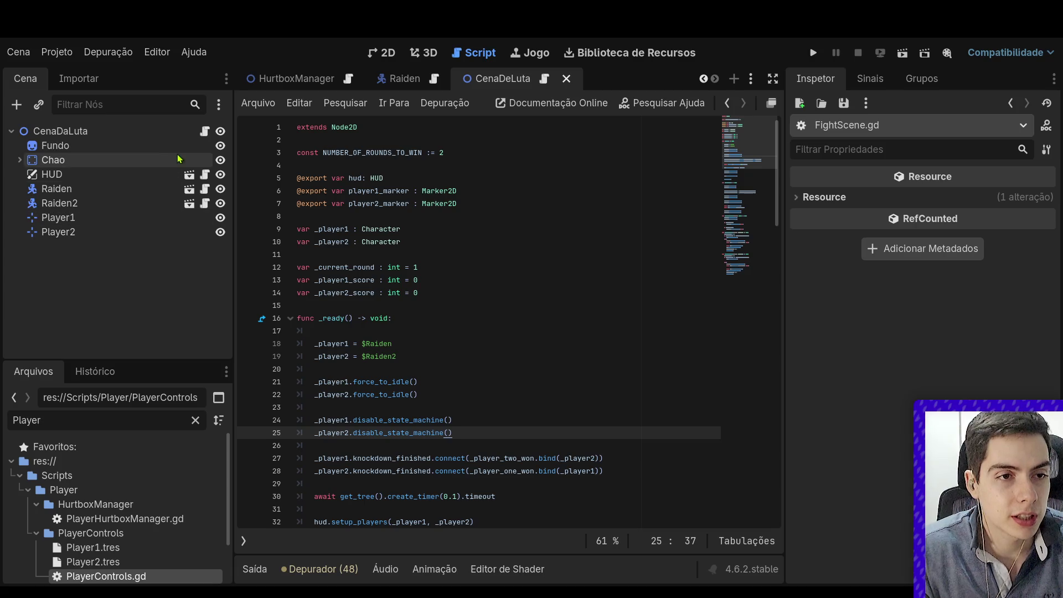
Browse Player.gd, HurtboxManager and Raiden scripts, ending after the $Raiden2 assignment in CenaDeLuta
click(205, 189)
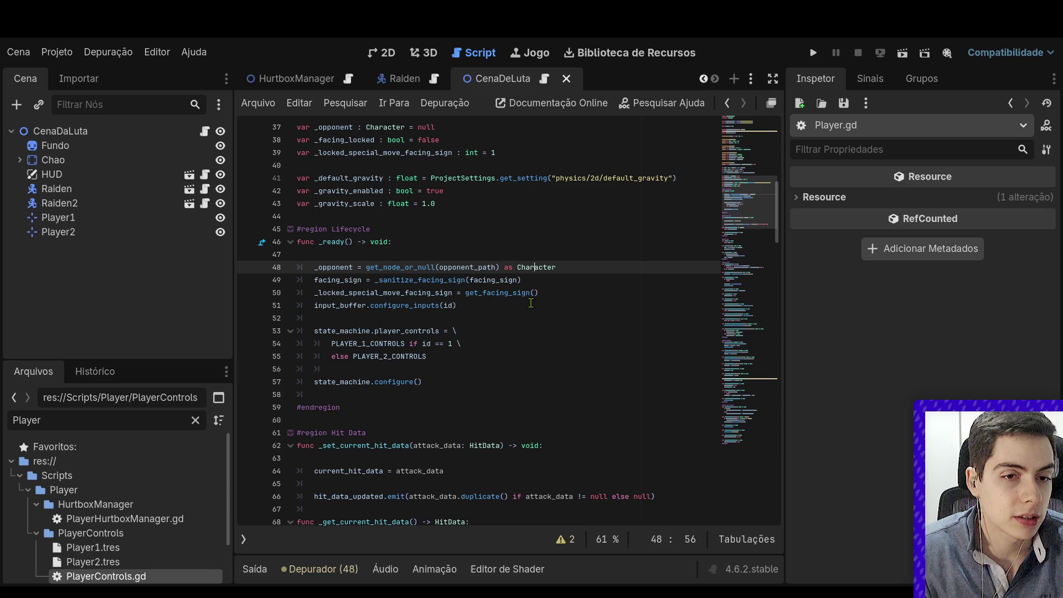
click(554, 268)
click(294, 76)
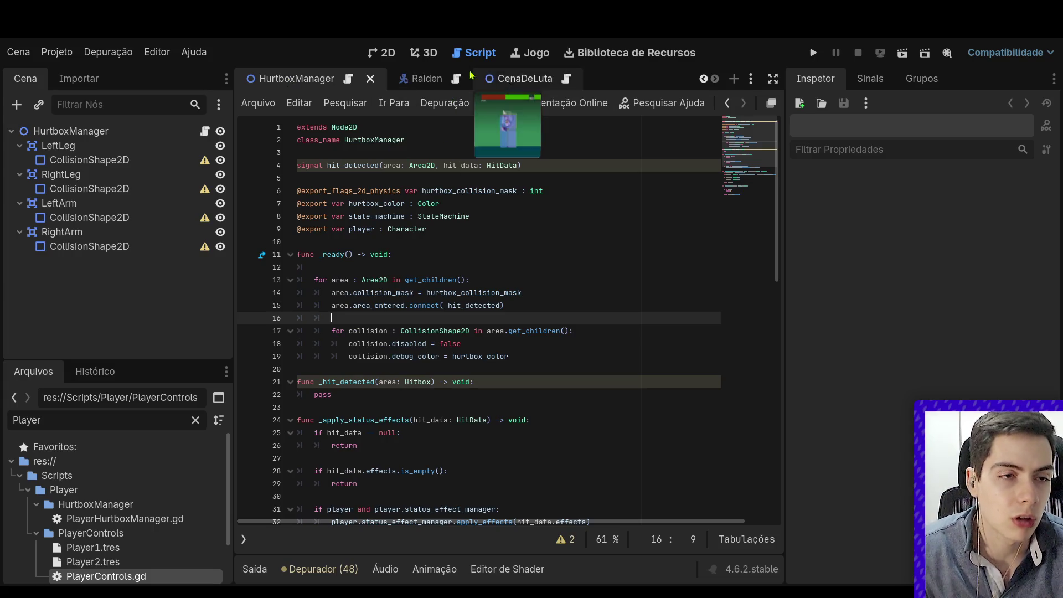
click(421, 78)
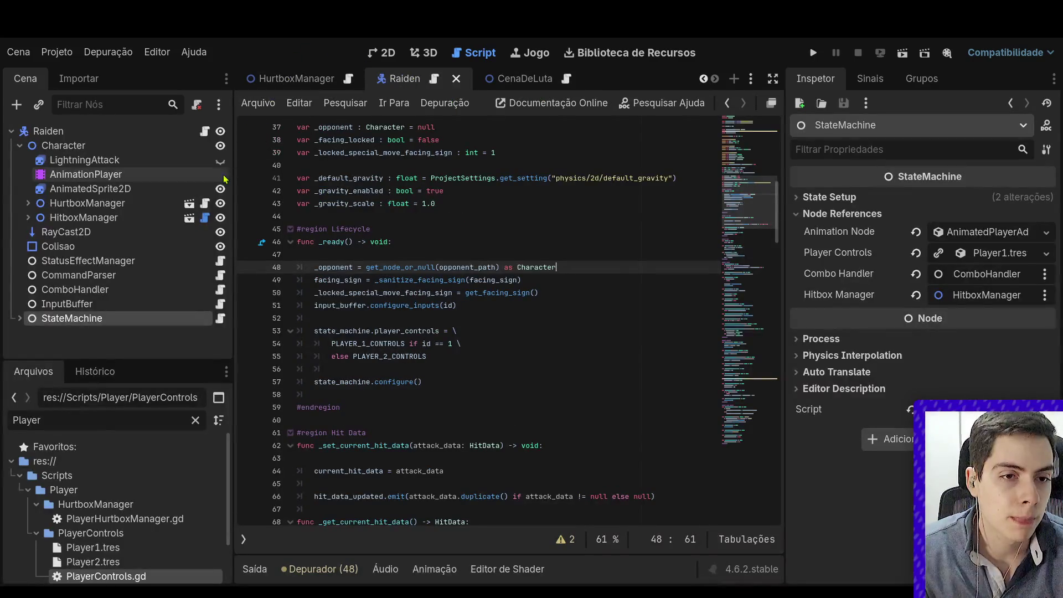
click(518, 78)
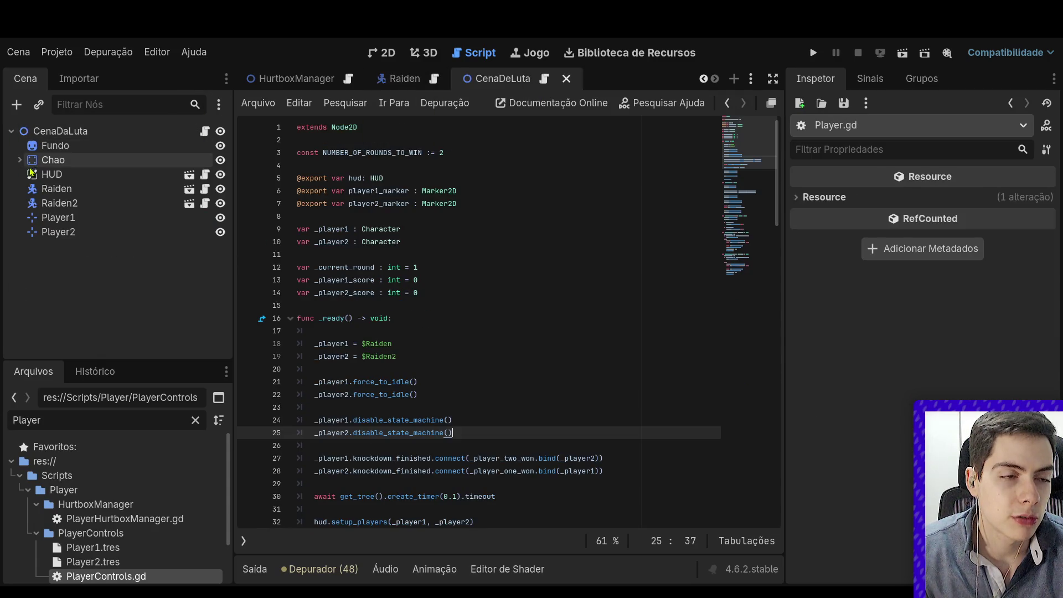
click(444, 352)
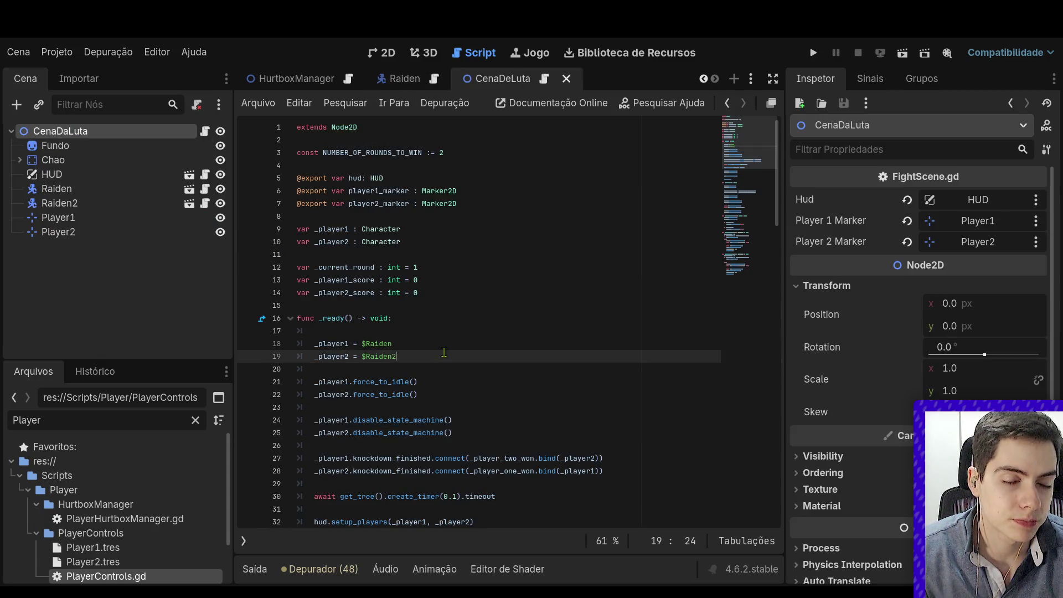
Add '_player2.opponent_path = _player1.get_path()' to FightScene's _ready function
key(Return)
key(Return)
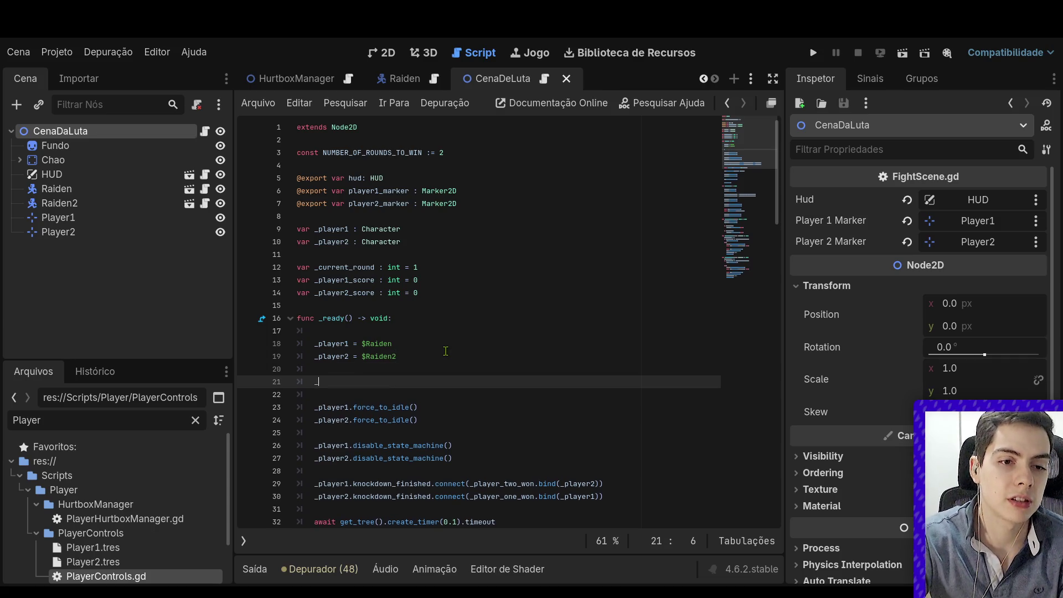
text(pla)
key(Down)
key(Return)
text(.)
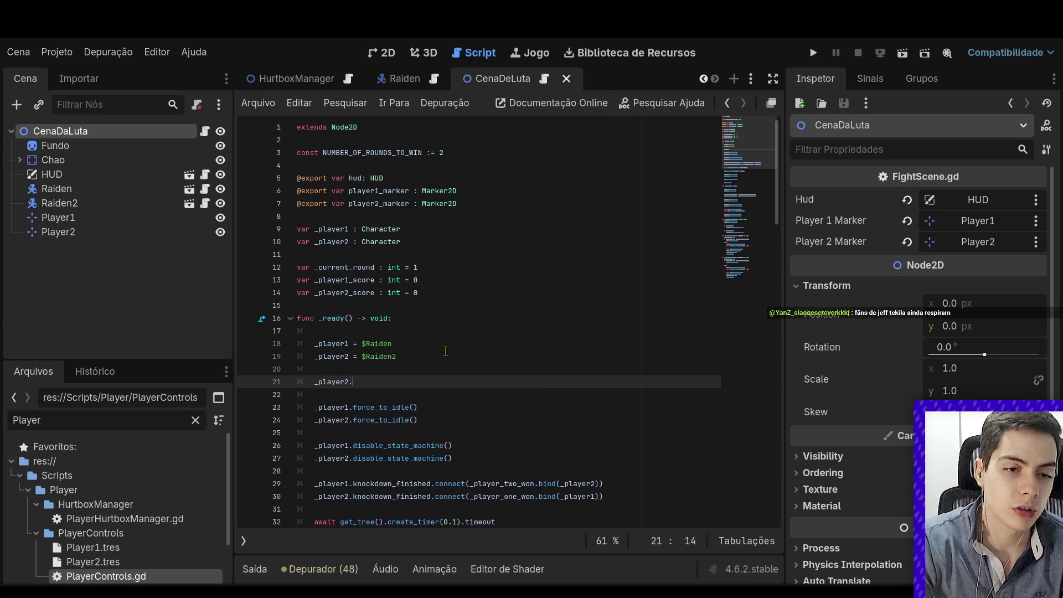
text(o)
key(Return)
text(_pl)
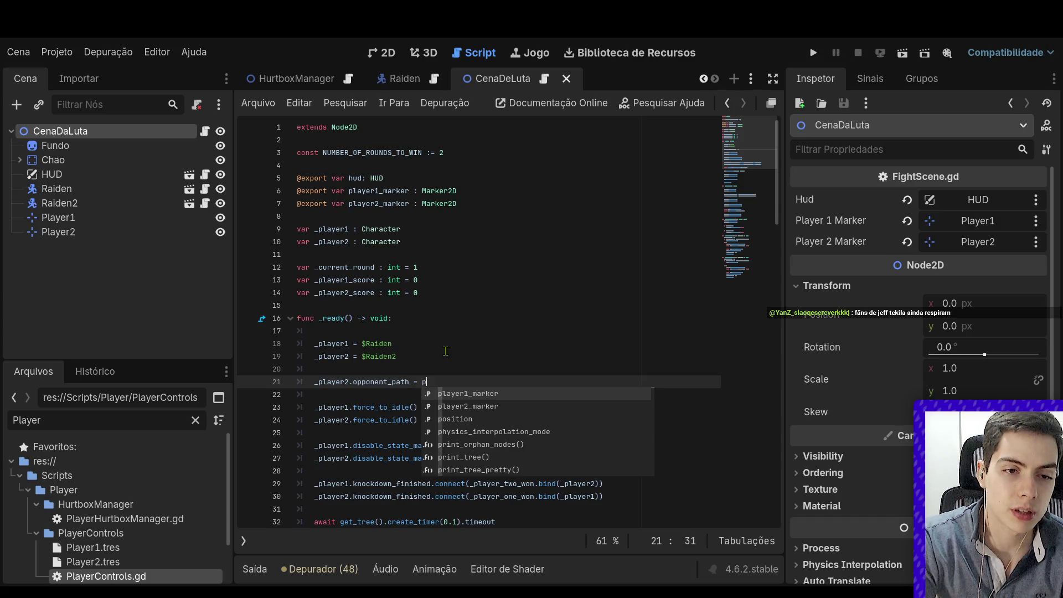
key(Return)
text(.get_p)
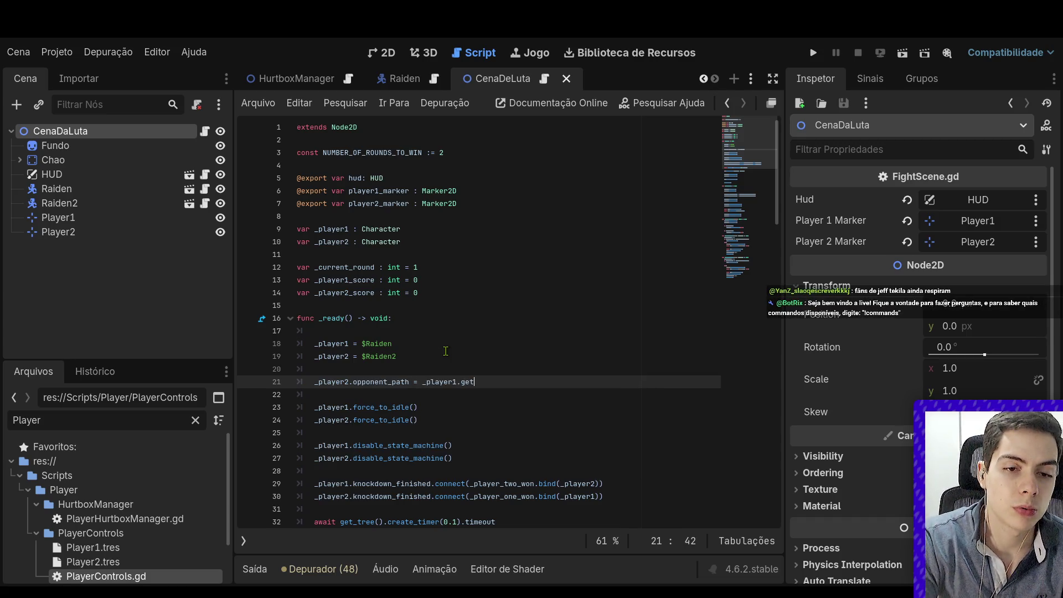
key(Return)
key(Return)
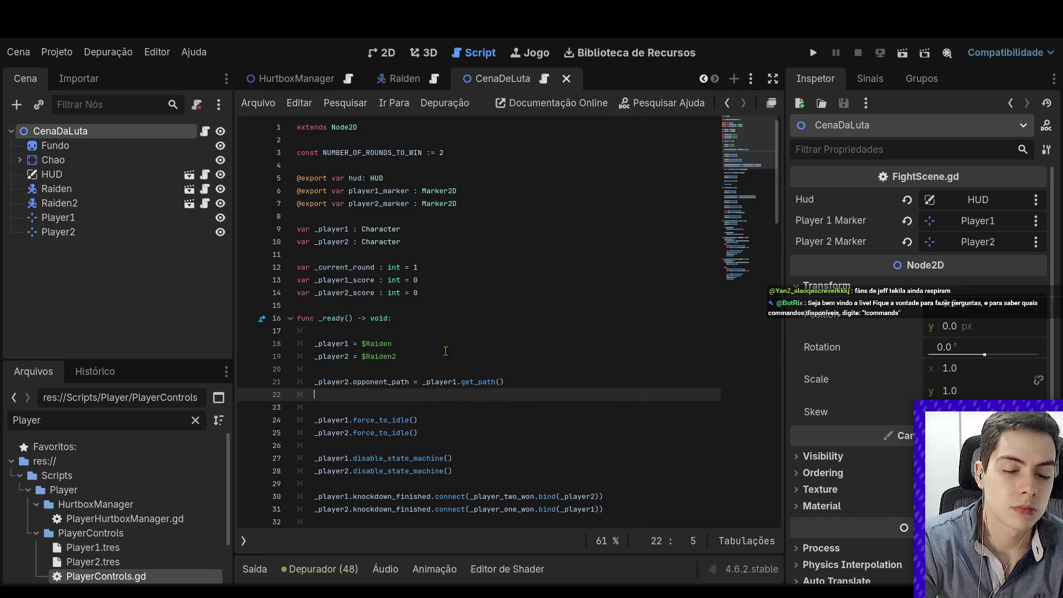
Duplicate it as '_player1.opponent_path = _player2.get_path()', save, and run the fight scene
drag(521, 382, 316, 382)
key(ctrl+c)
click(371, 395)
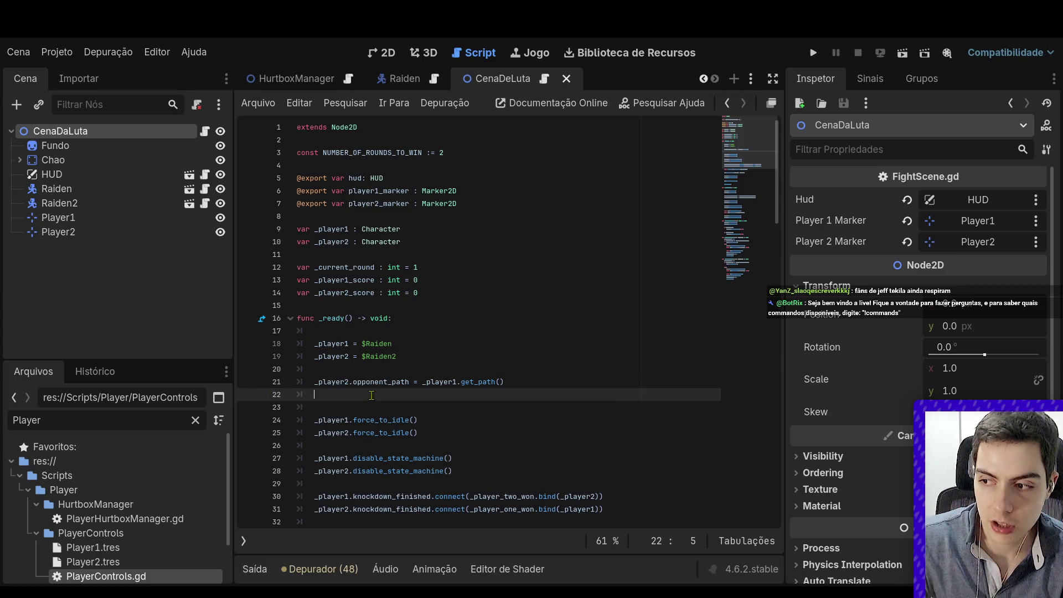
key(ctrl+v)
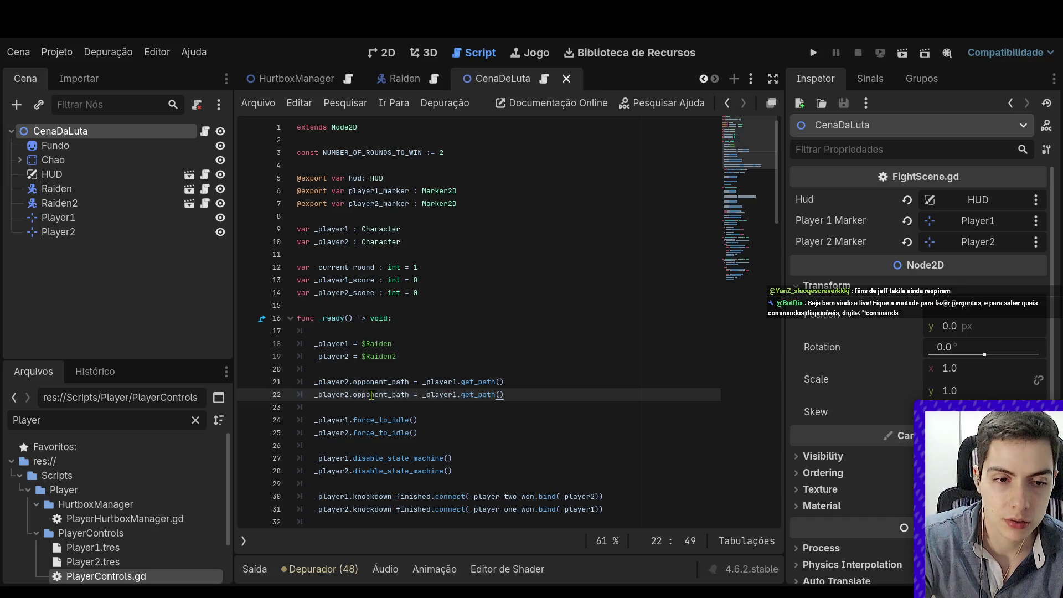
click(352, 395)
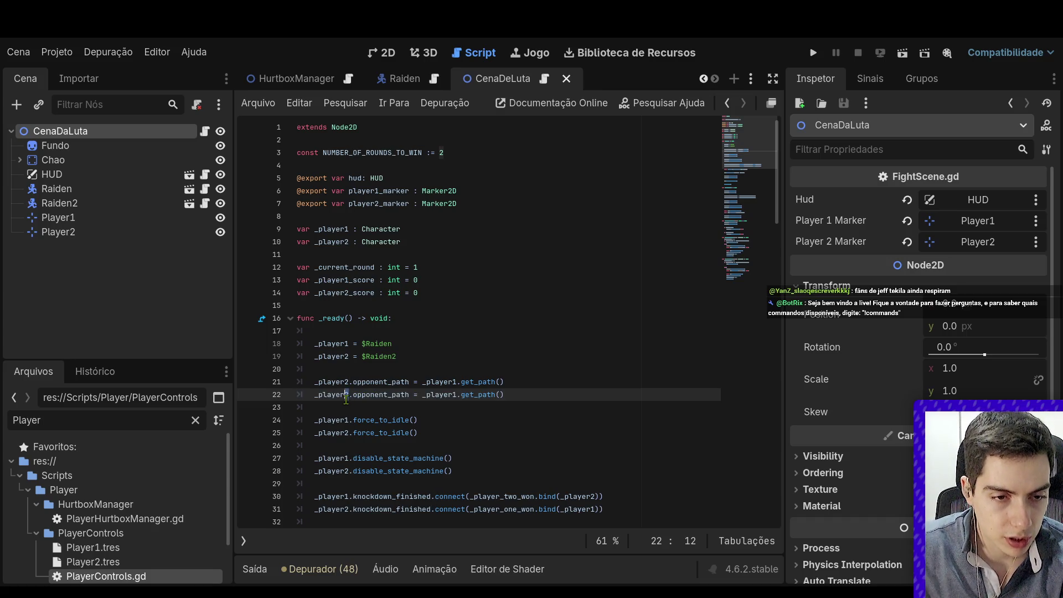
key(BackSpace)
text(1)
click(457, 397)
key(BackSpace)
text(2)
click(421, 356)
key(ctrl+s)
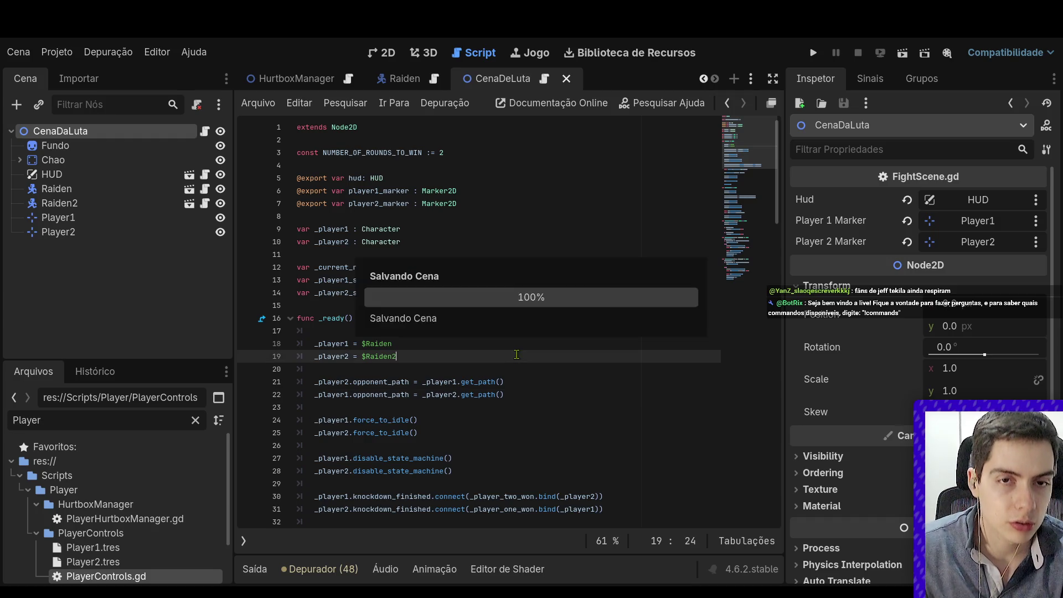
click(903, 53)
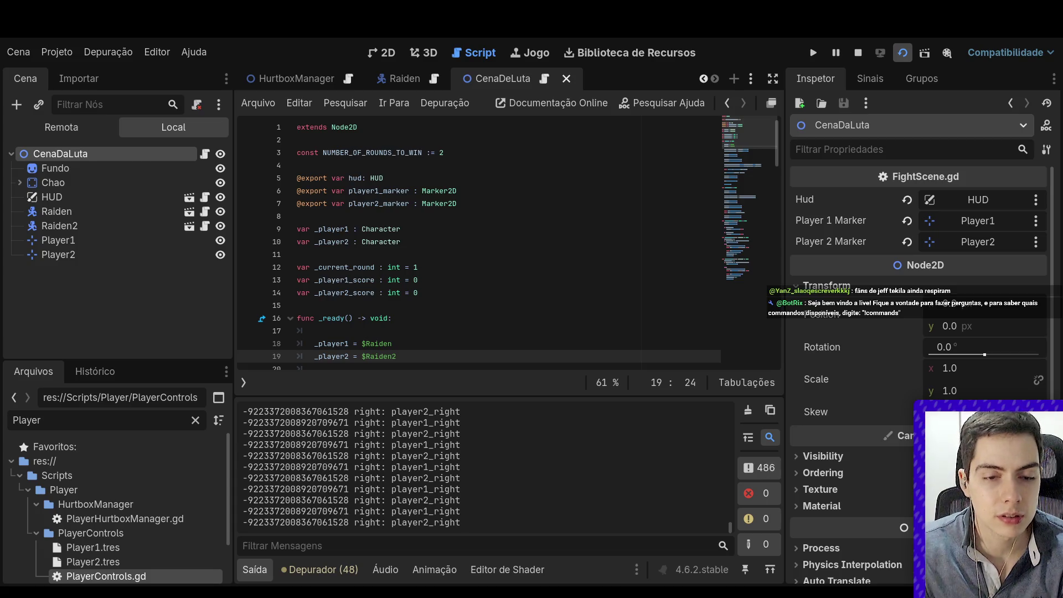
key(F7)
key(F8)
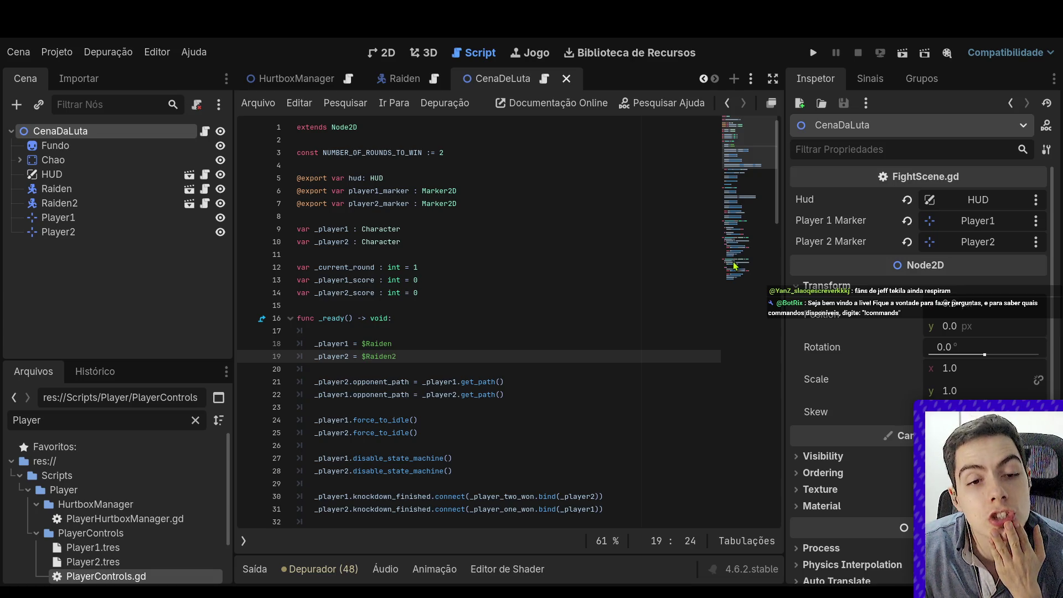
Jump from opponent_path into the Player script and scroll through its code
ctrl+click(368, 382)
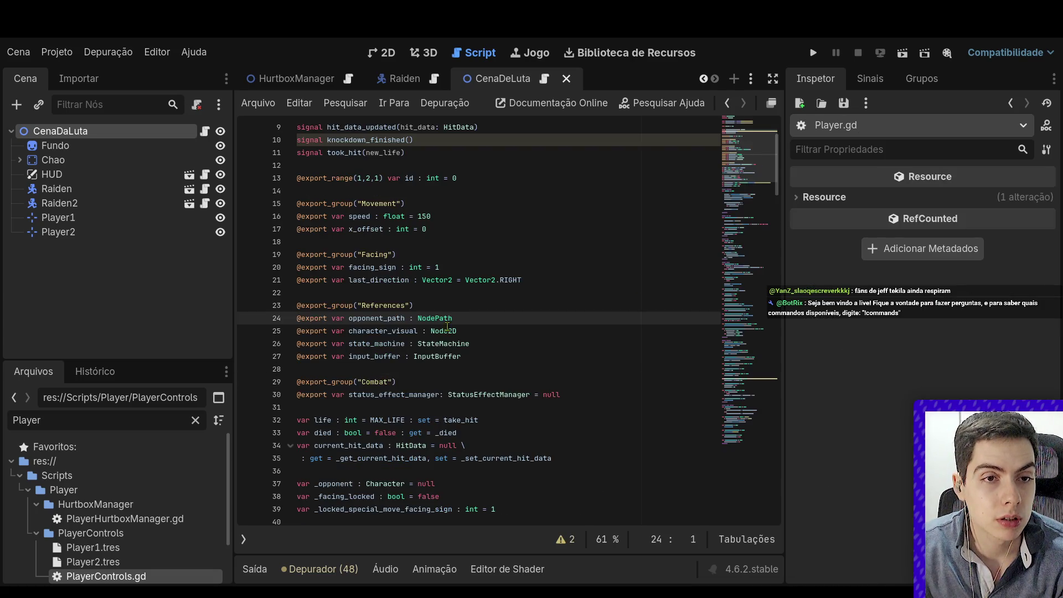
scroll(448, 326, up, 3)
scroll(454, 327, down, 6)
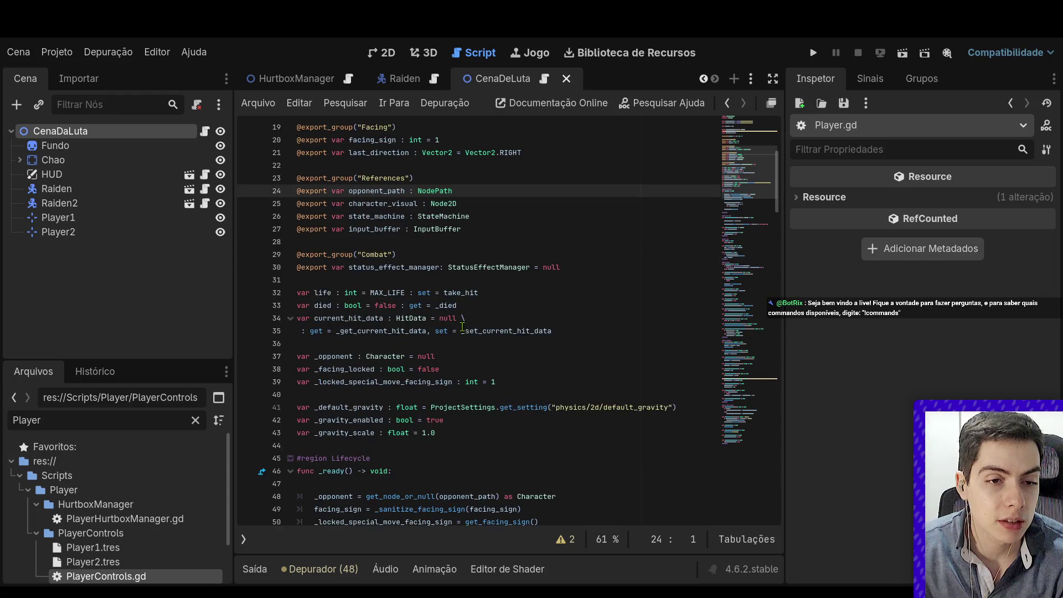
scroll(462, 327, down, 4)
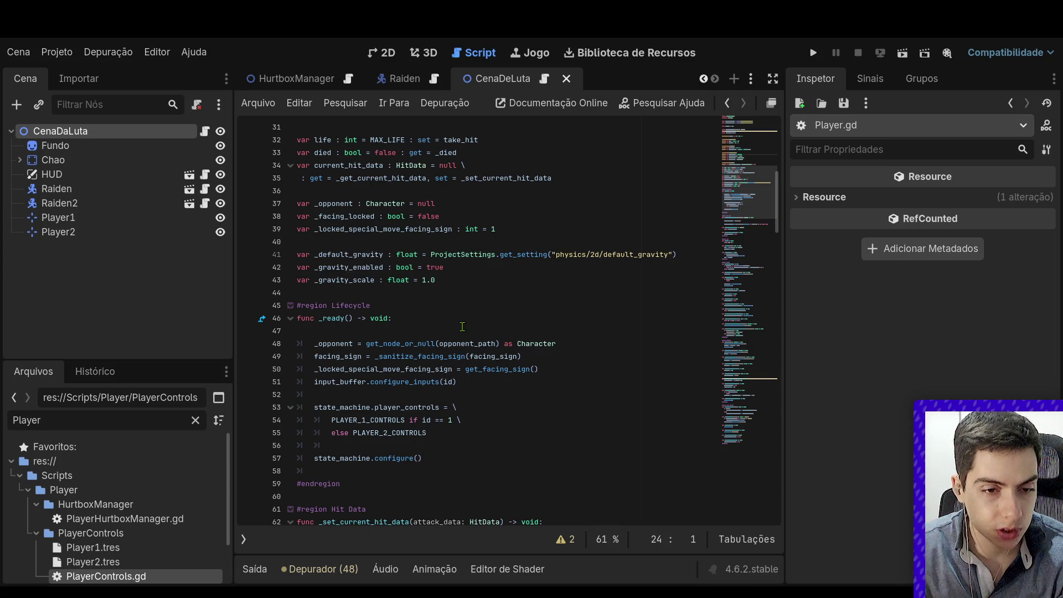
scroll(460, 325, down, 6)
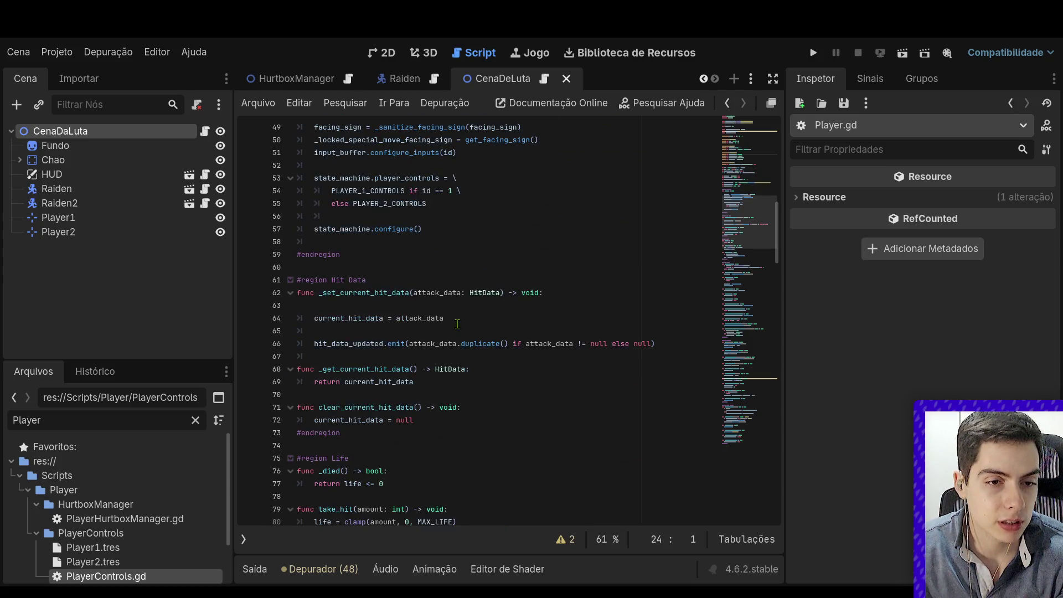
scroll(457, 324, down, 11)
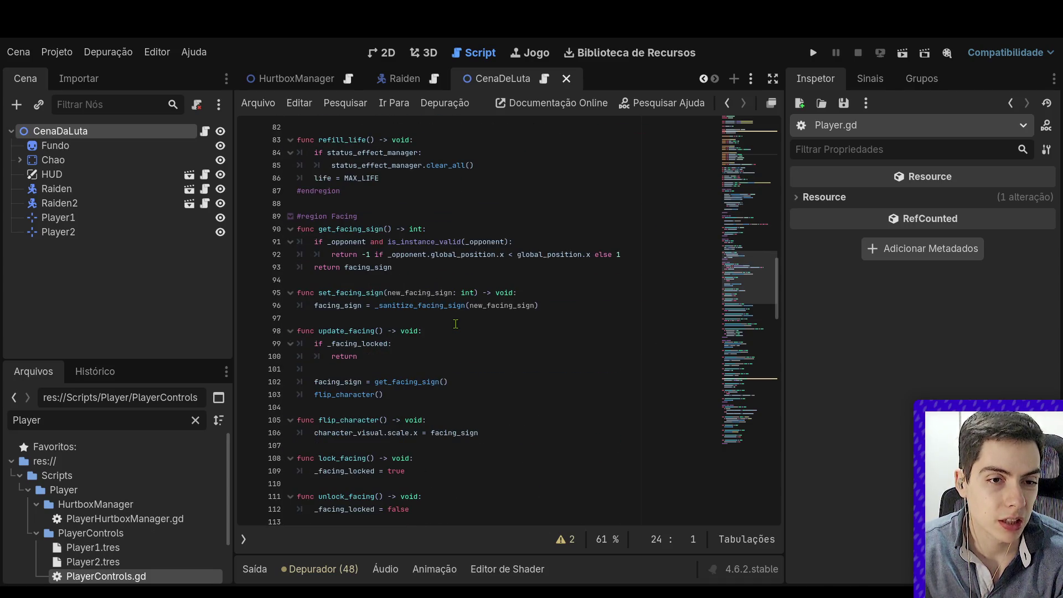
scroll(456, 324, down, 1)
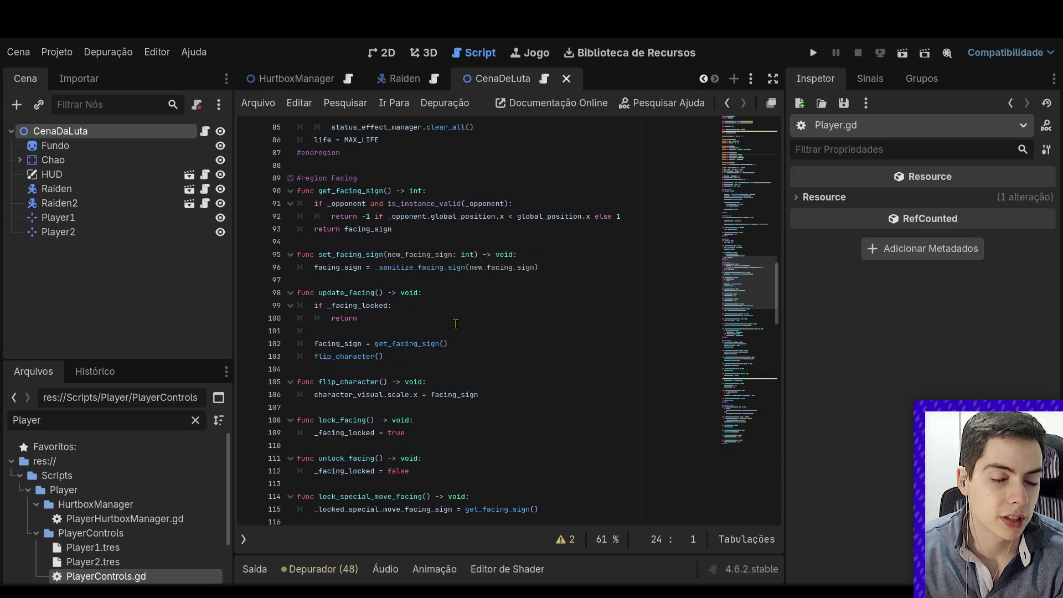
scroll(456, 324, up, 5)
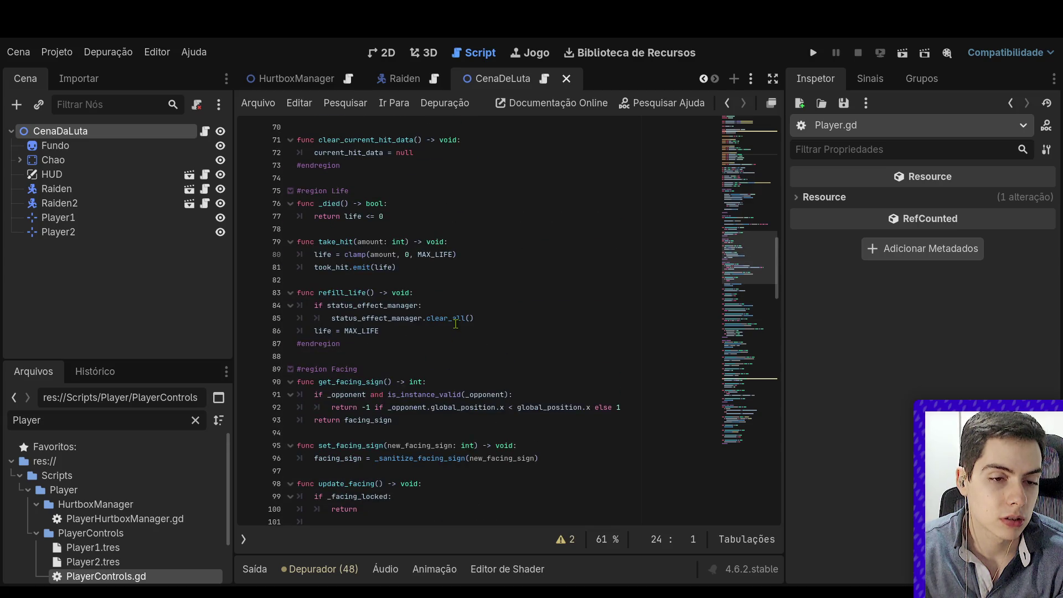
scroll(456, 324, up, 14)
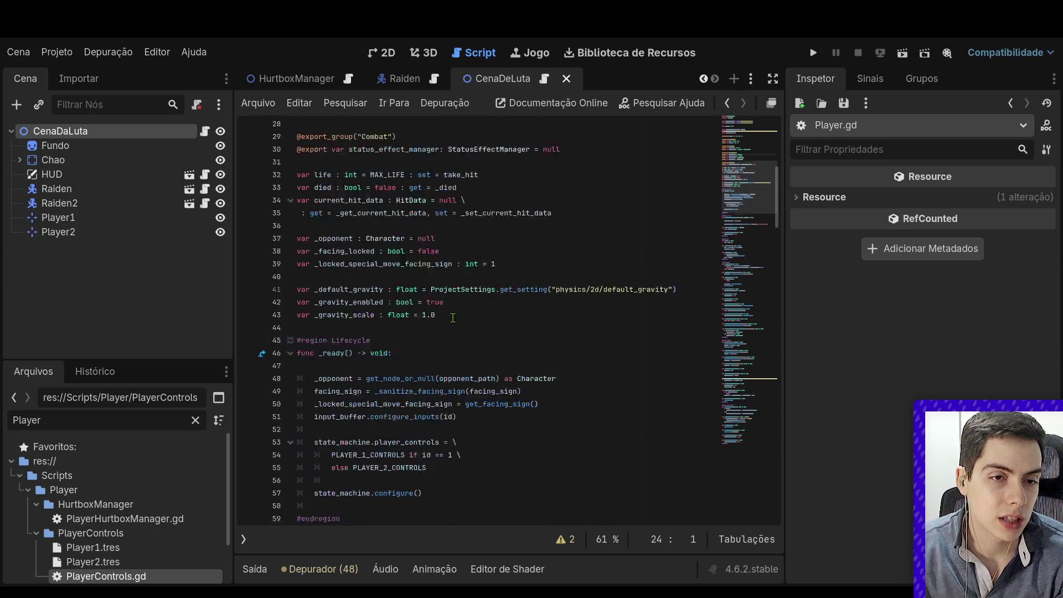
scroll(453, 317, up, 6)
scroll(453, 317, down, 11)
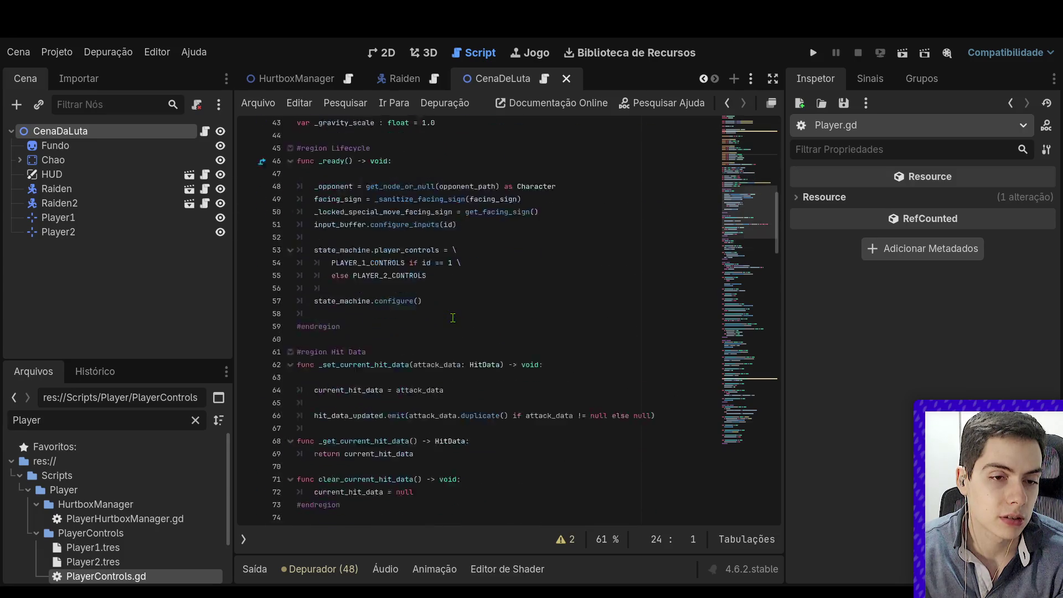
scroll(453, 317, down, 6)
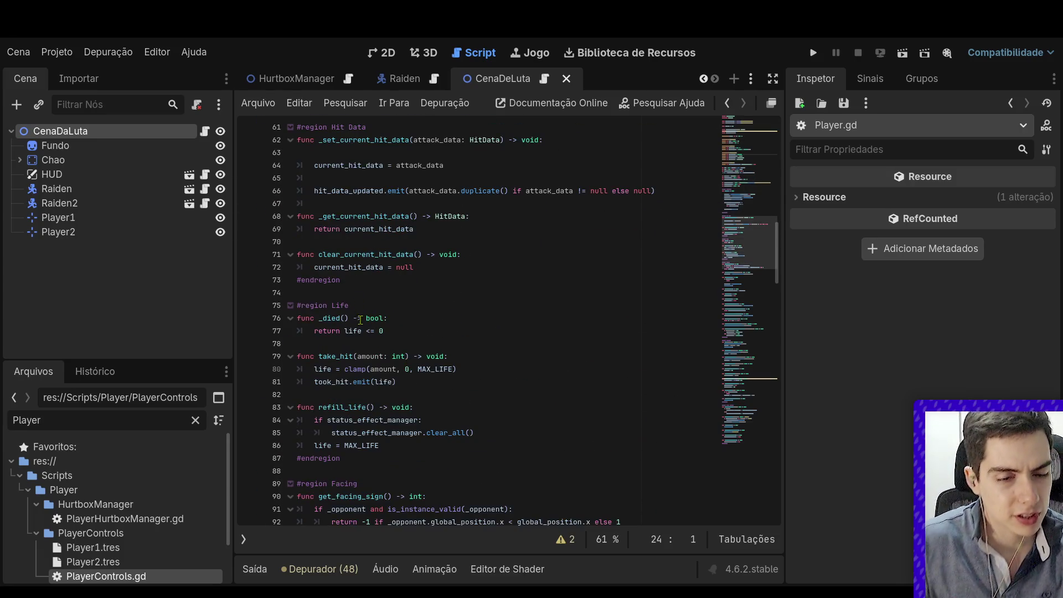
scroll(358, 254, down, 7)
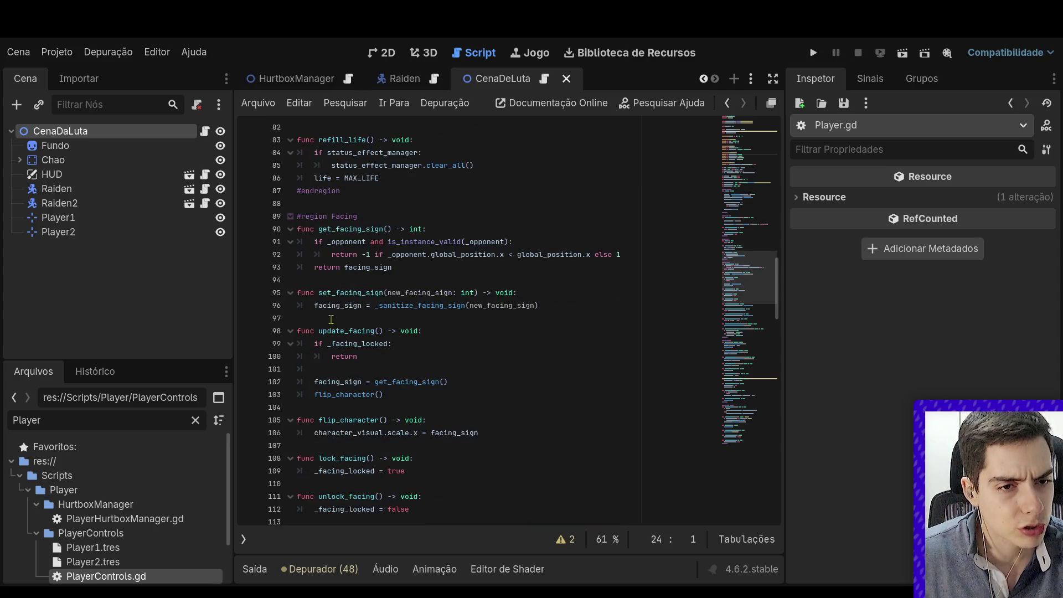
Inspect the update_facing function, then the id declaration and Facing export group
click(337, 328)
double_click(338, 330)
click(343, 330)
double_click(345, 330)
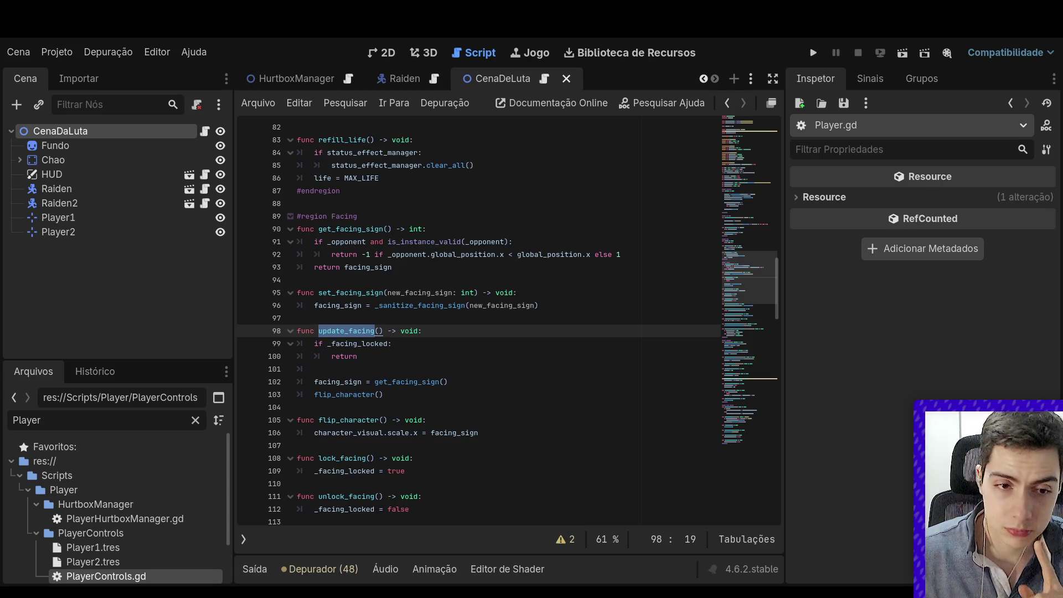
click(523, 309)
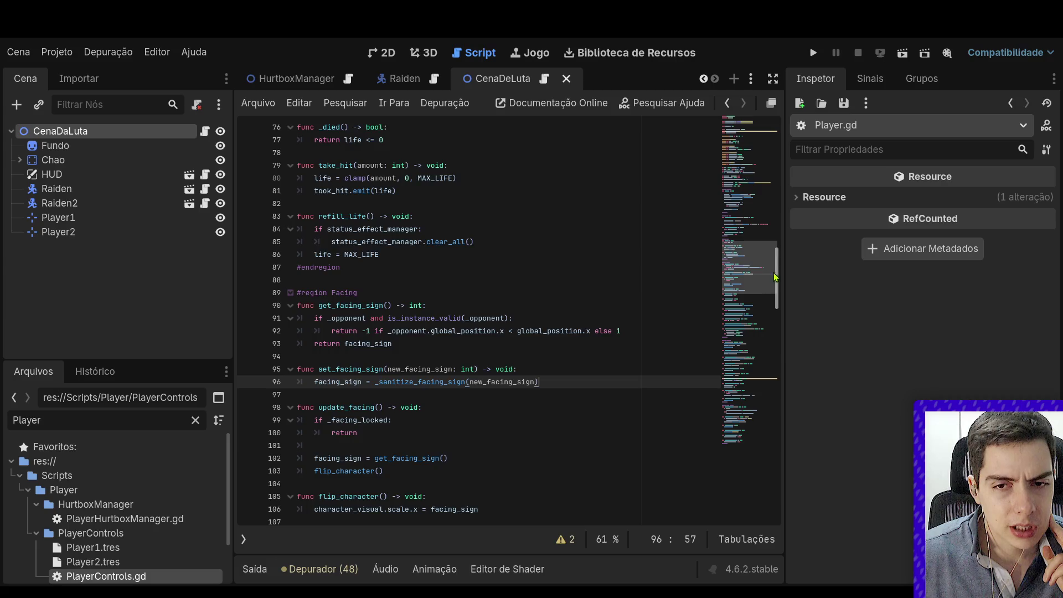
drag(776, 288, 774, 158)
click(595, 237)
scroll(594, 241, down, 2)
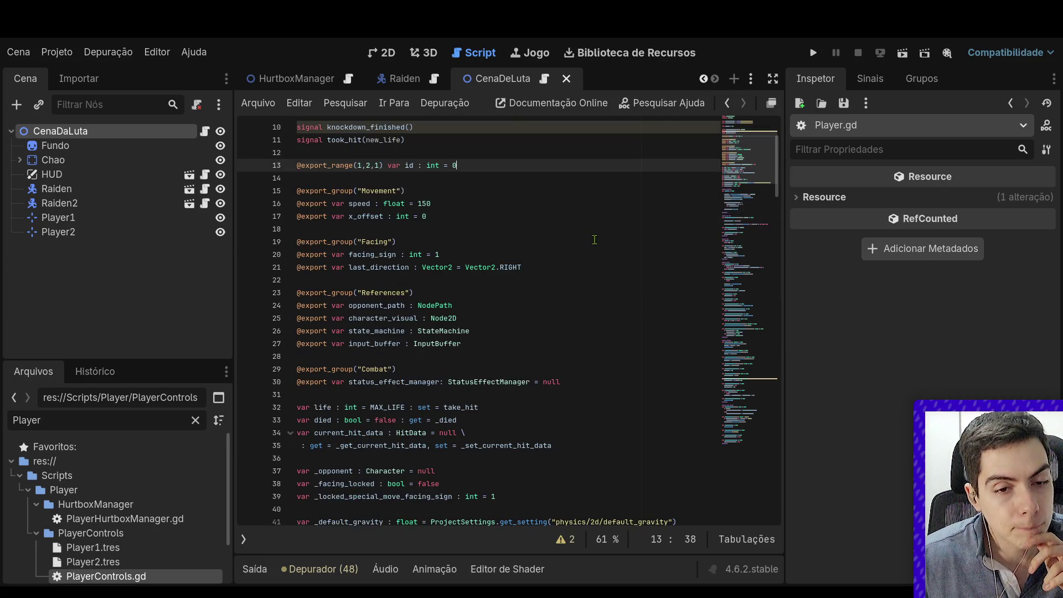
click(594, 241)
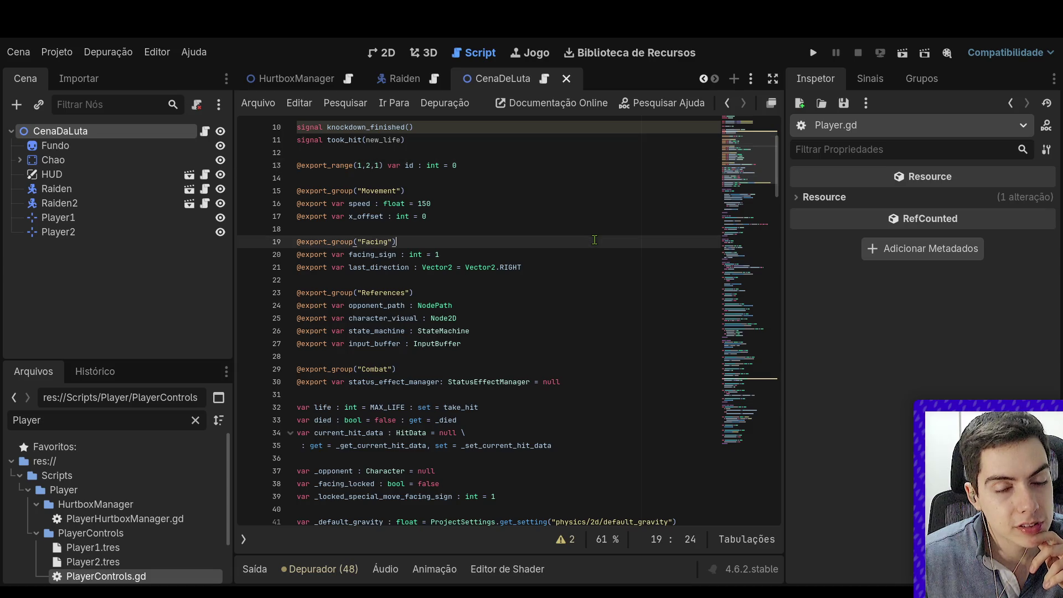
Return to the CenaDeLuta script and review both players' update_facing() calls in _physics_process
click(386, 86)
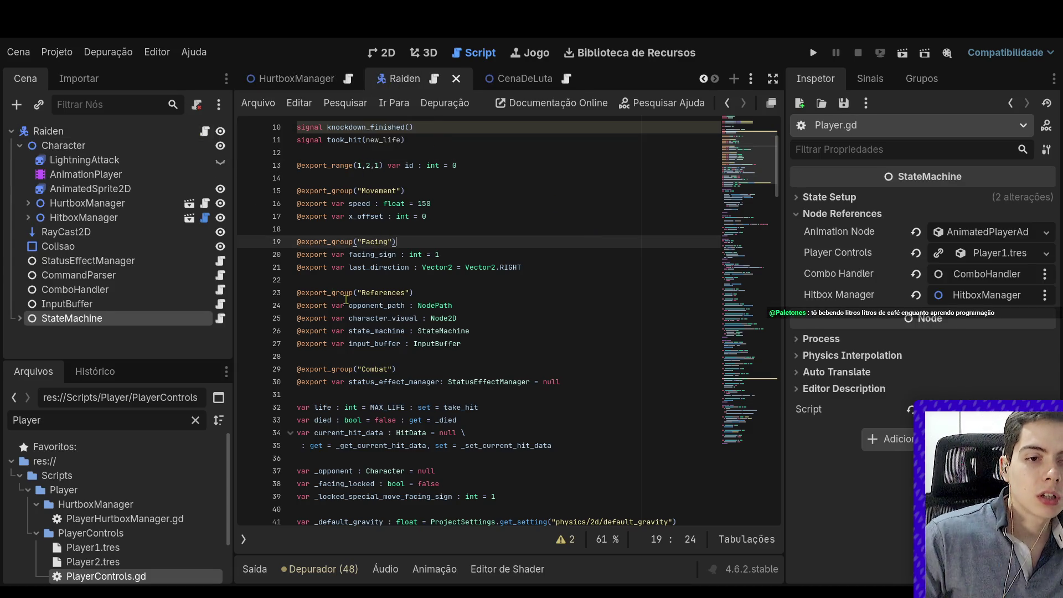
click(507, 79)
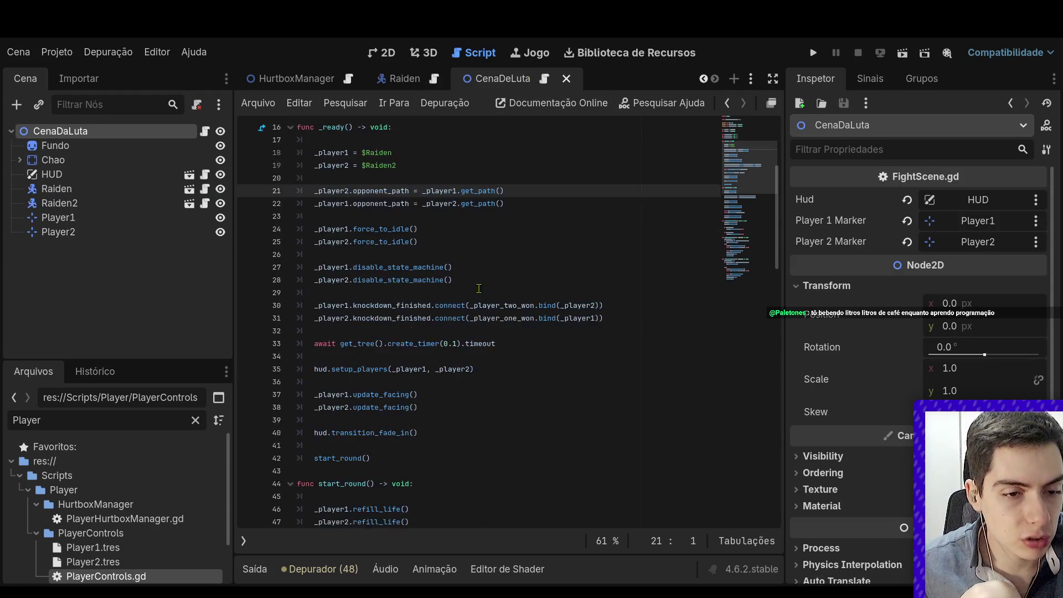
scroll(479, 288, down, 13)
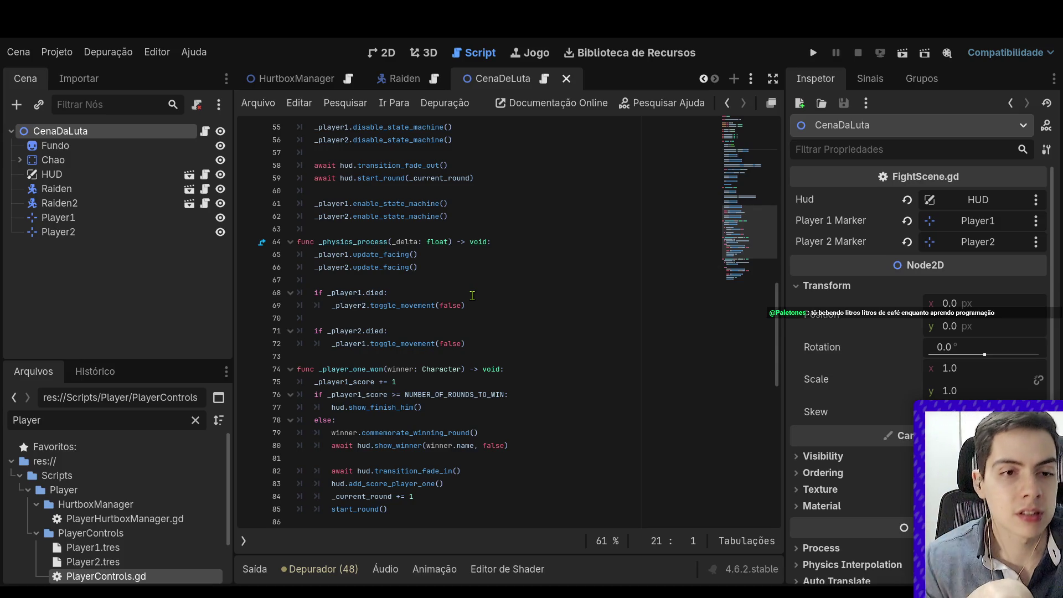
click(419, 269)
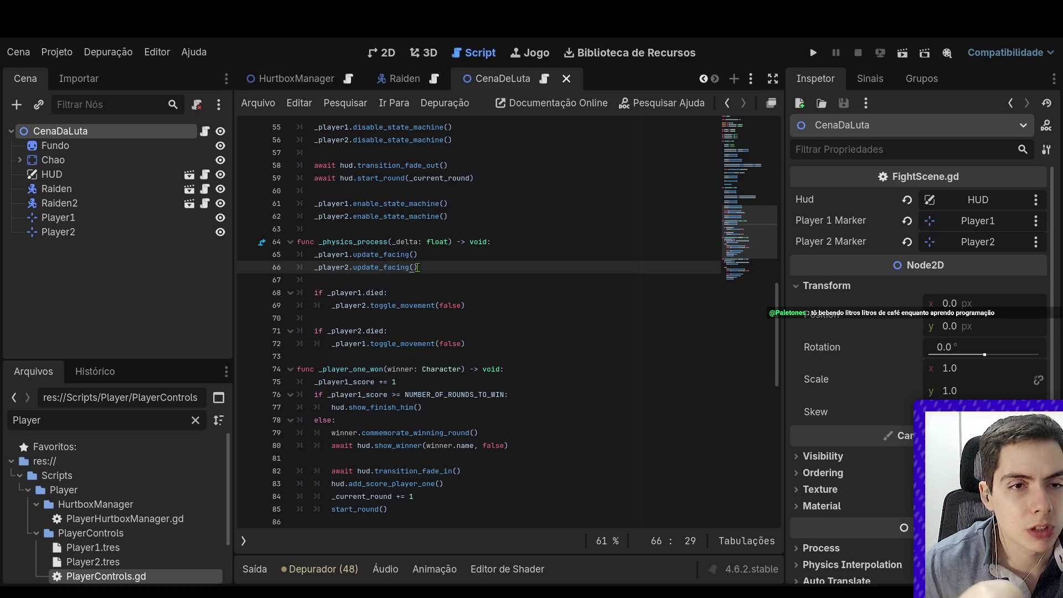
scroll(418, 267, up, 7)
scroll(418, 267, up, 2)
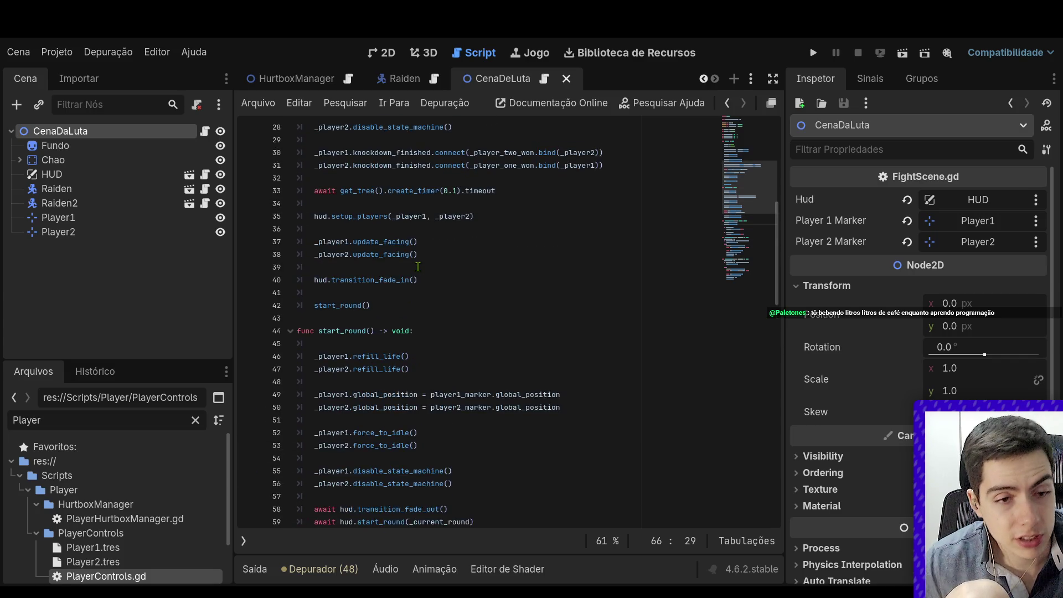
scroll(419, 267, up, 4)
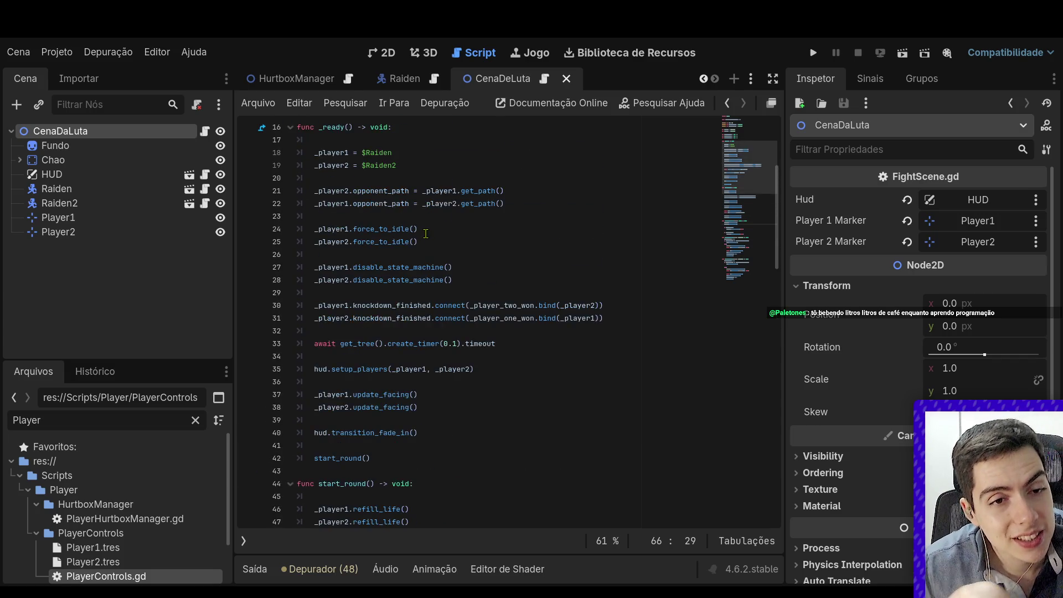
scroll(430, 236, up, 3)
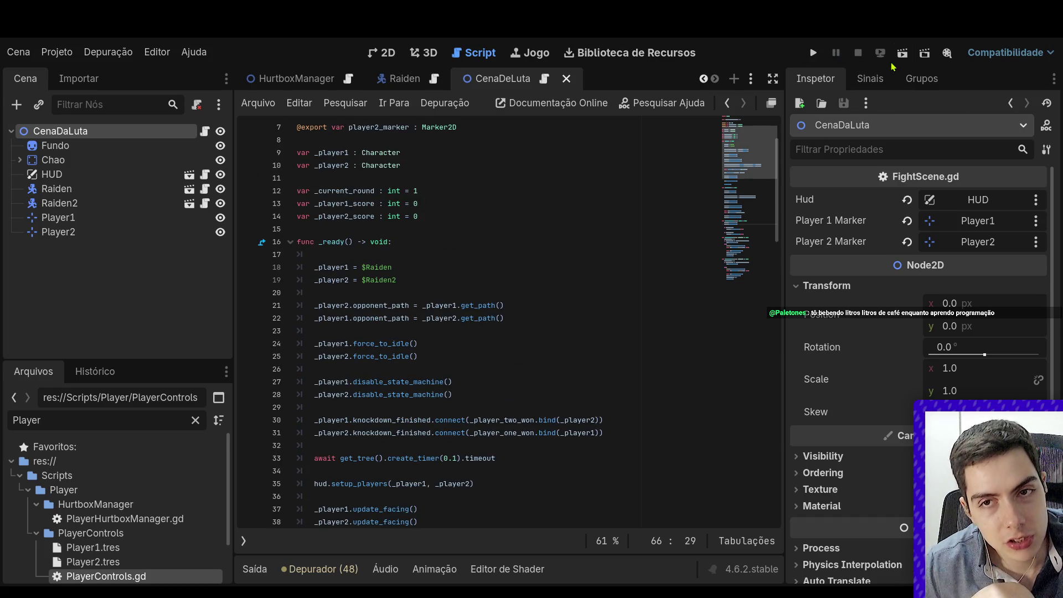
Run and stop the fight scene with F6/F8, then open PlayerControls.gd
key(F6)
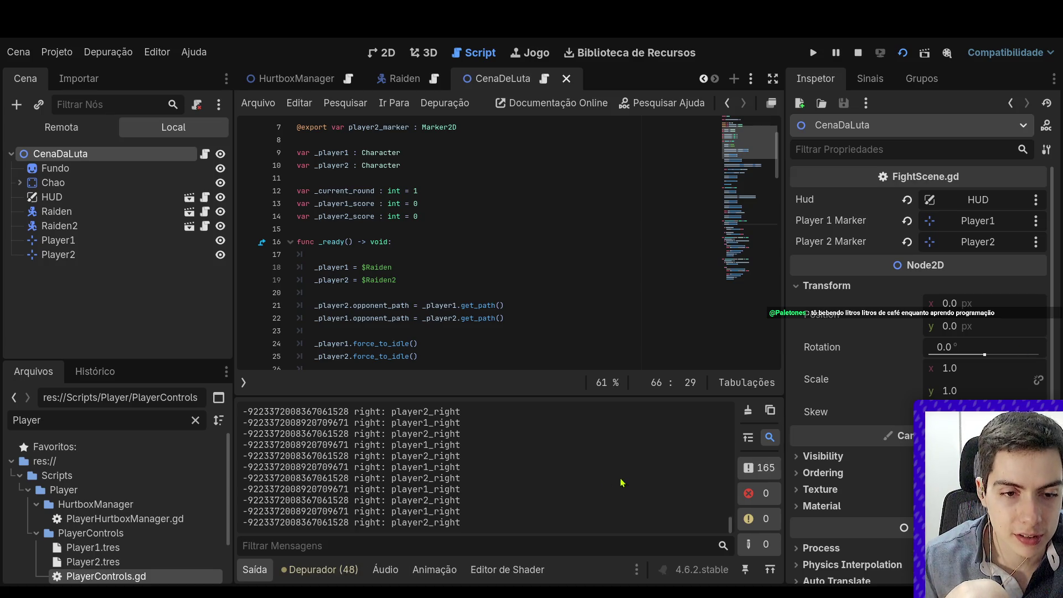
key(F8)
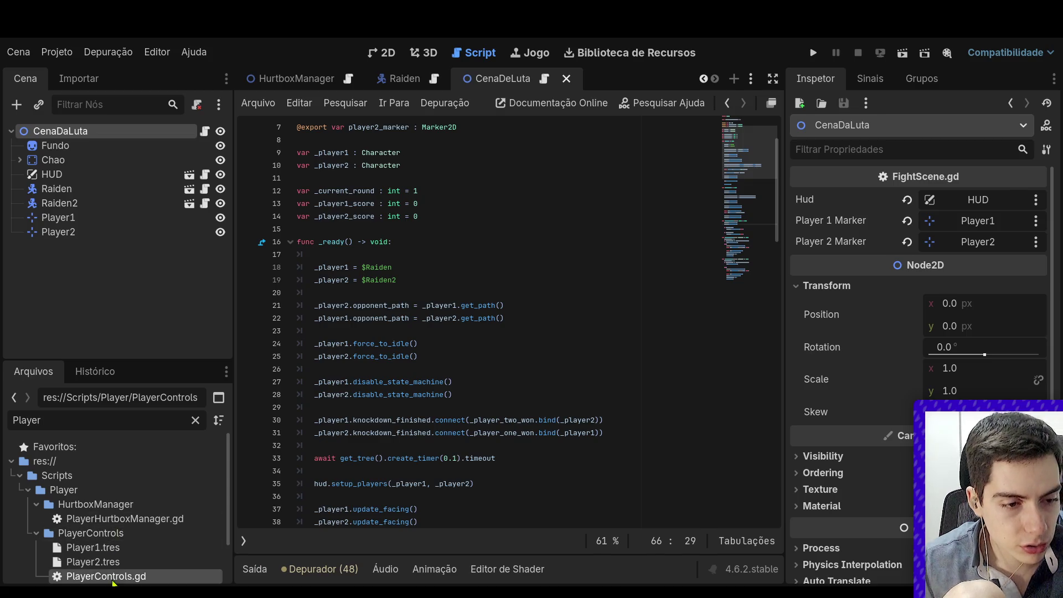
double_click(105, 576)
Delete the debug print line in is_walking(), save, and rerun the fight scene
triple_click(247, 305)
key(BackSpace)
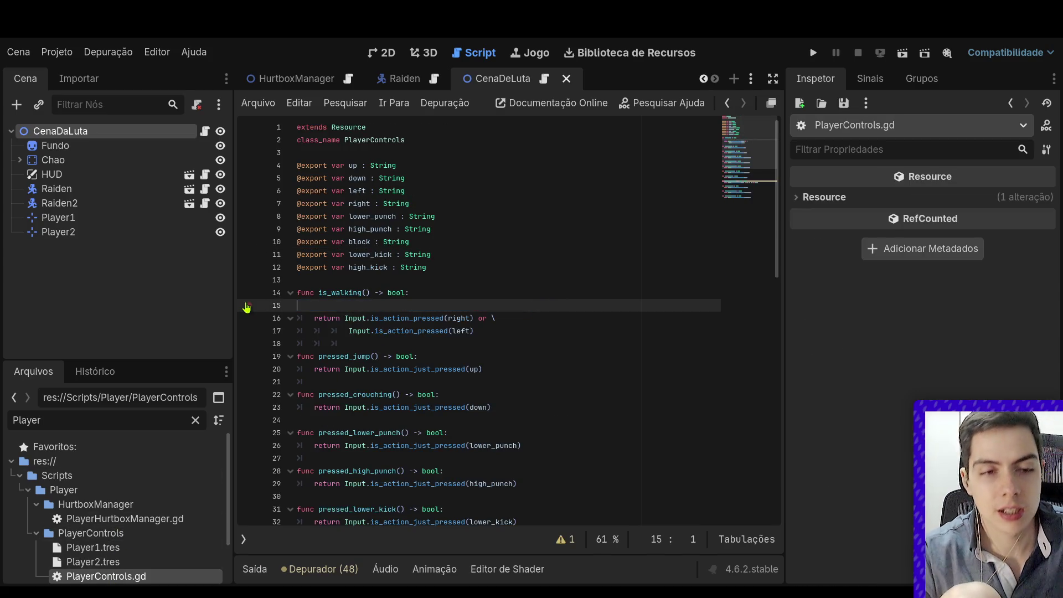
key(BackSpace)
key(ctrl+s)
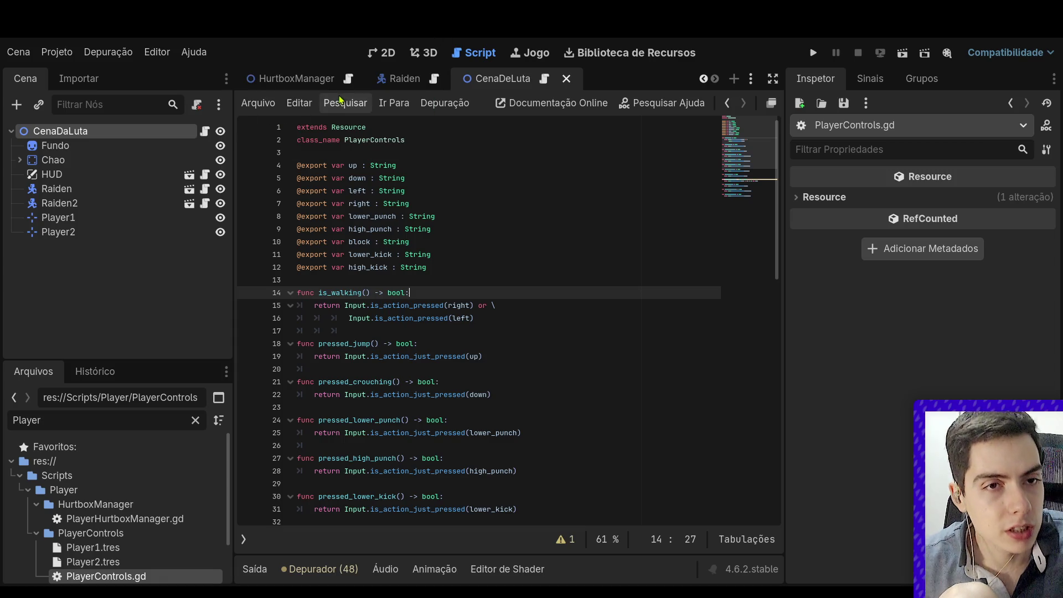
click(904, 54)
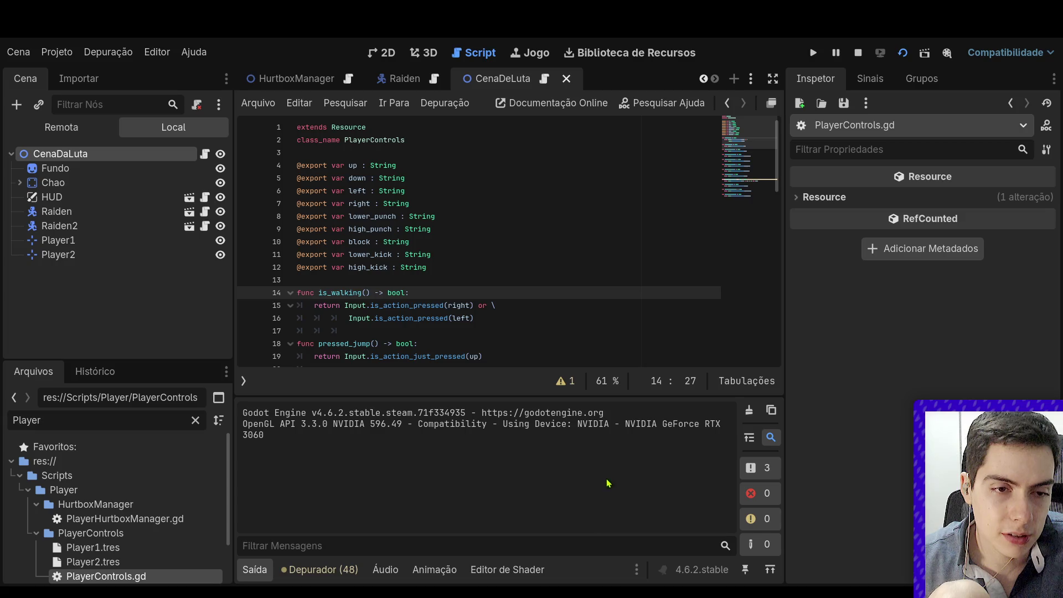
Inspect the live Raiden node's Player 1 and Player 2 Controls in the remote tree, then stop the game
click(61, 128)
scroll(82, 208, up, 5)
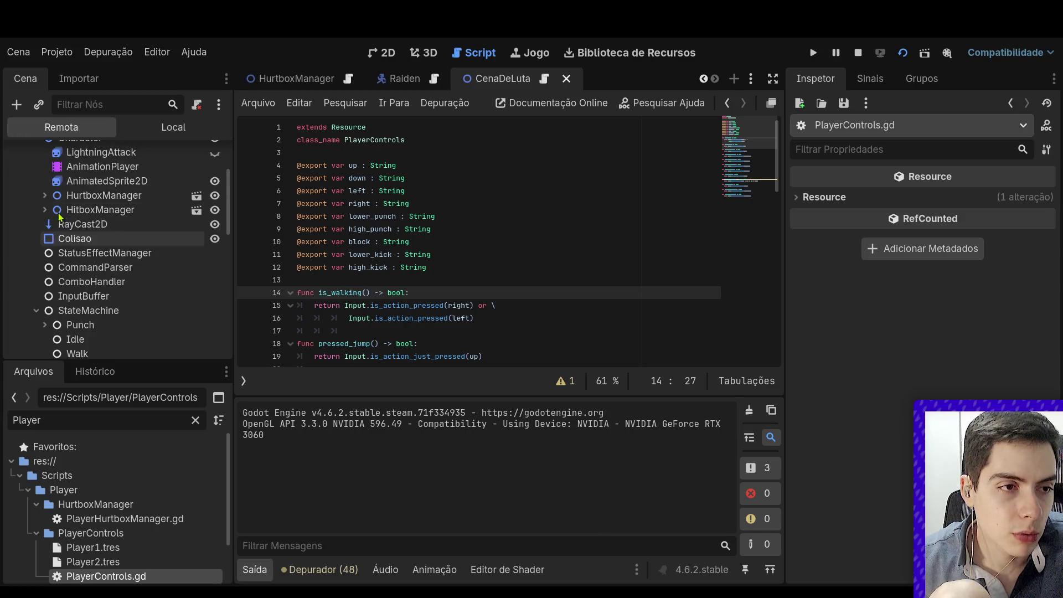
click(28, 226)
click(28, 240)
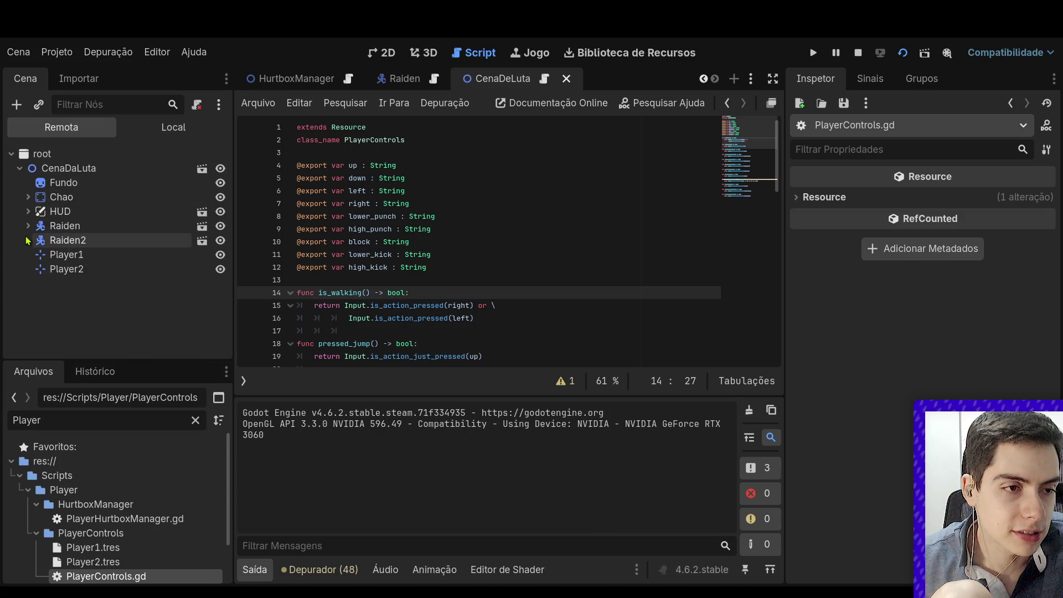
double_click(96, 231)
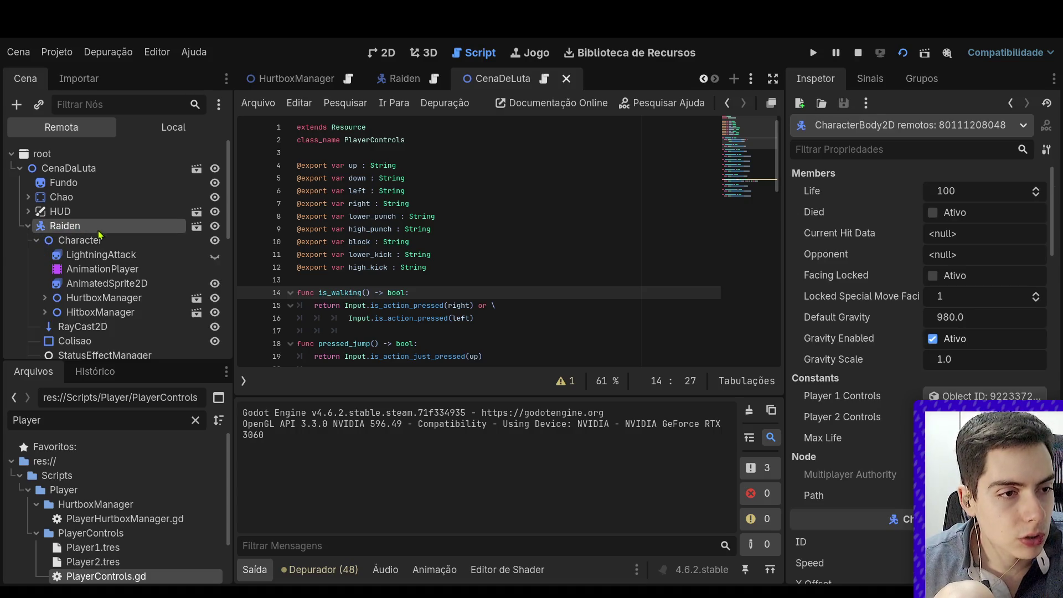
scroll(950, 350, down, 4)
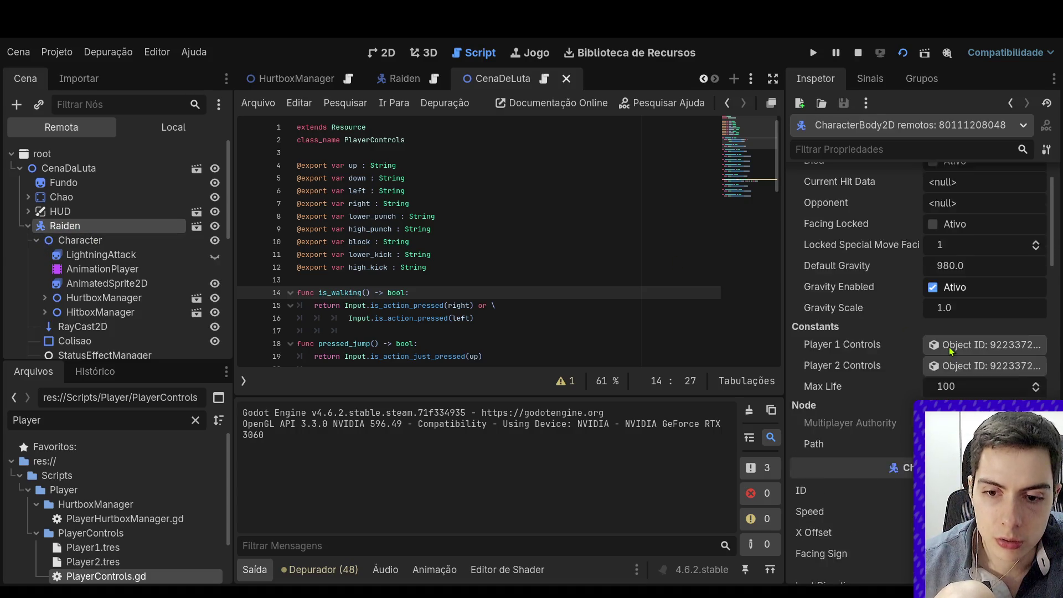
scroll(953, 351, up, 4)
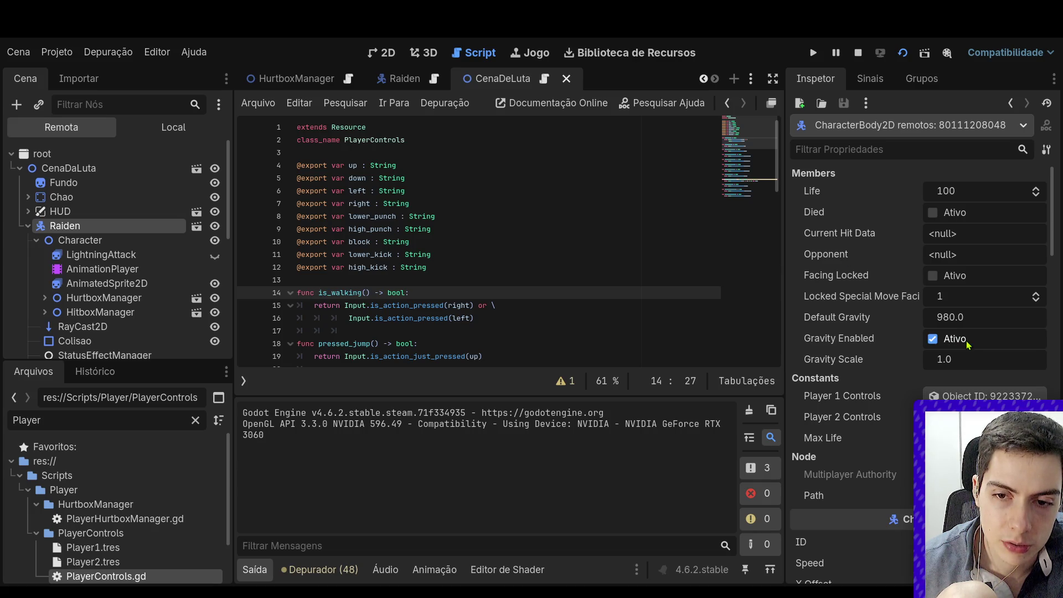
scroll(968, 346, down, 8)
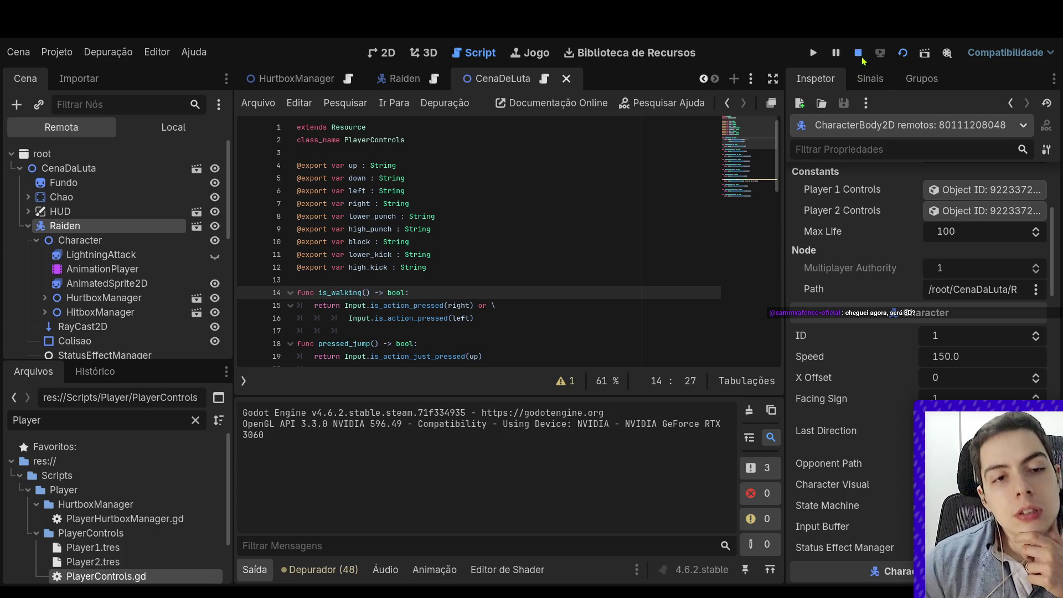
key(F8)
click(410, 204)
Jump to get_facing_sign in Raiden's Player.gd and start a print("opponent: ...") debug line at its top
click(415, 85)
scroll(485, 292, down, 10)
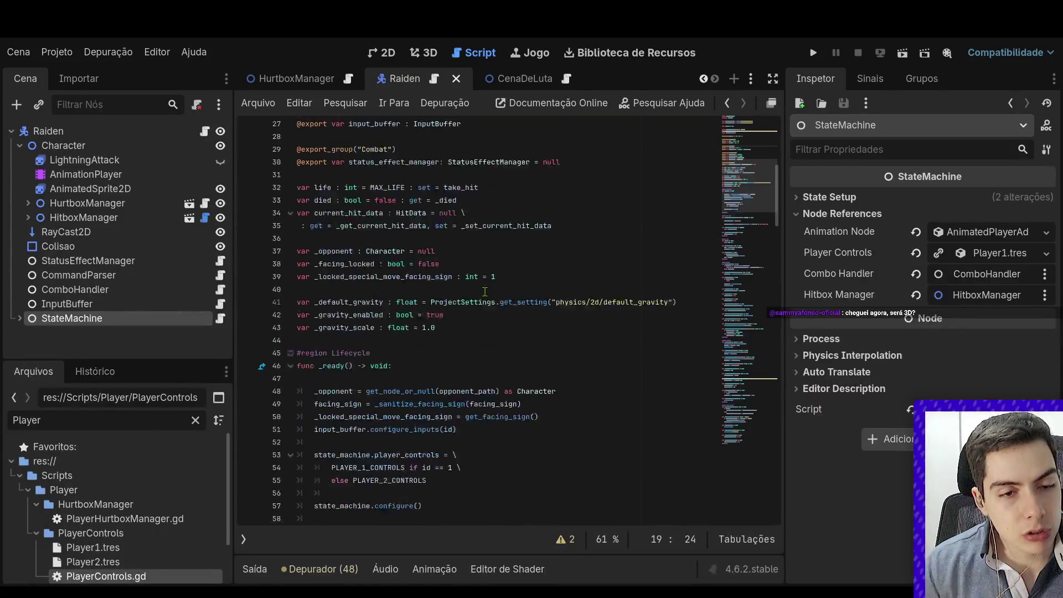
scroll(484, 292, down, 4)
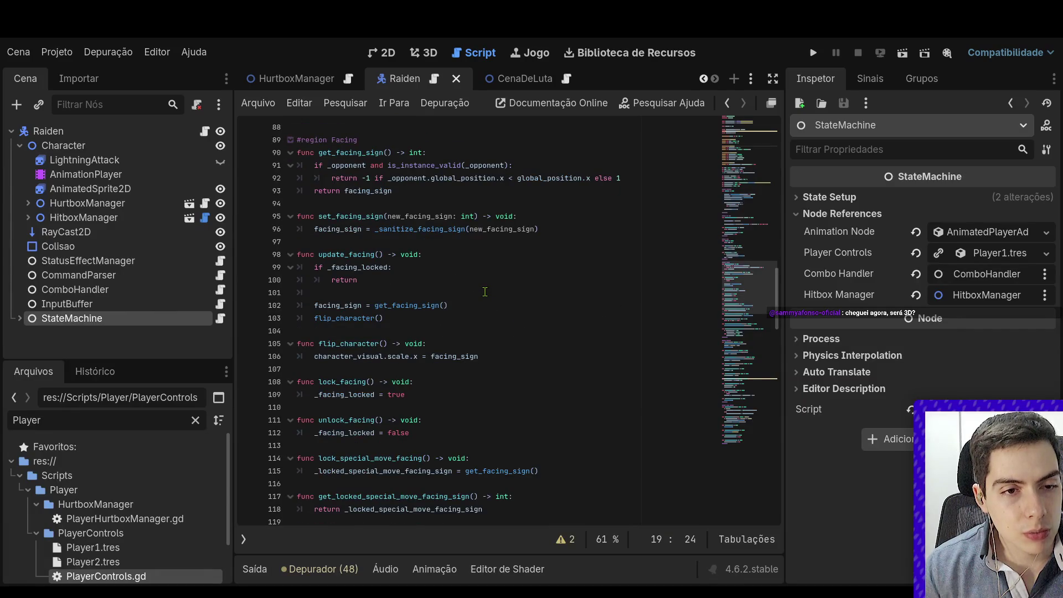
ctrl+click(398, 306)
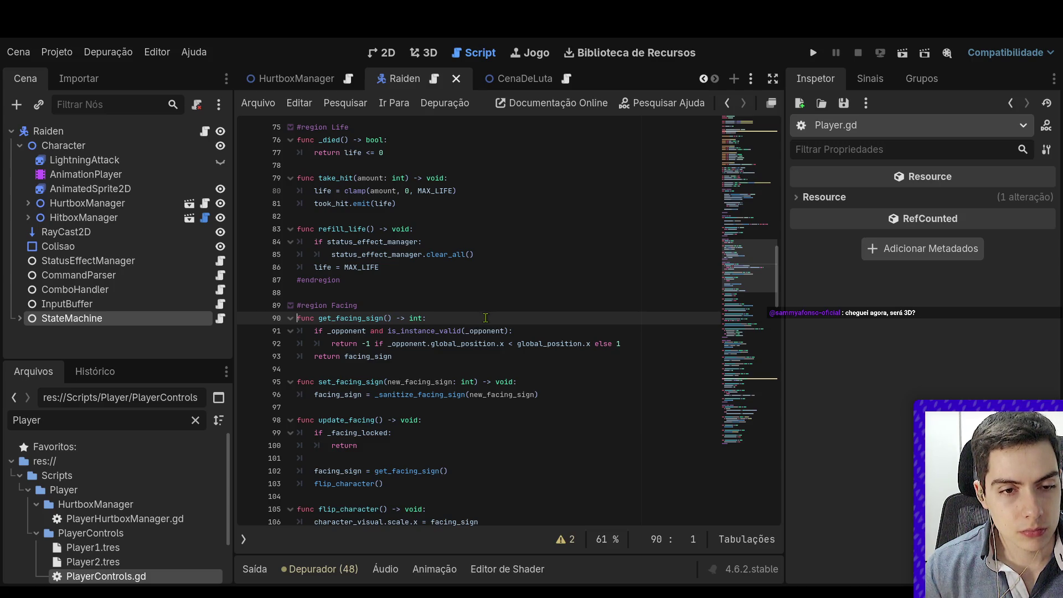
click(454, 319)
key(Return)
text(pr)
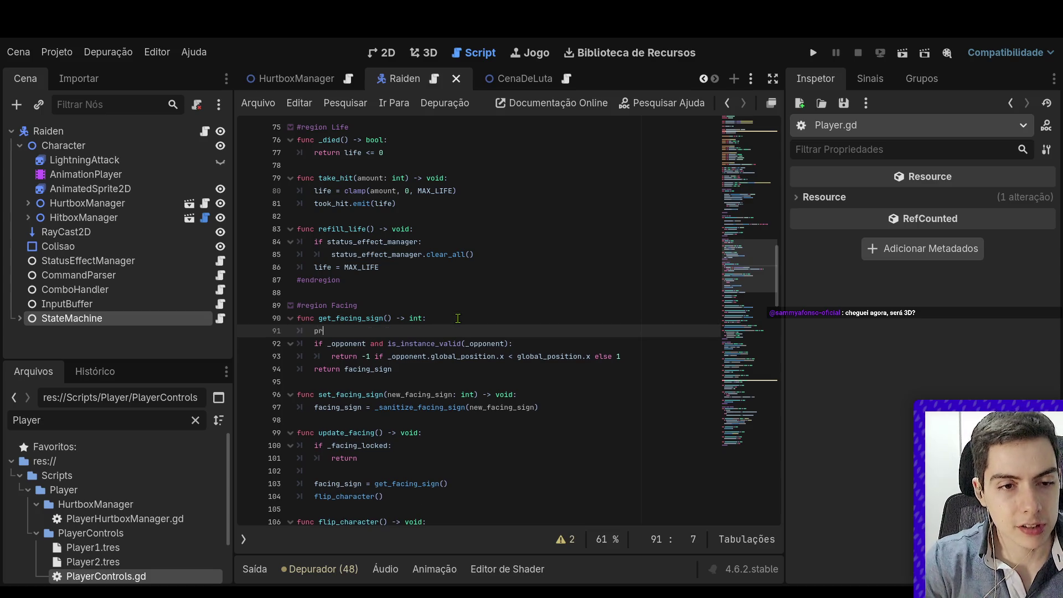
text(int("op)
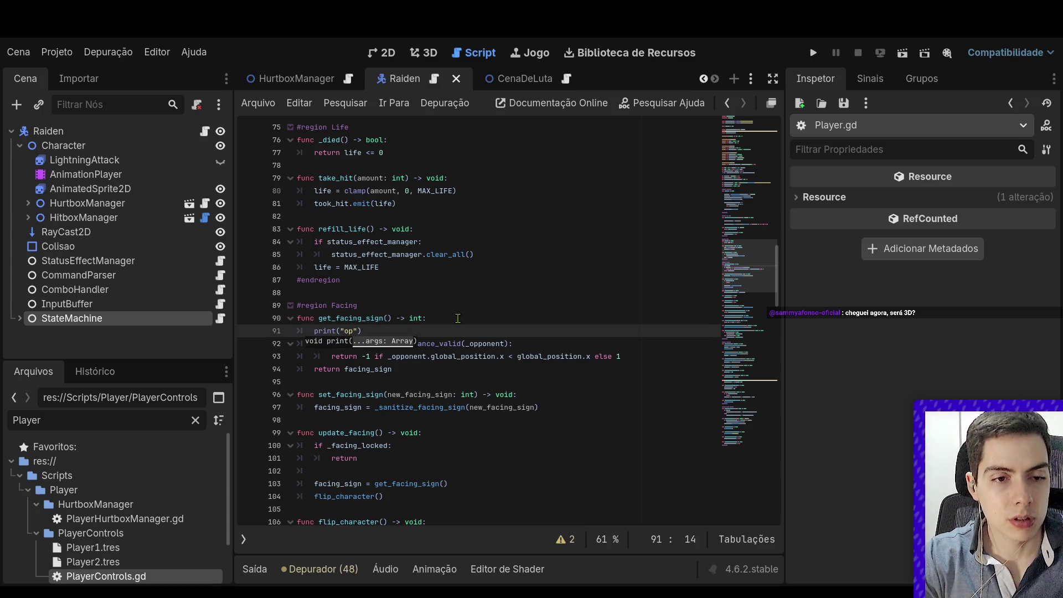
text(ponent: )
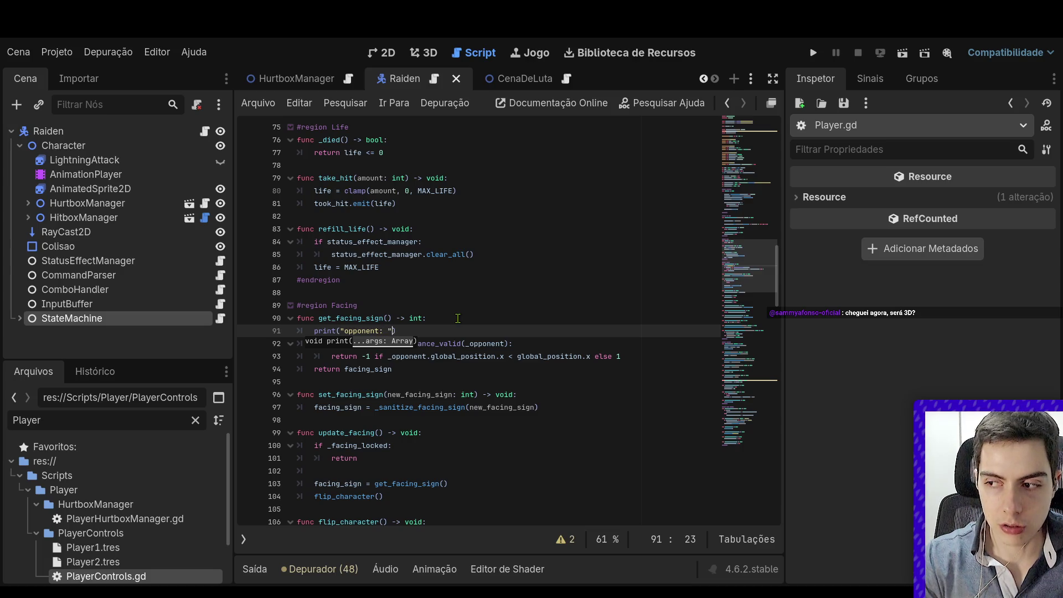
text(_opponent_path)
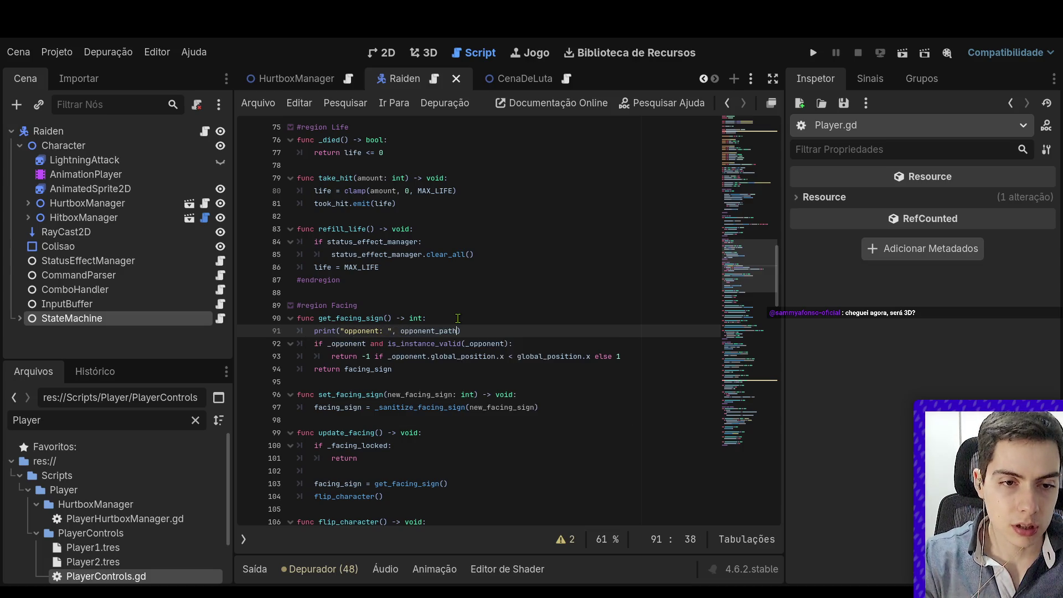
Save the script and look up where opponent_path is declared in Player.gd
key(ctrl+s)
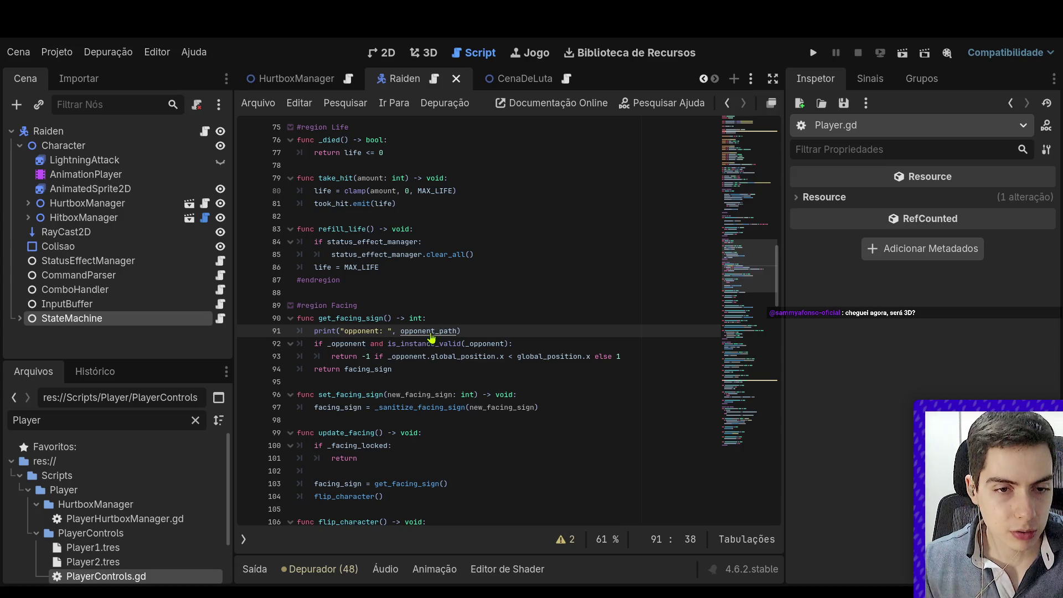
ctrl+click(432, 331)
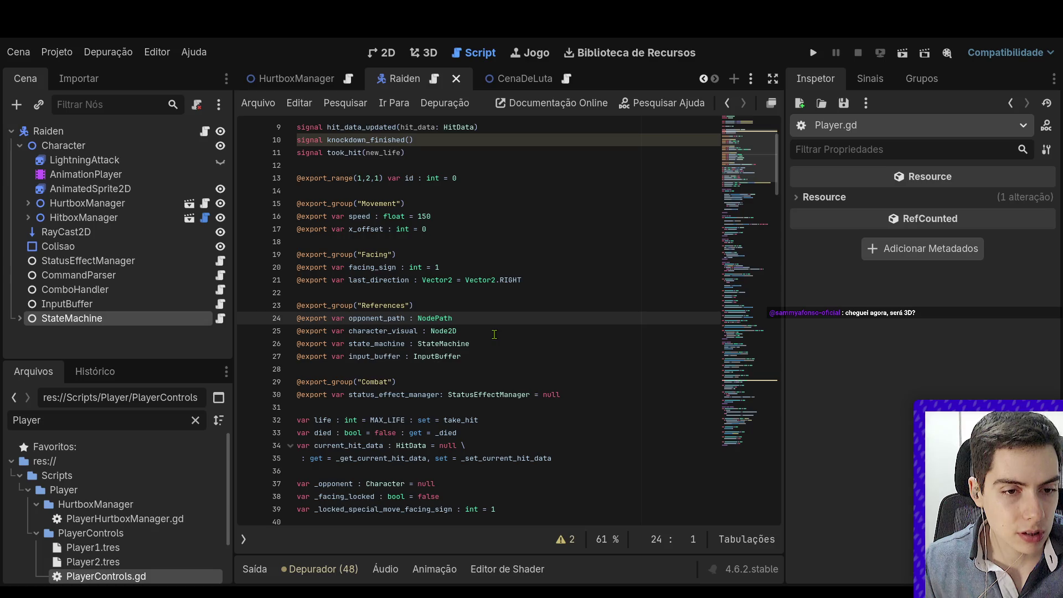
scroll(495, 334, down, 2)
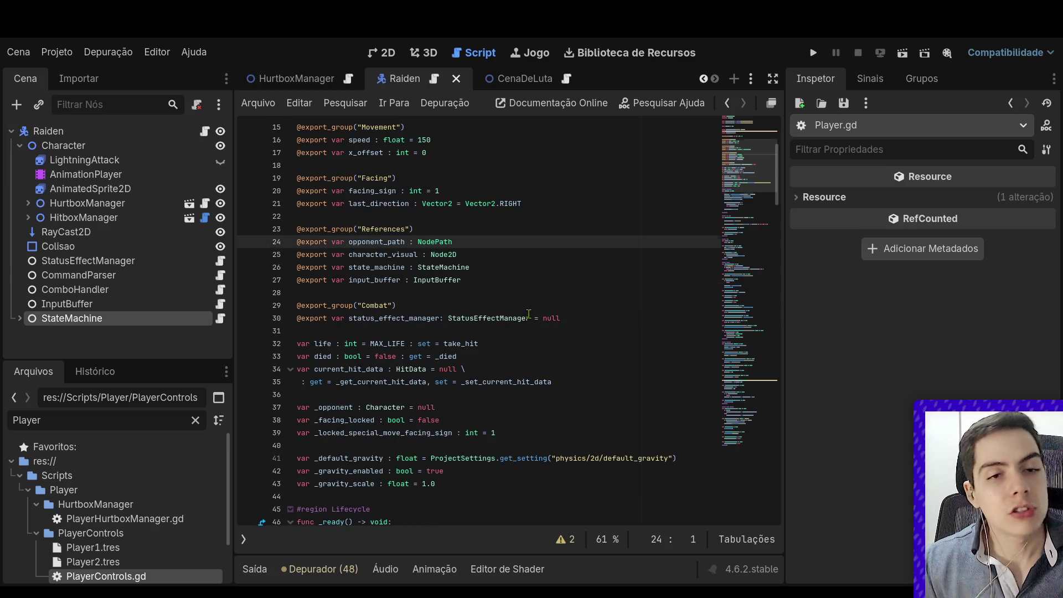
scroll(525, 318, down, 20)
scroll(532, 317, down, 2)
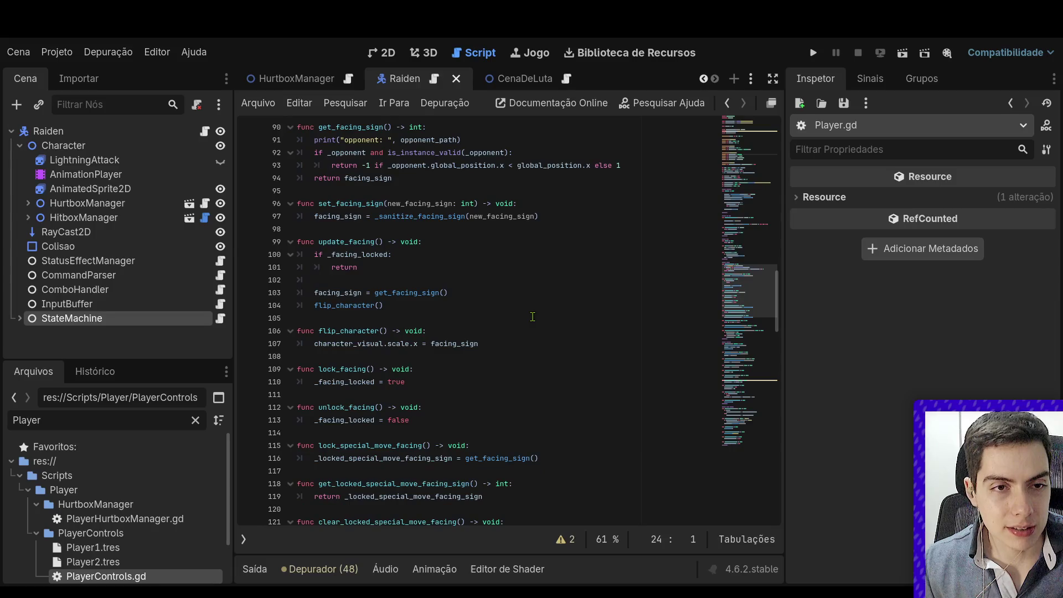
scroll(482, 305, up, 5)
Delete the trial debug print line from get_facing_sign, leaving the function unchanged
click(246, 292)
key(Delete)
key(Delete)
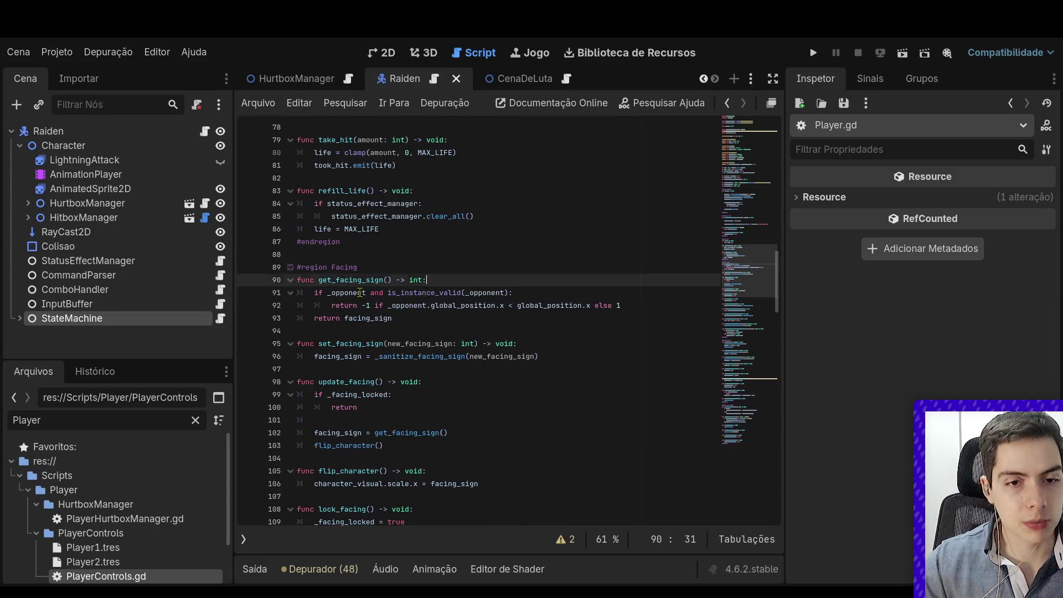
click(628, 292)
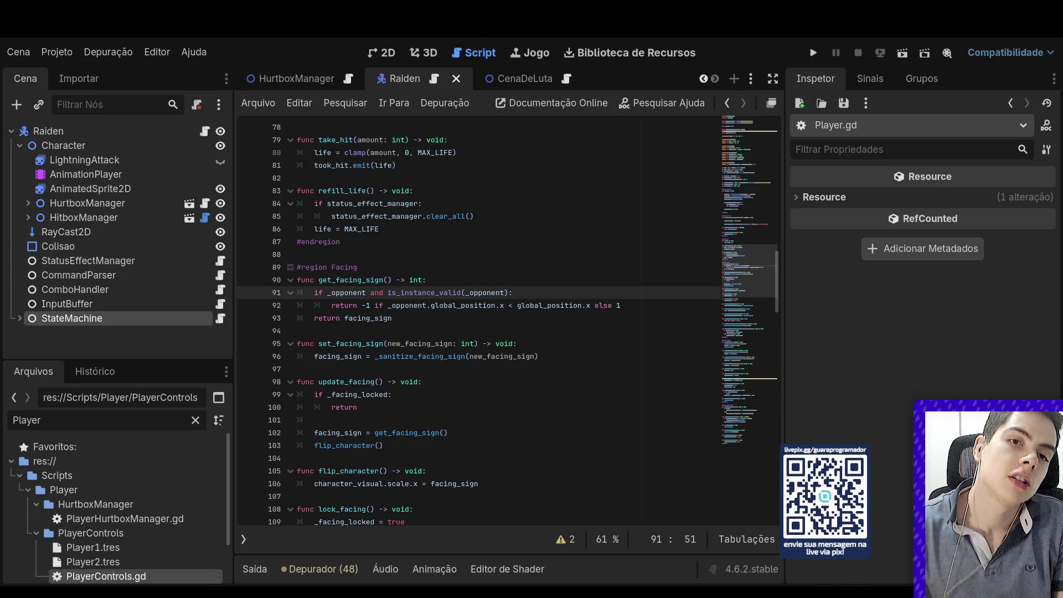
click(506, 78)
click(382, 52)
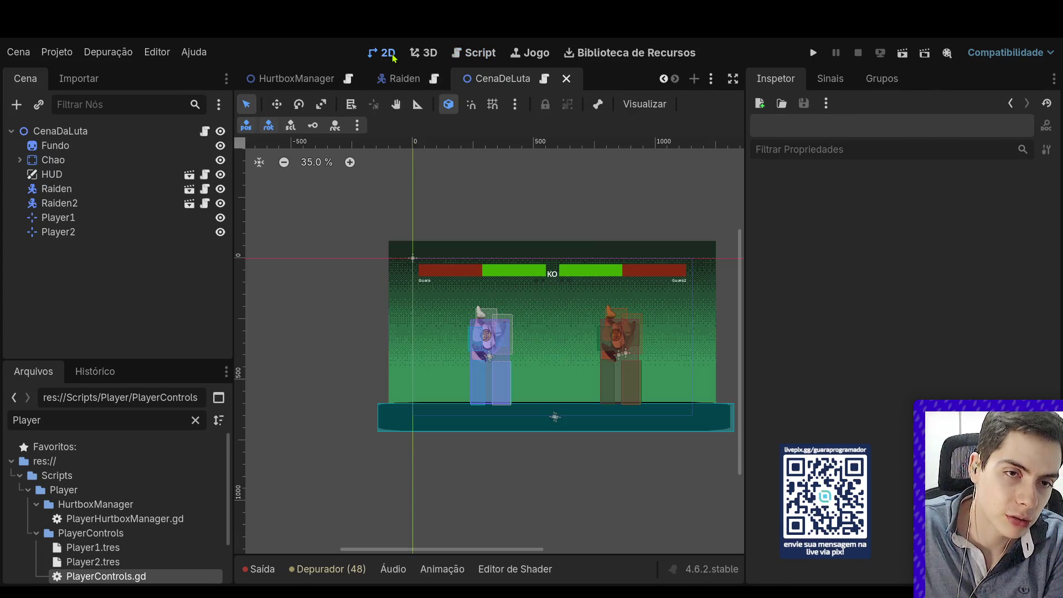
scroll(626, 268, up, 1)
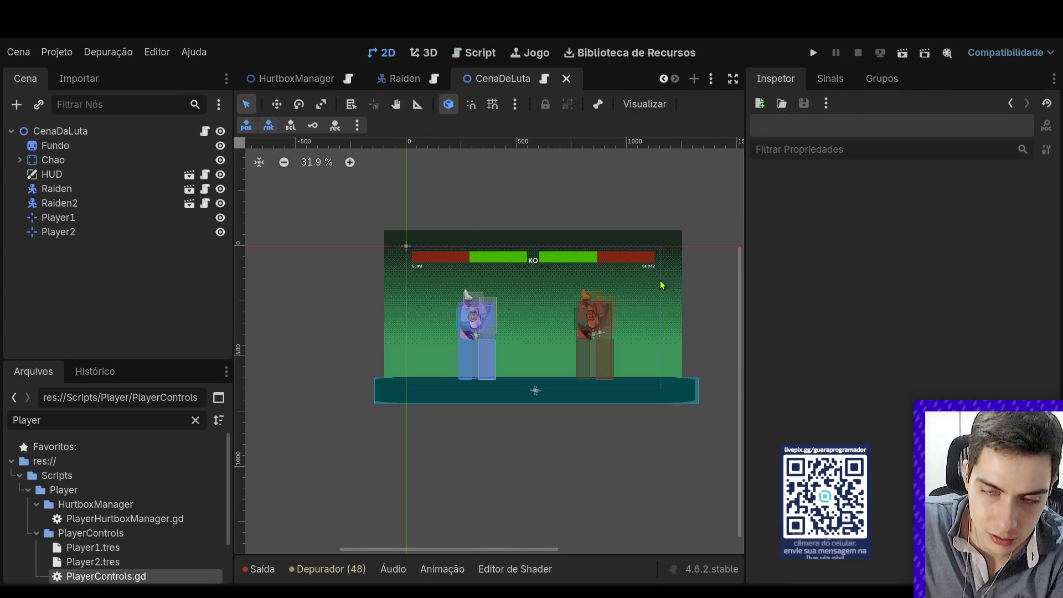
click(665, 79)
click(402, 87)
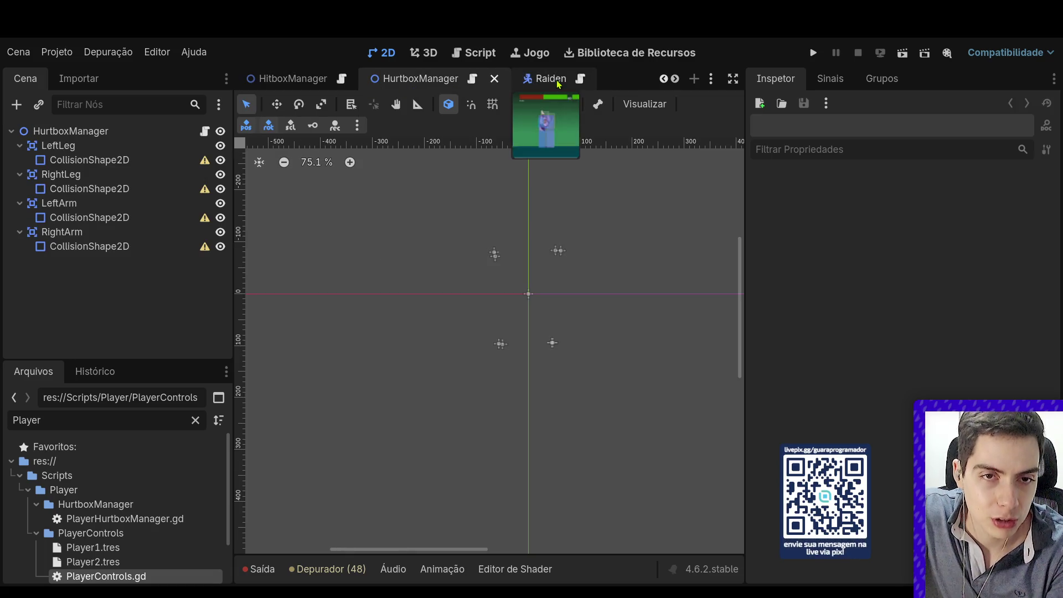
click(554, 82)
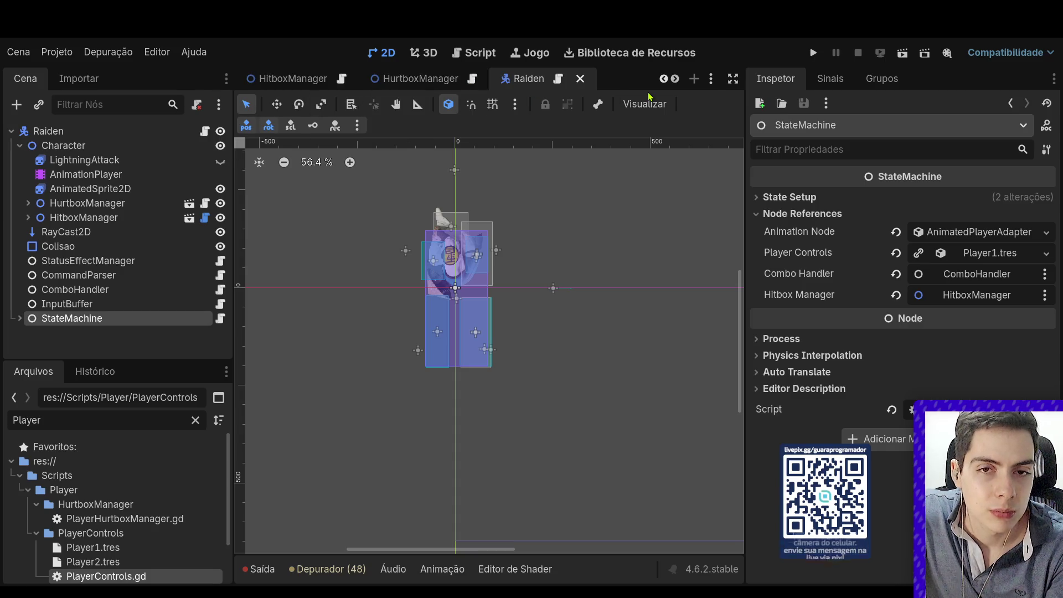
click(370, 80)
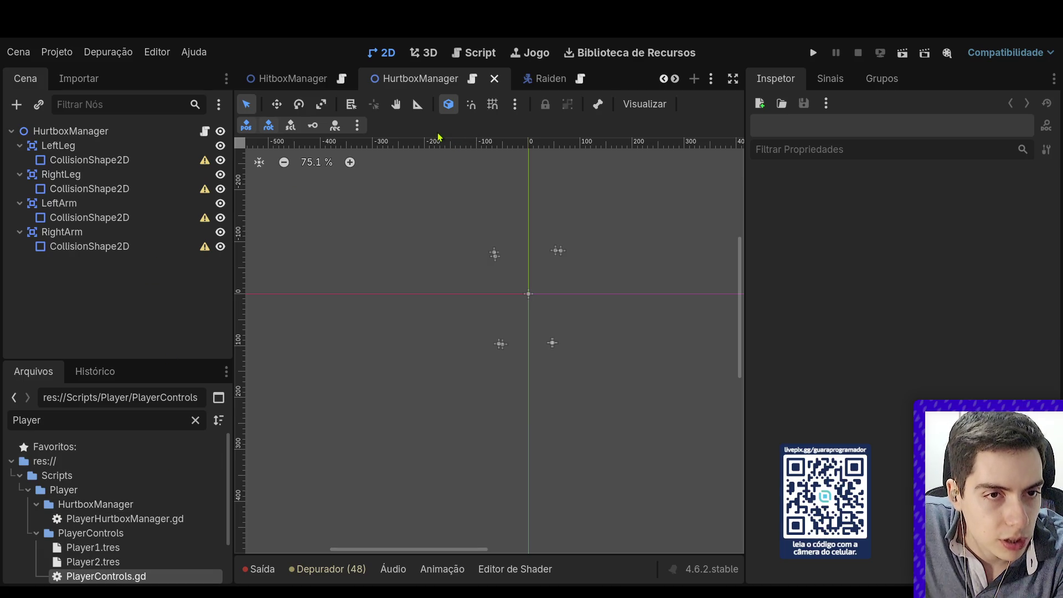
click(283, 80)
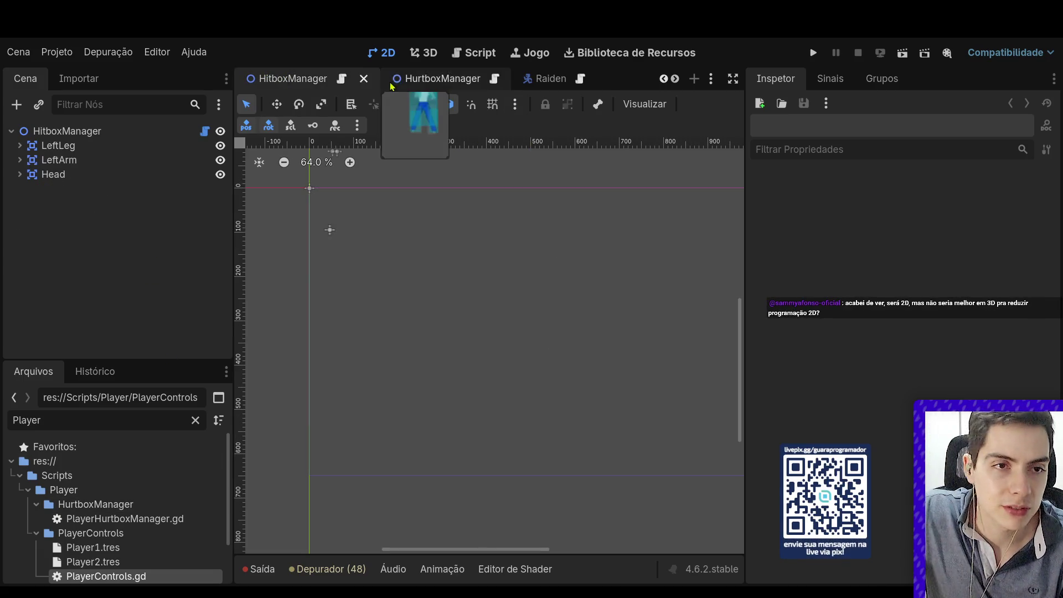
click(405, 79)
click(551, 79)
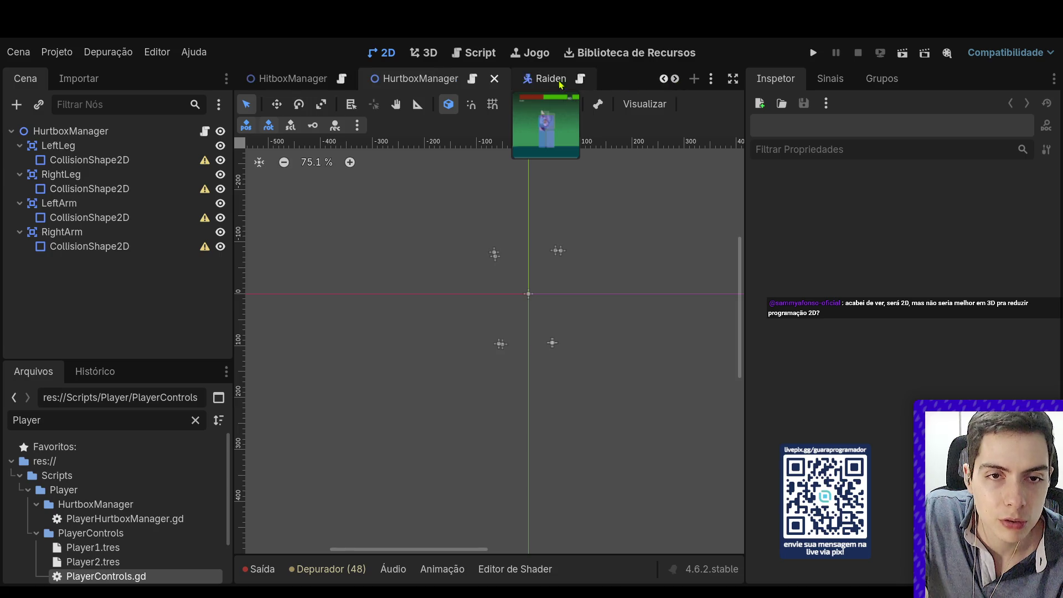
click(562, 82)
click(540, 318)
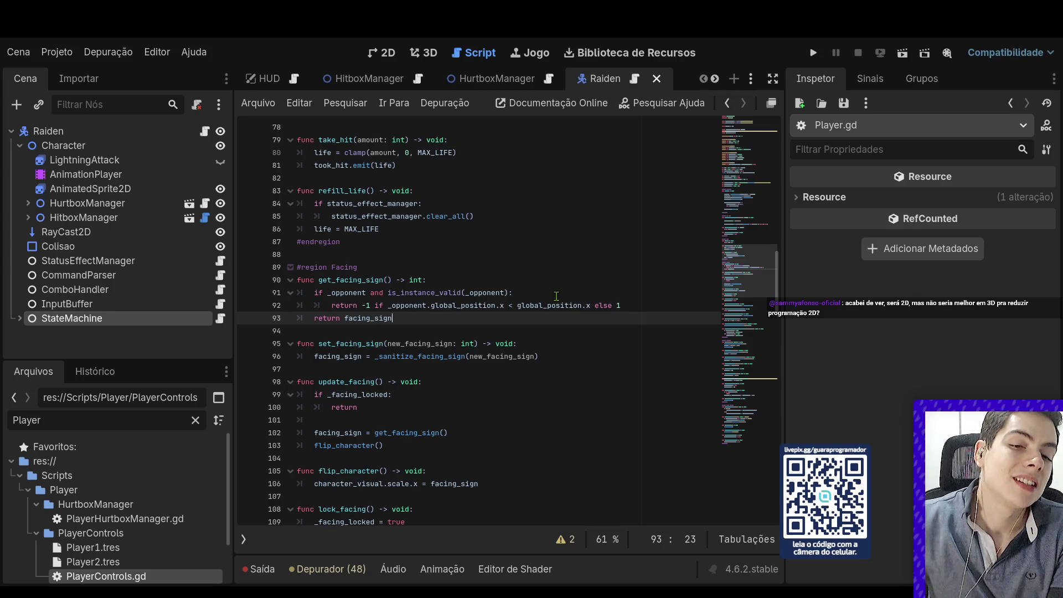
click(557, 295)
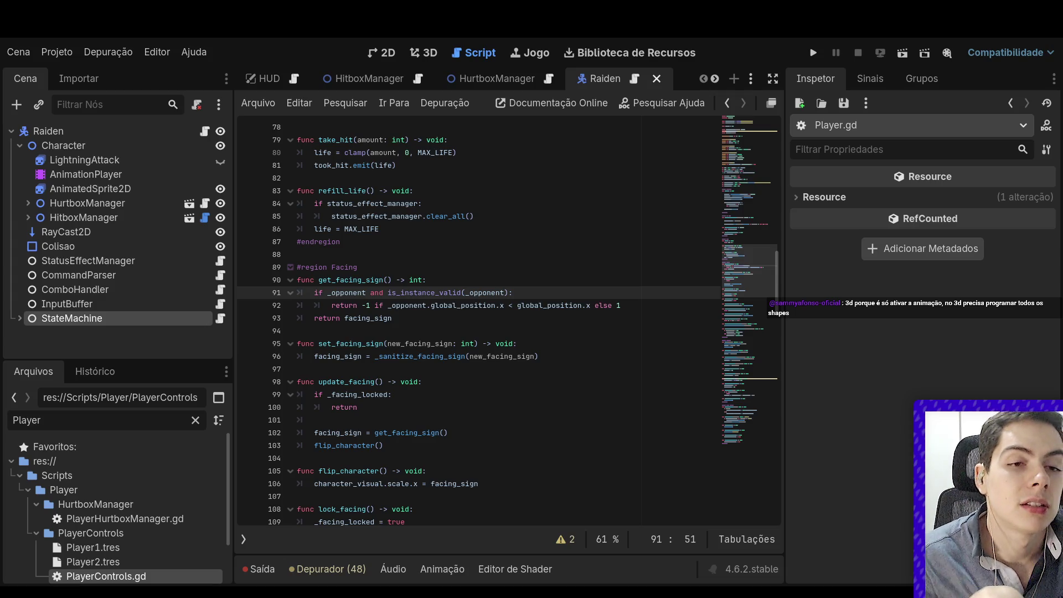
Insert two blank lines after the gravity variables, just above #region Lifecycle
scroll(479, 324, up, 20)
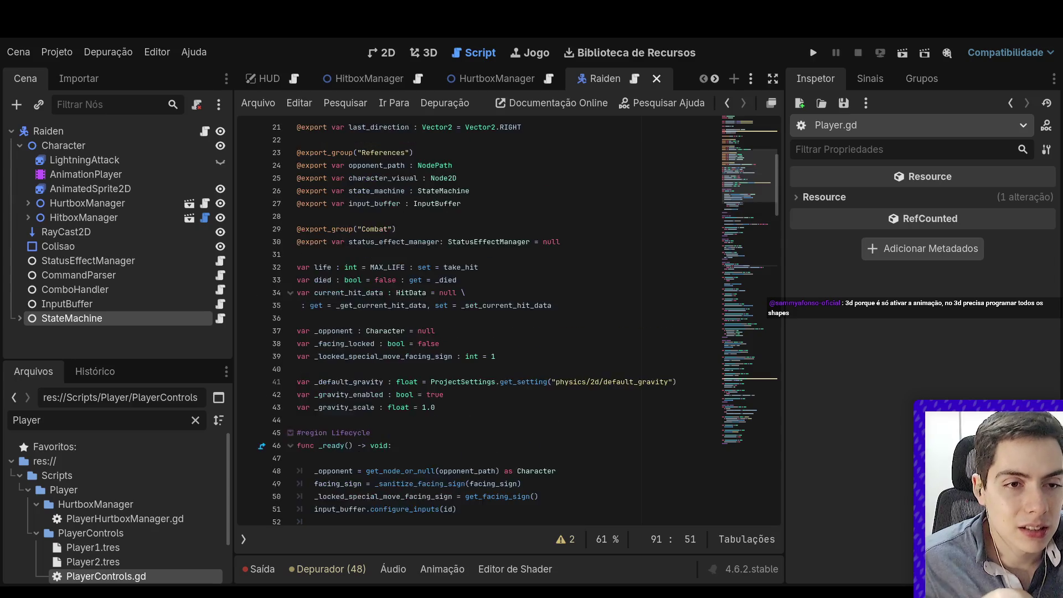
scroll(479, 324, up, 2)
scroll(479, 325, down, 8)
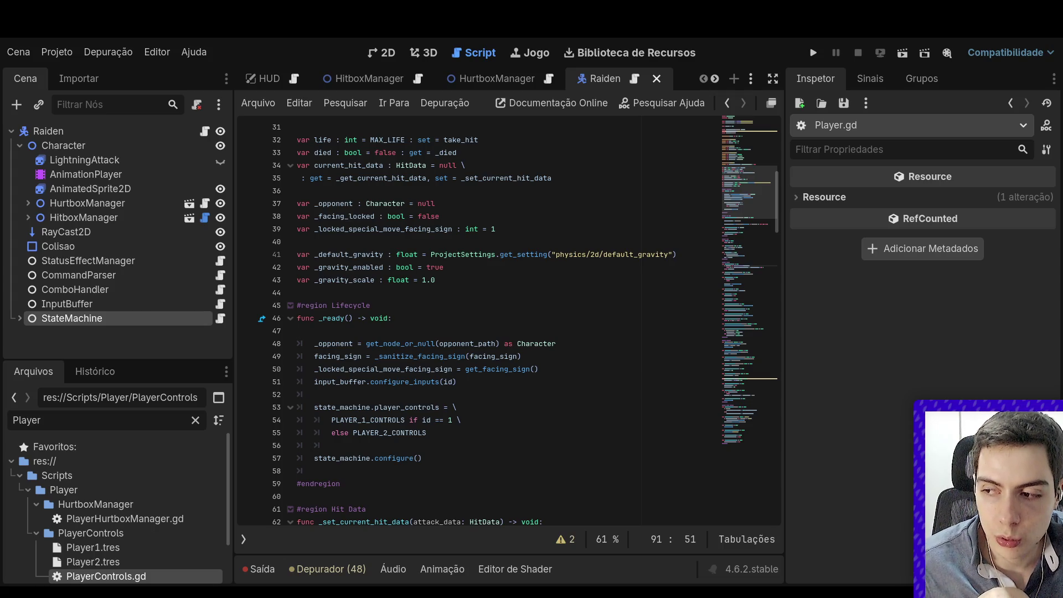
scroll(479, 324, up, 8)
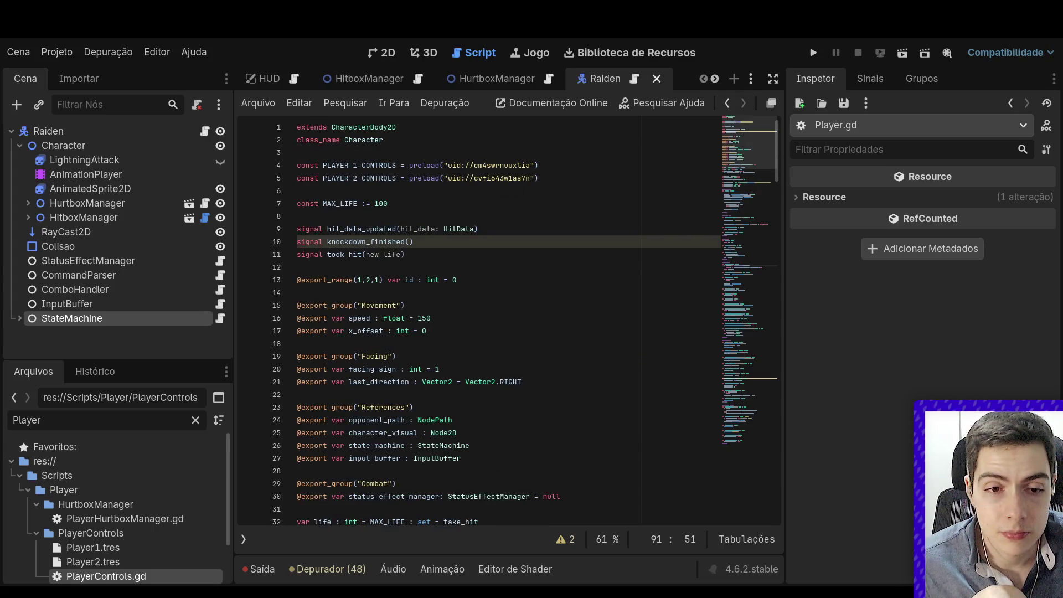
scroll(479, 324, down, 12)
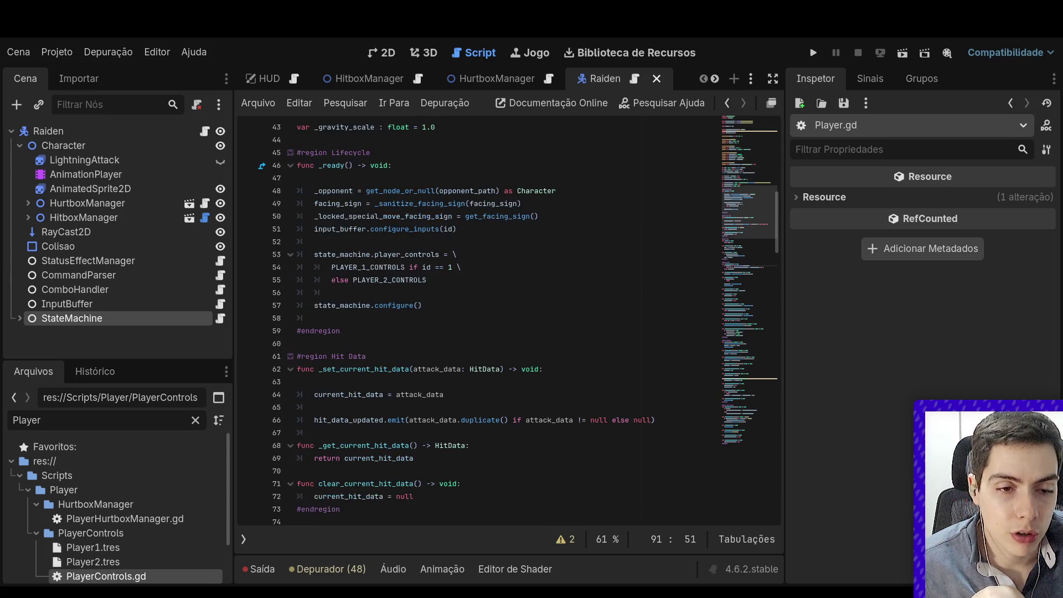
scroll(479, 324, up, 3)
click(384, 253)
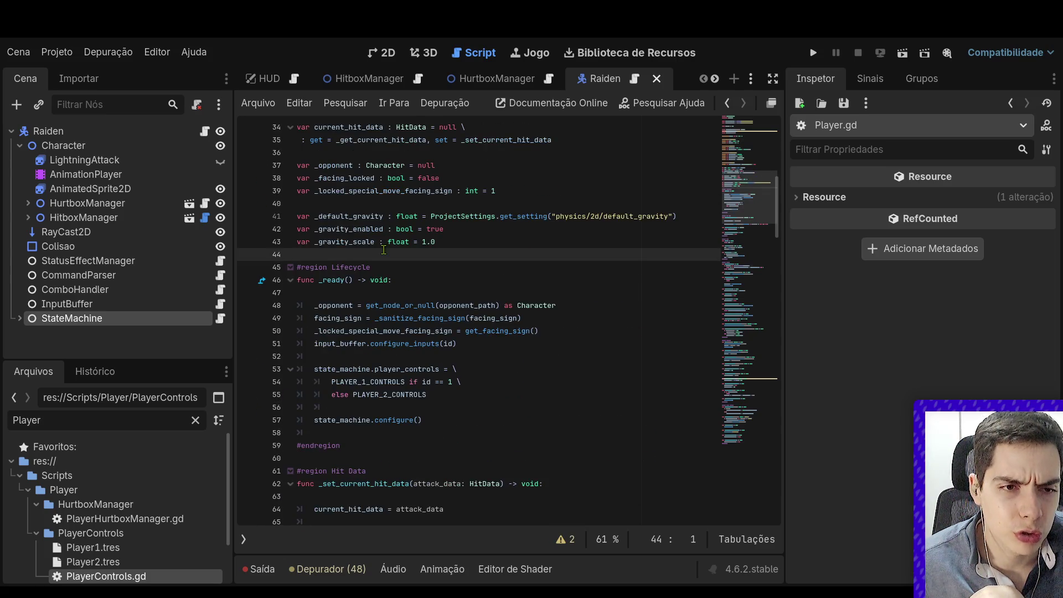
key(Return)
key(Up)
key(Return)
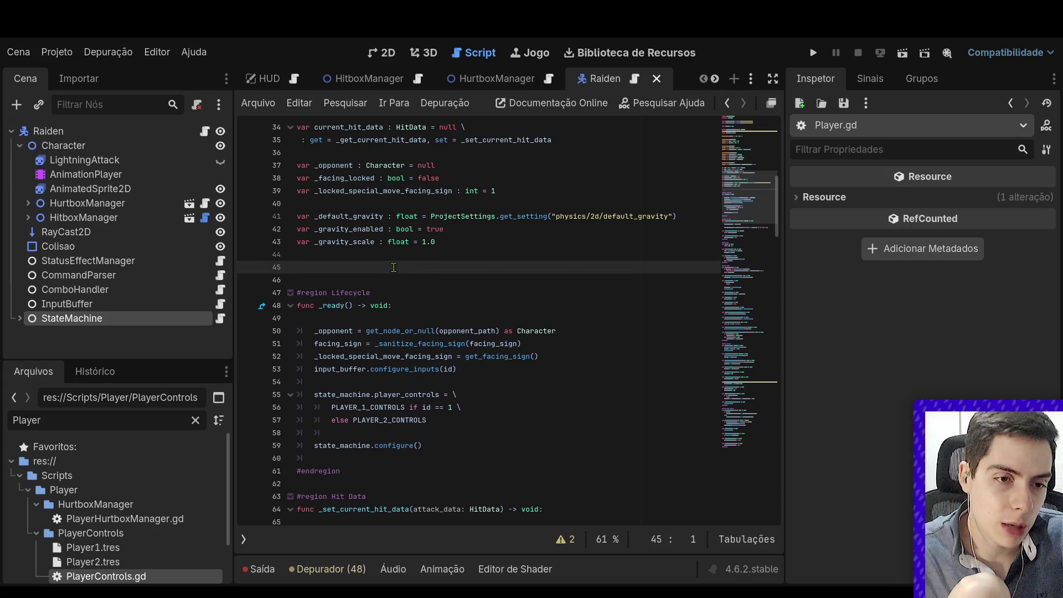
scroll(394, 267, down, 6)
scroll(366, 325, up, 11)
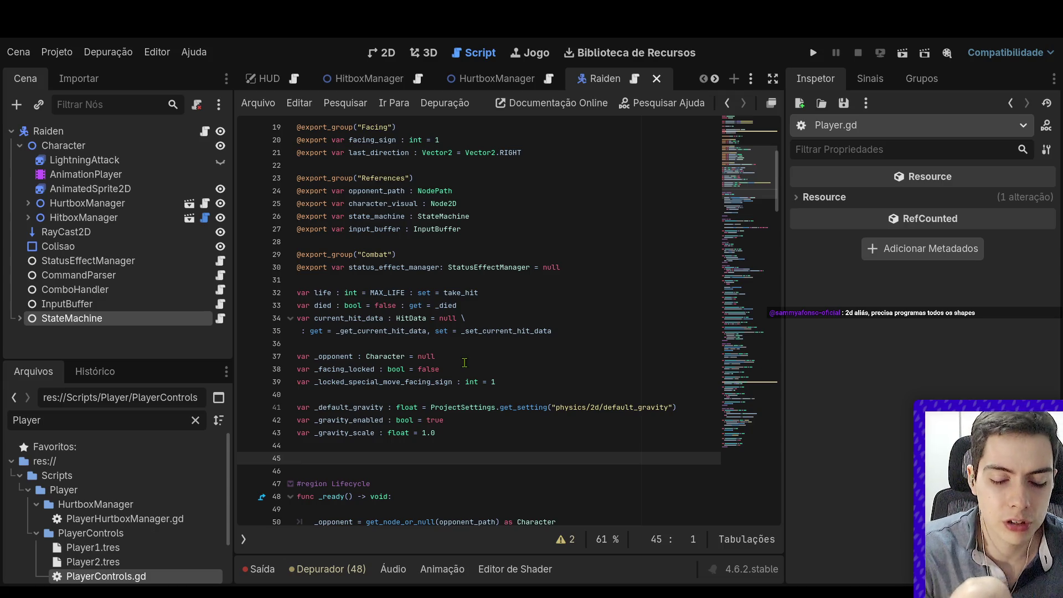
Write the header func _set_opponent_path(p_opponent_path: NodePath) -> void: and start its body
text(unc)
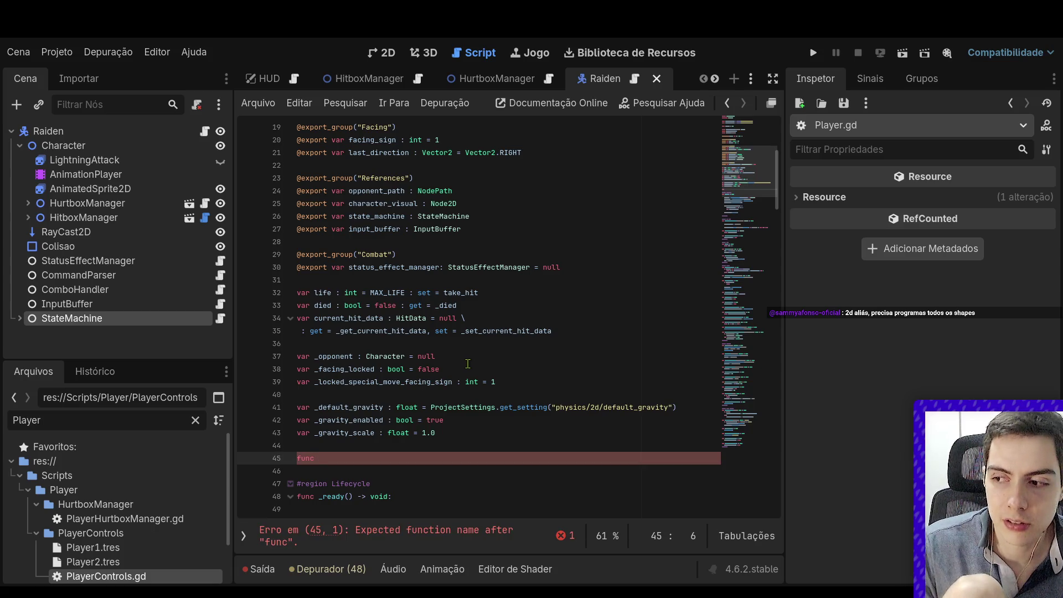
scroll(479, 365, up, 5)
scroll(482, 375, down, 5)
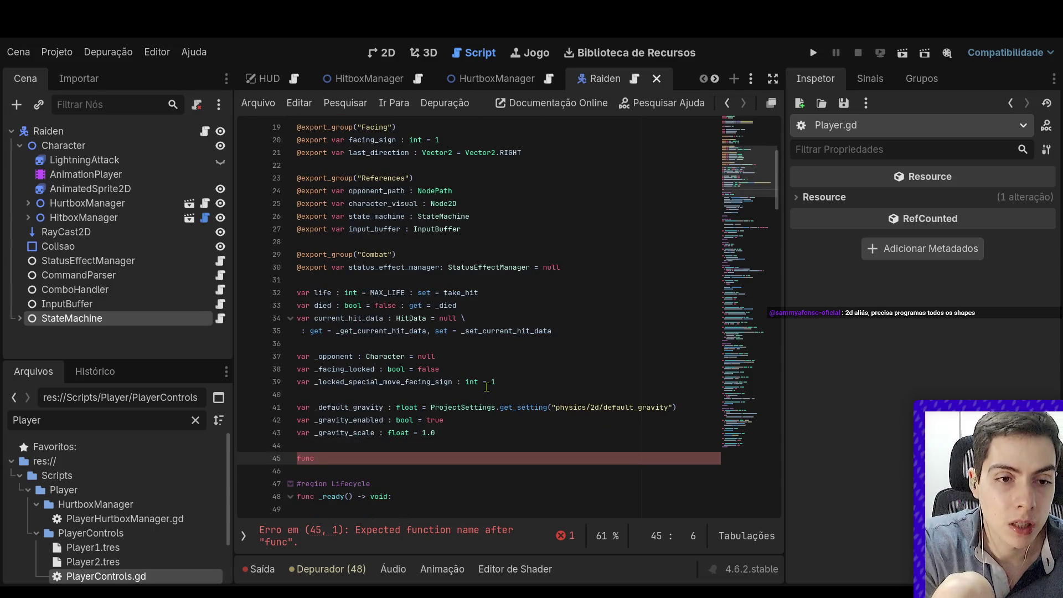
scroll(486, 387, up, 6)
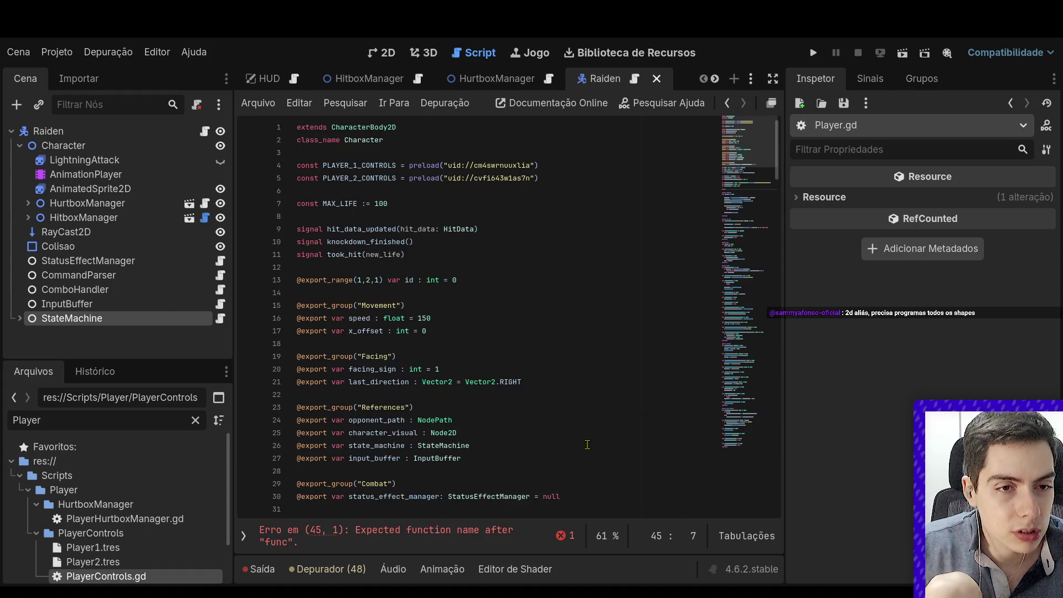
scroll(587, 445, down, 7)
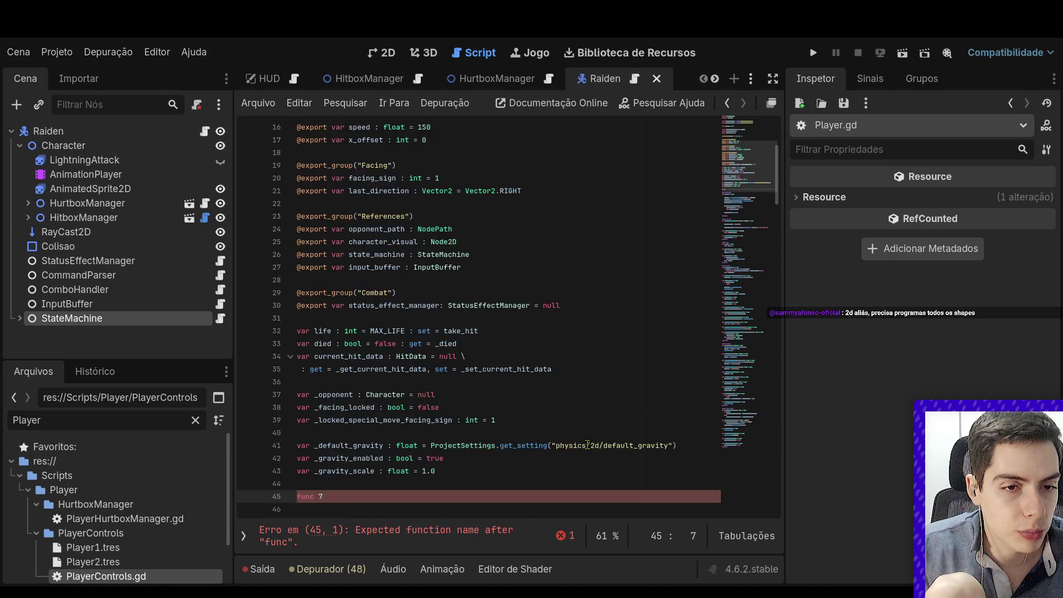
key(BackSpace)
key(BackSpace)
text(_set_op)
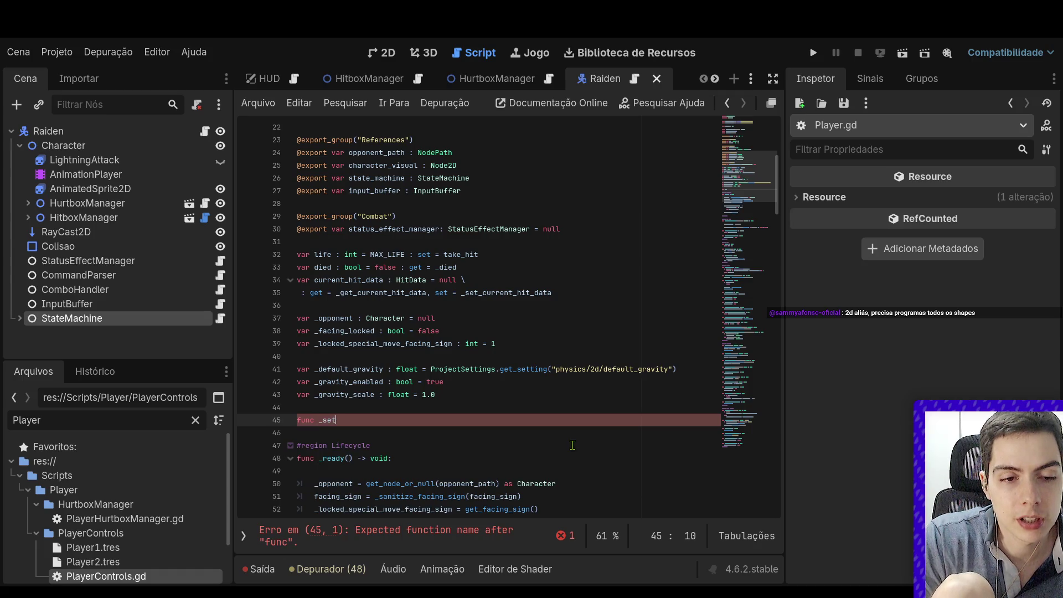
text(ponent_path)
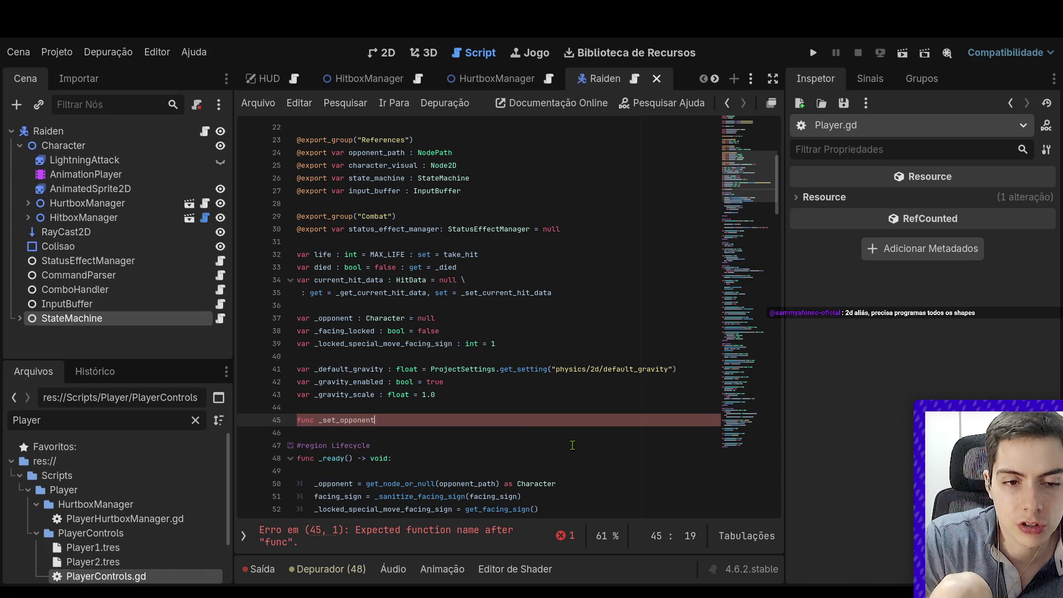
text(() ->)
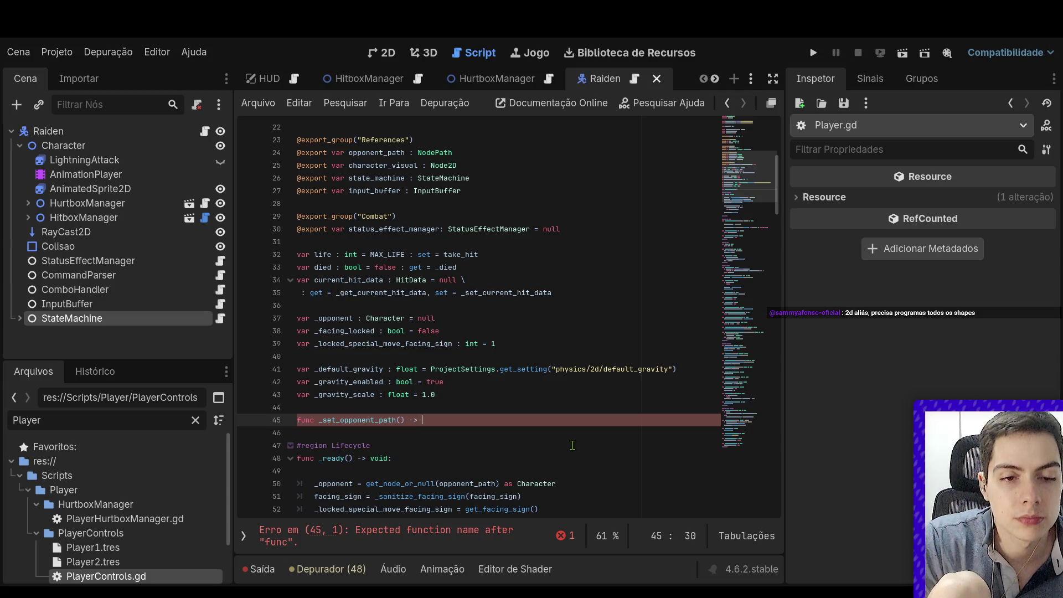
key(BackSpace)
text(p_oo)
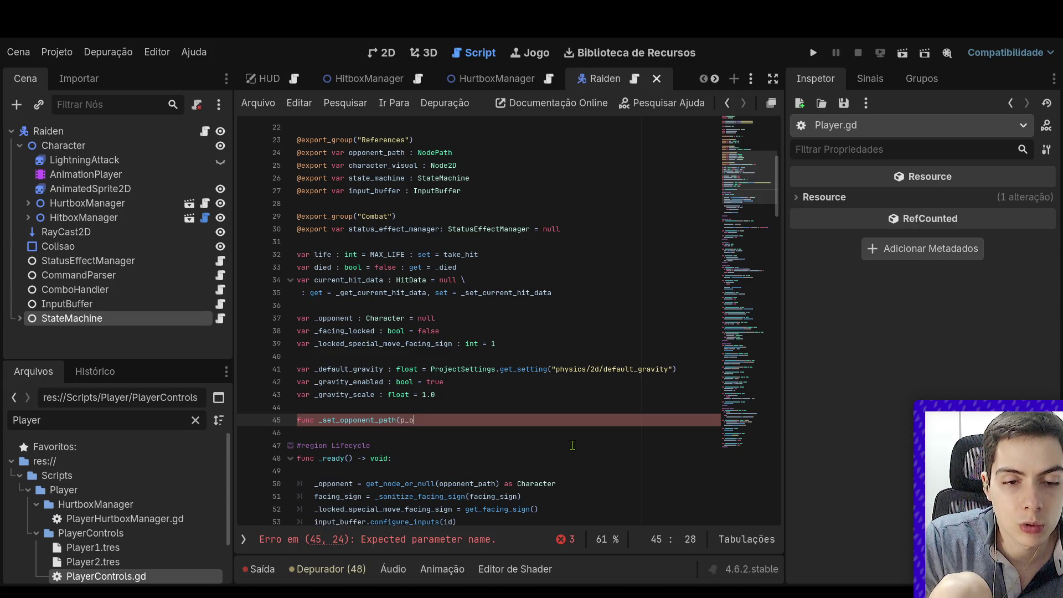
key(BackSpace)
text(p_opponent_path:)
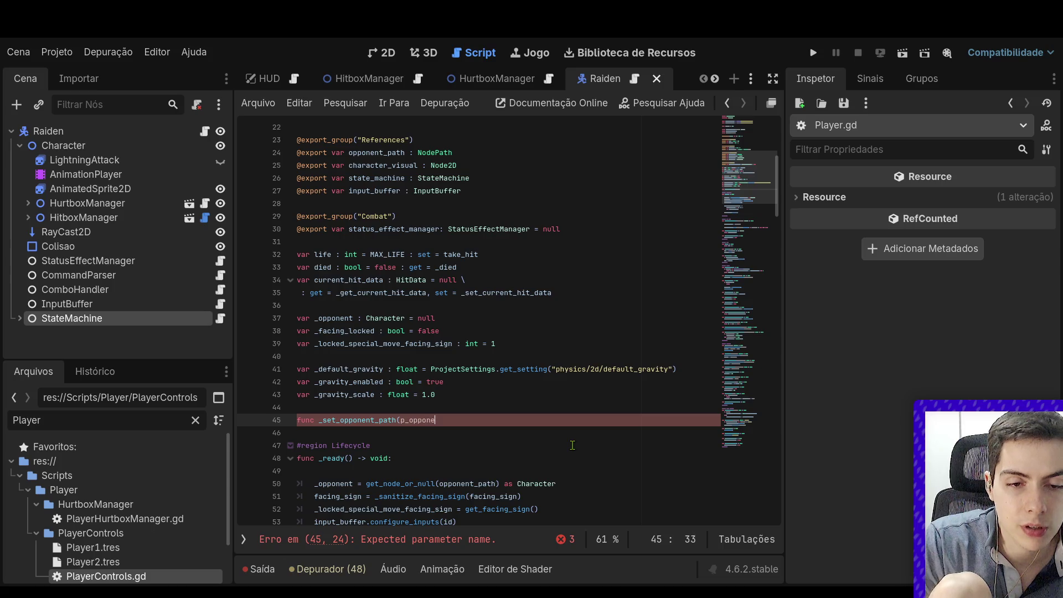
text( NodePath)
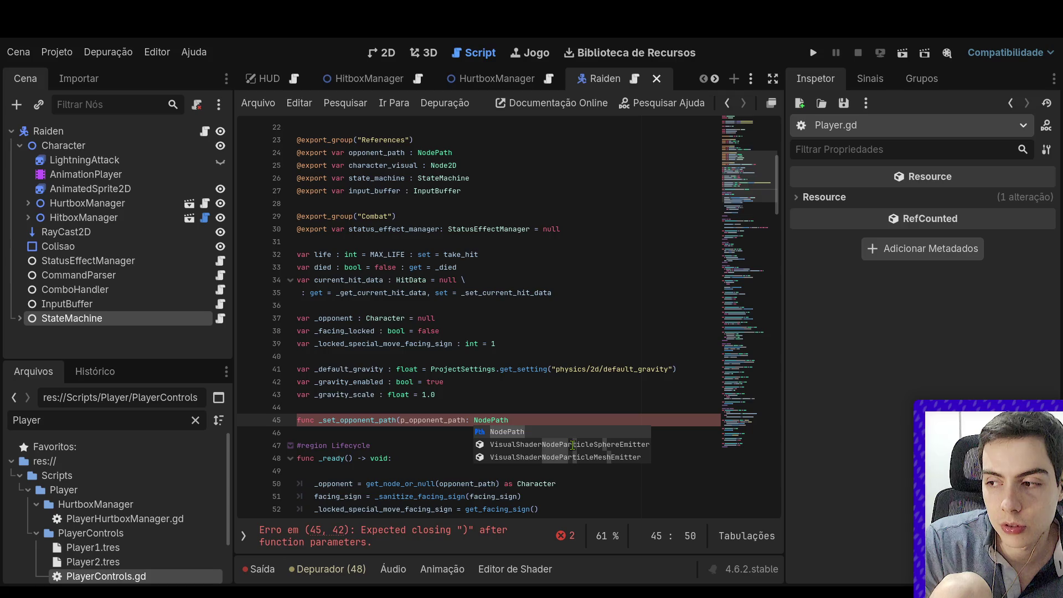
text() -> vo)
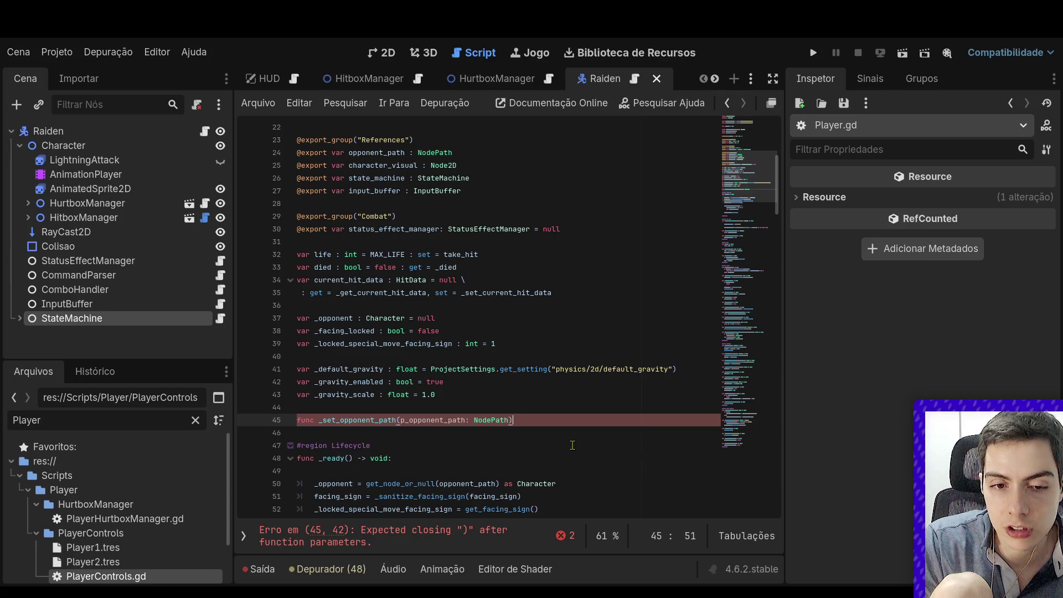
text(id:)
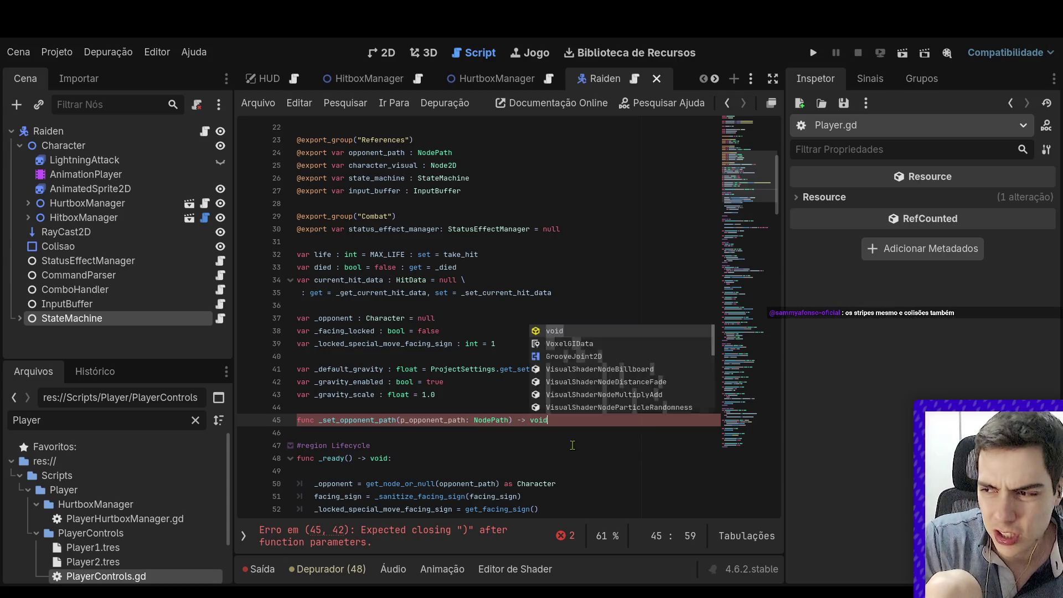
key(Return)
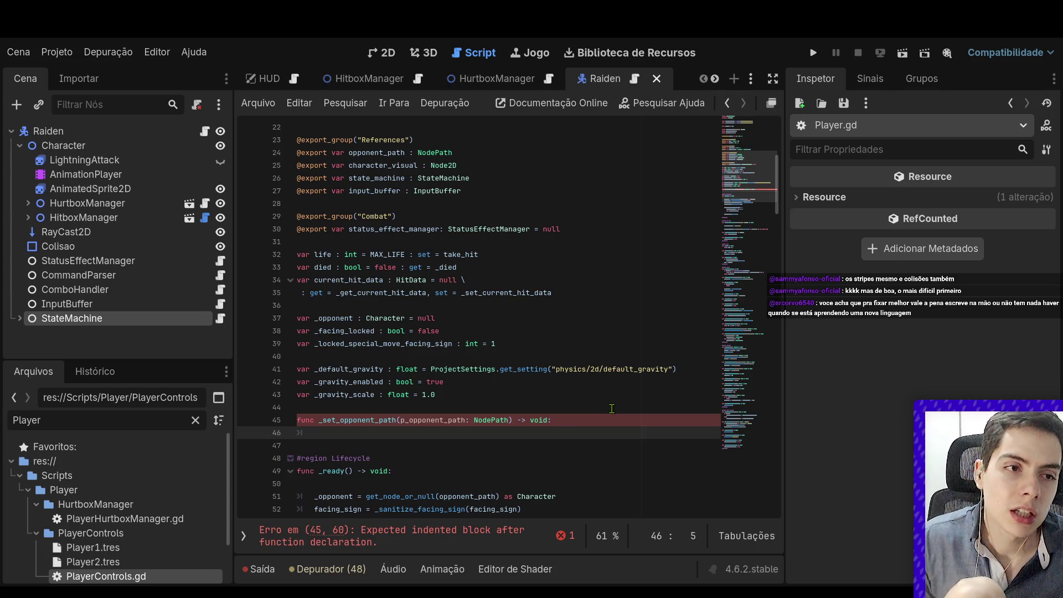
Select Raiden's AnimatedSprite2D node and collapse the SpriteFrames panel
click(82, 189)
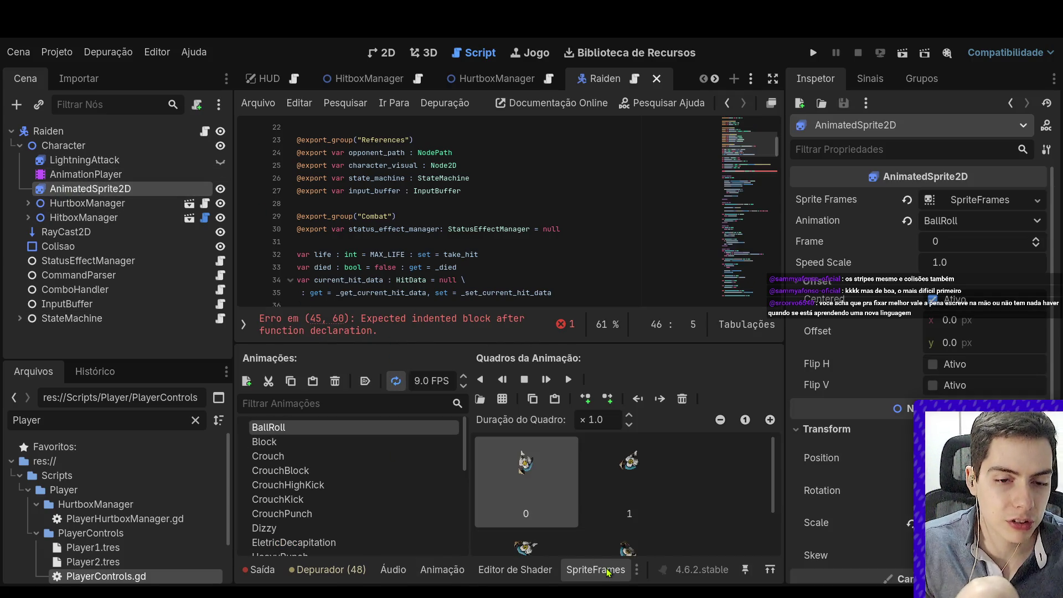
click(606, 571)
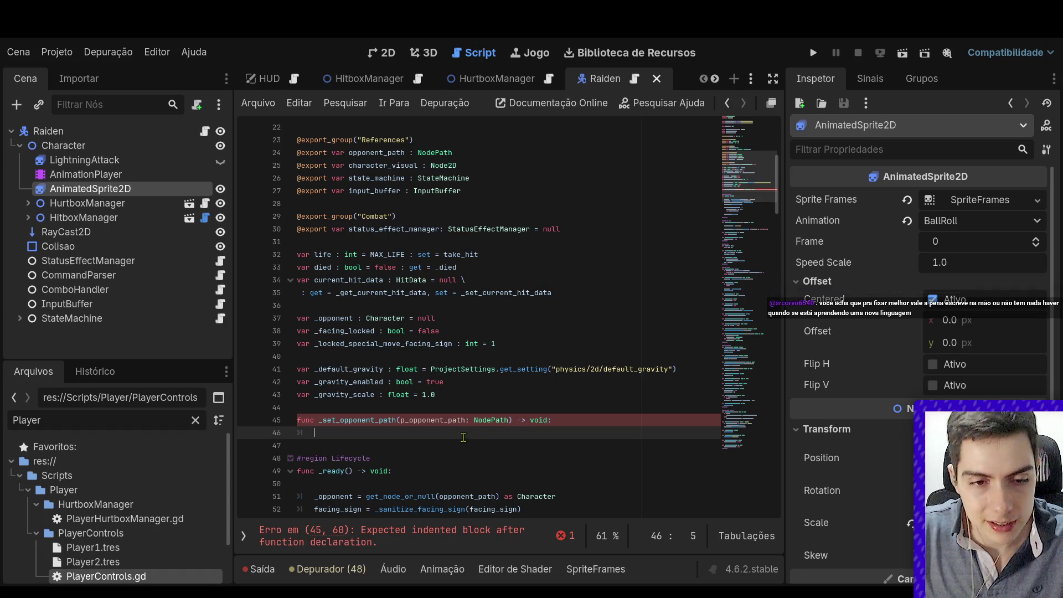
Set opponent_path = p_opponent_path as the first line of the setter body
text(pponent_path =)
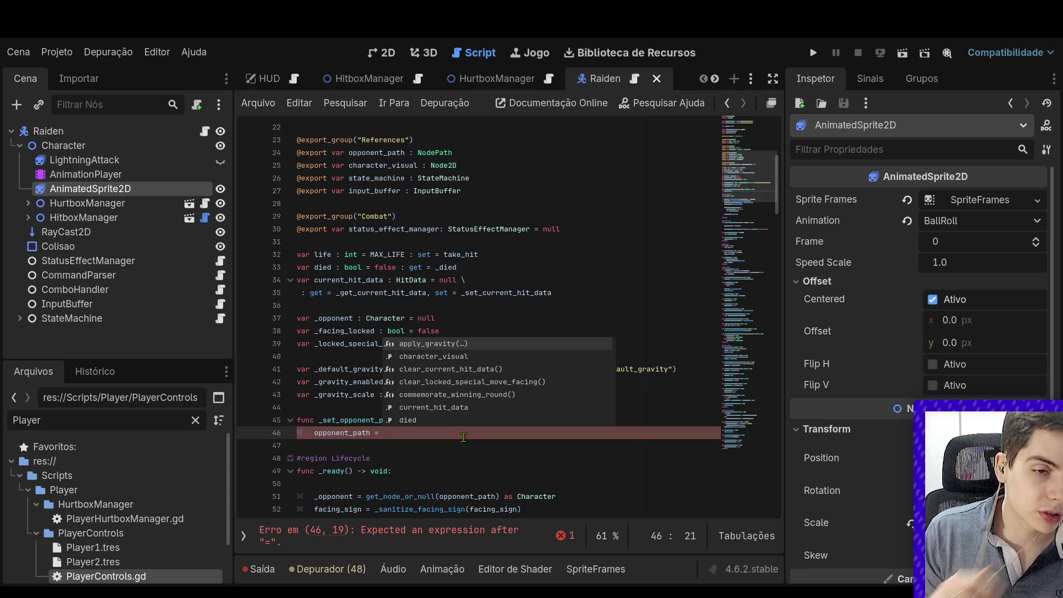
key(Escape)
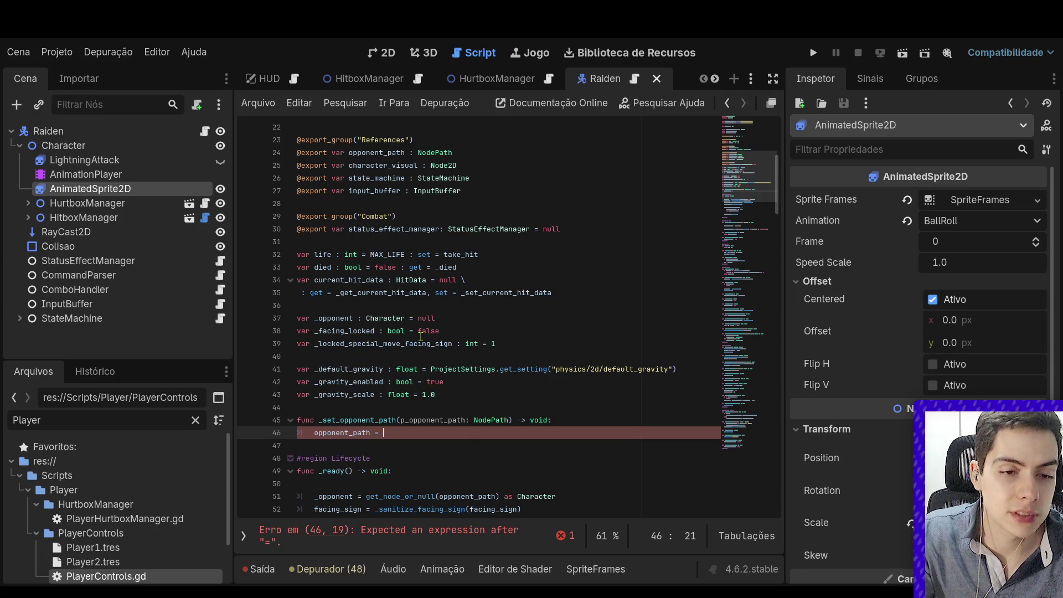
text(p_)
key(Return)
key(Return)
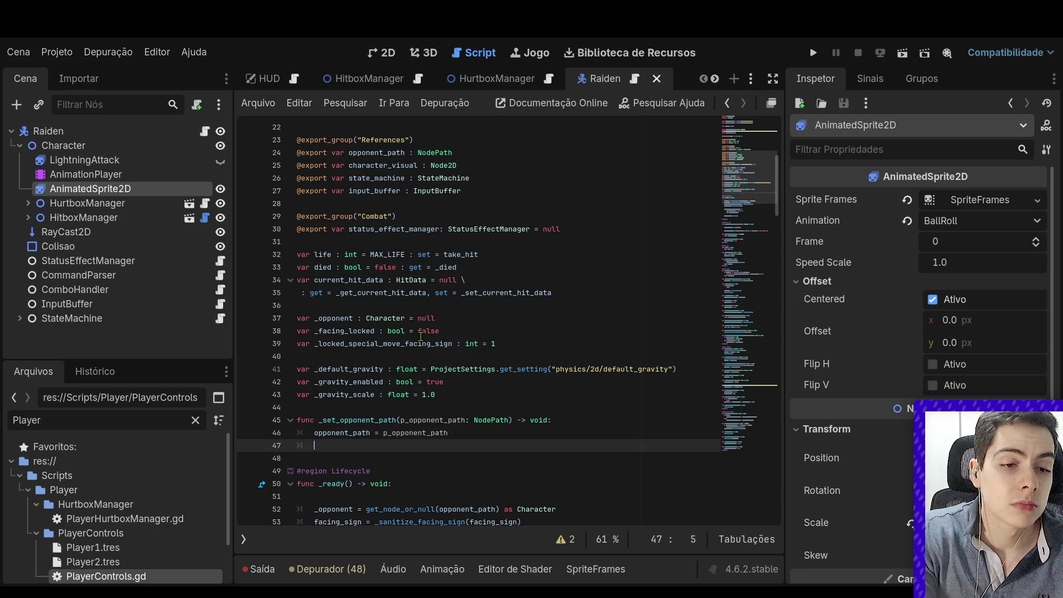
Copy the _opponent = get_node_or_null(opponent_path) as Character line from _ready into the setter and save
scroll(484, 344, down, 6)
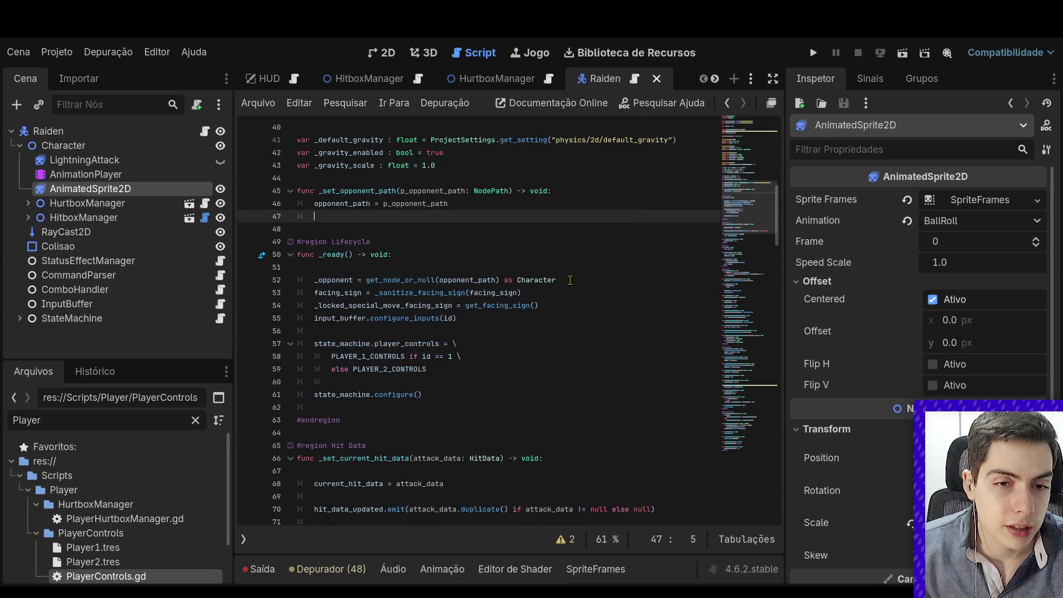
click(275, 280)
click(275, 217)
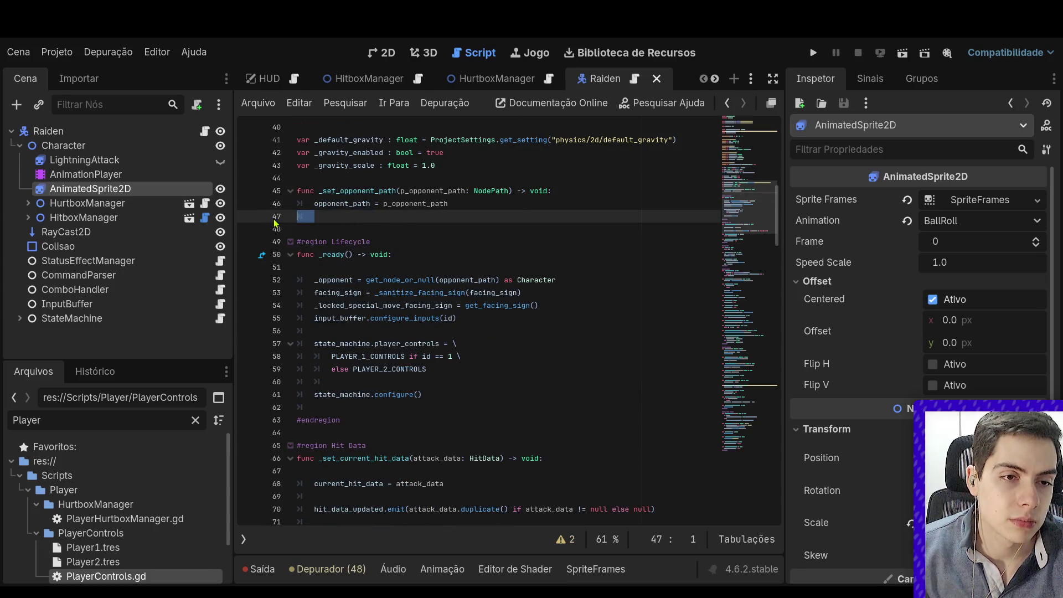
text(_opponent = get_node_or_null(opponent_path) as Character)
key(ctrl+s)
scroll(486, 272, up, 5)
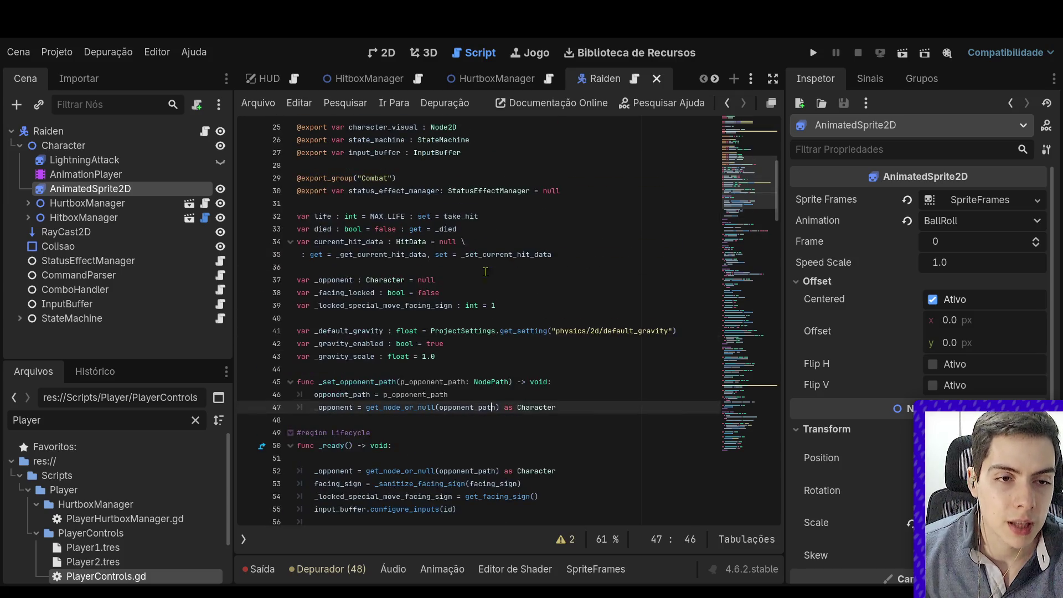
scroll(491, 282, up, 1)
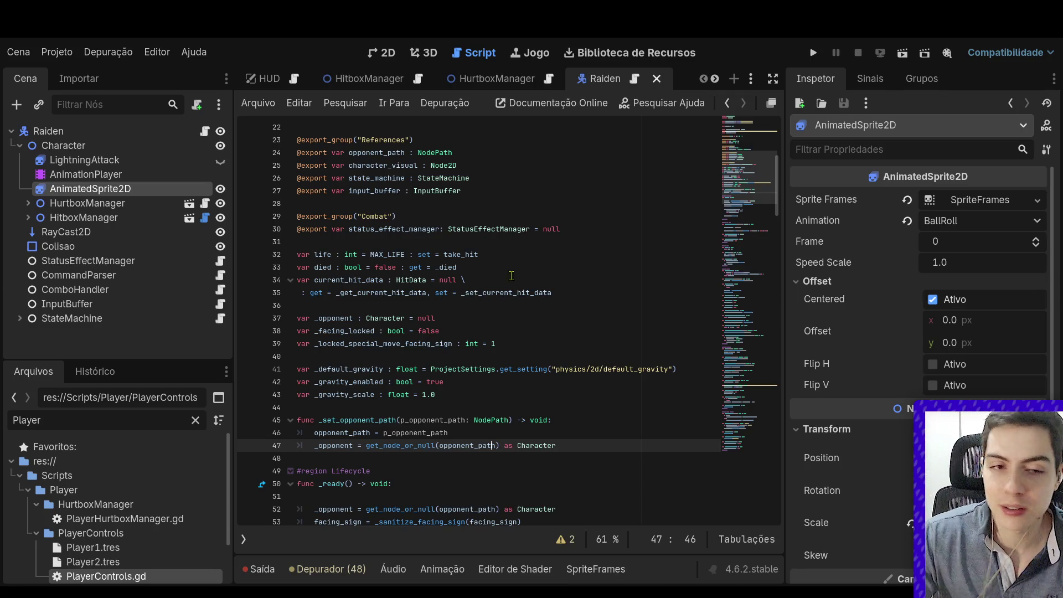
click(447, 331)
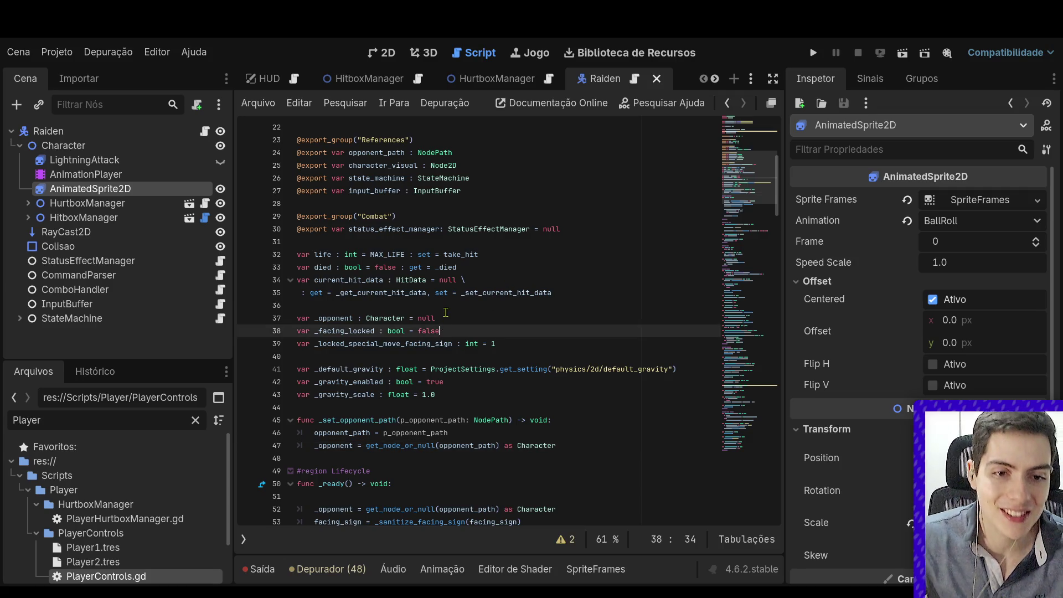
click(468, 305)
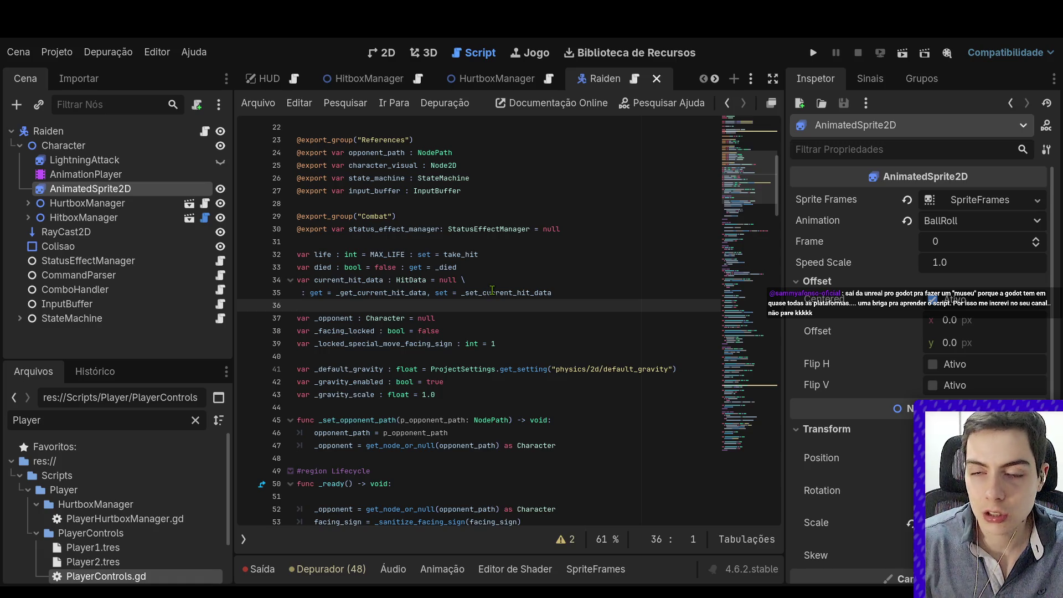
scroll(538, 371, down, 3)
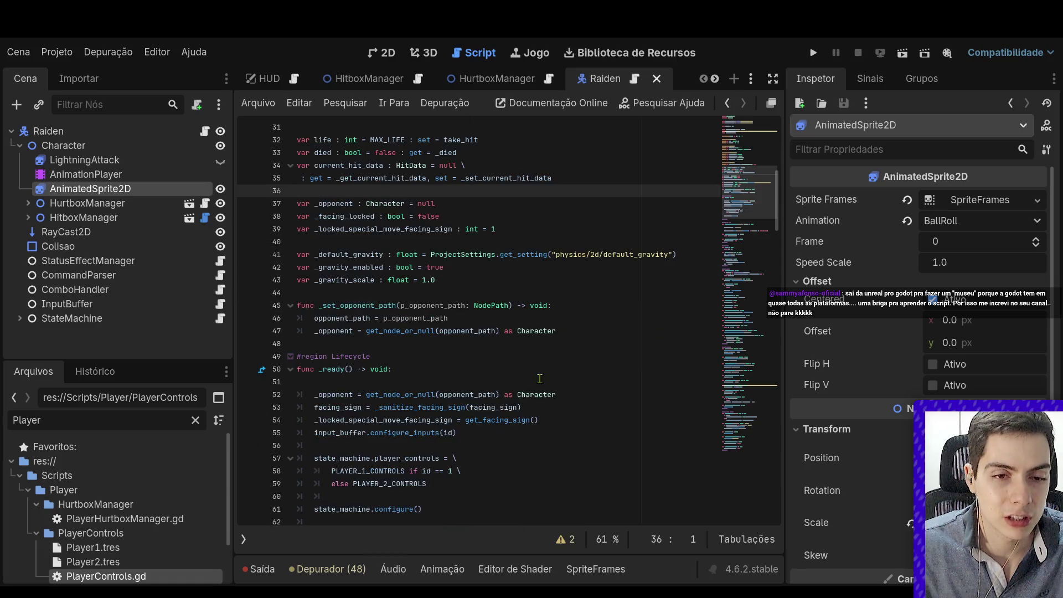
scroll(558, 410, up, 2)
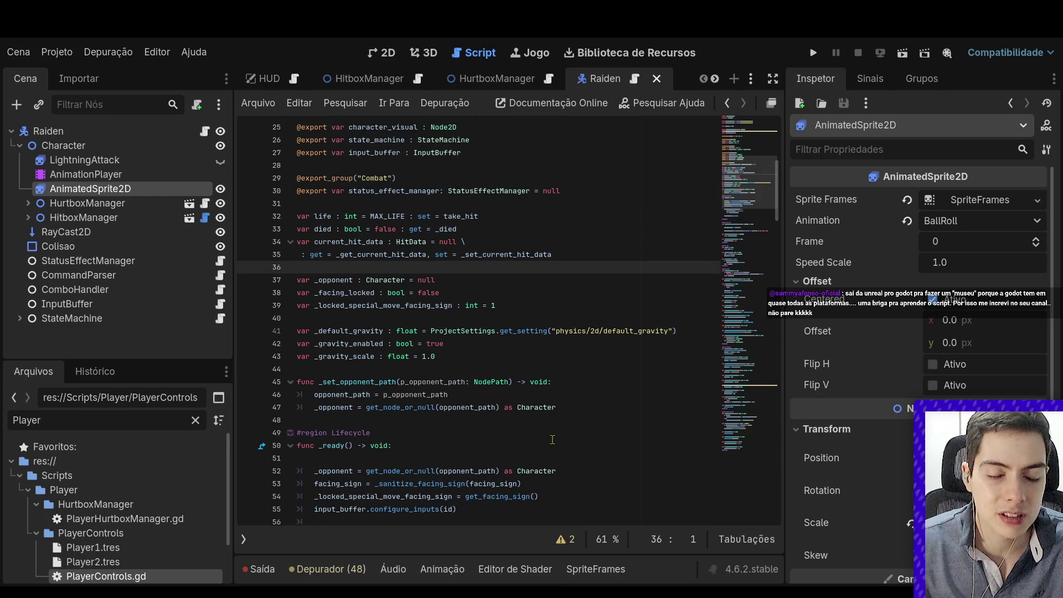
click(559, 406)
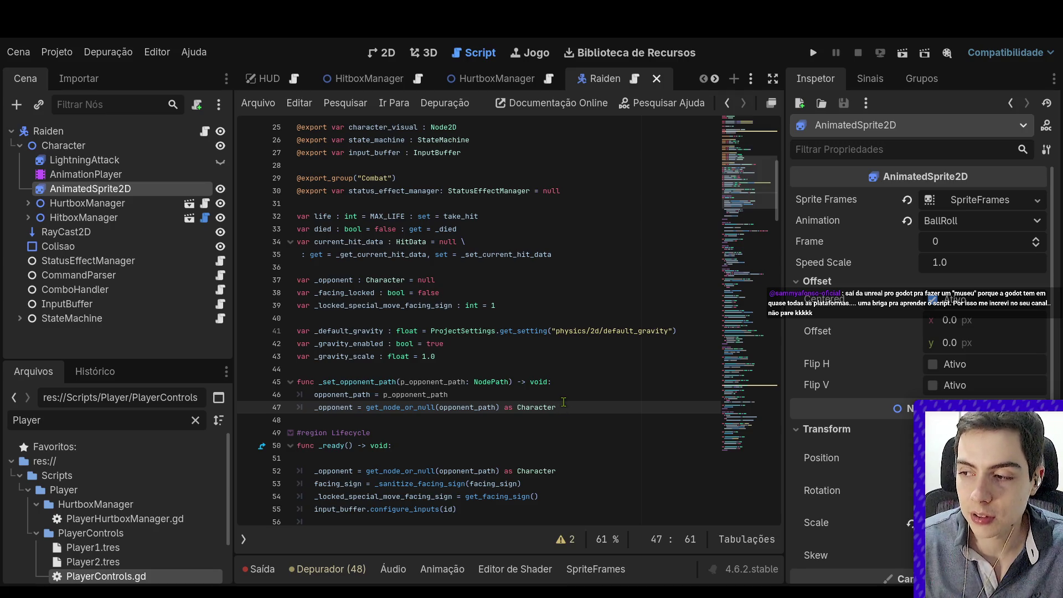
click(553, 384)
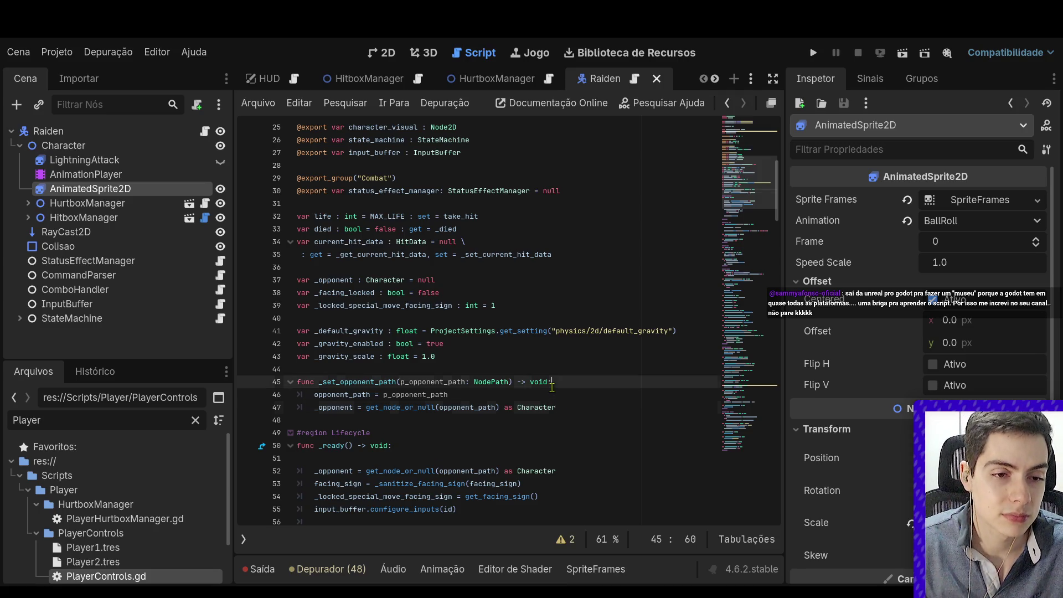
click(450, 295)
click(499, 305)
click(470, 230)
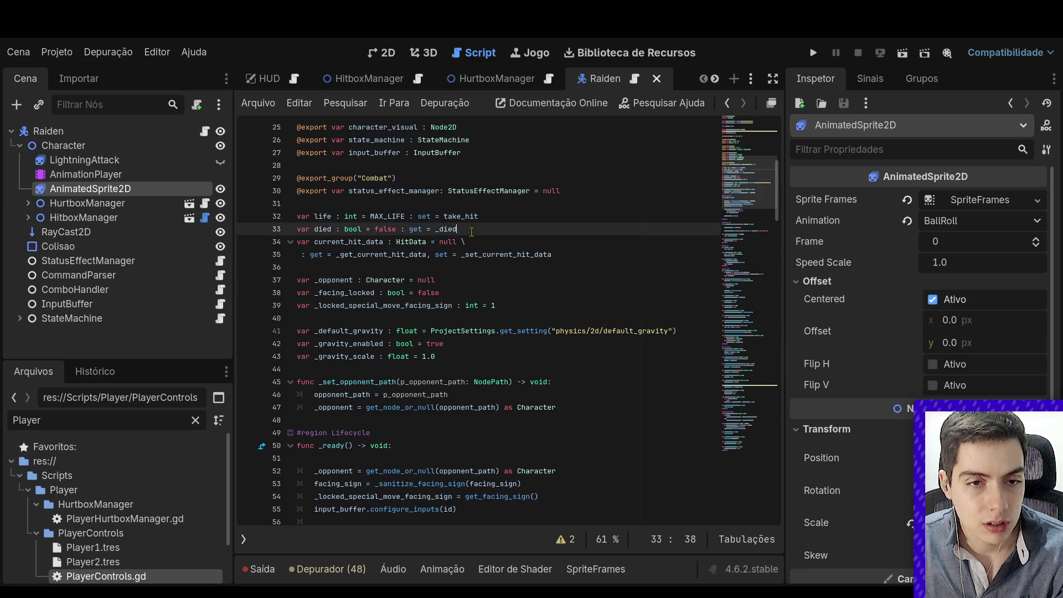
click(482, 242)
click(545, 280)
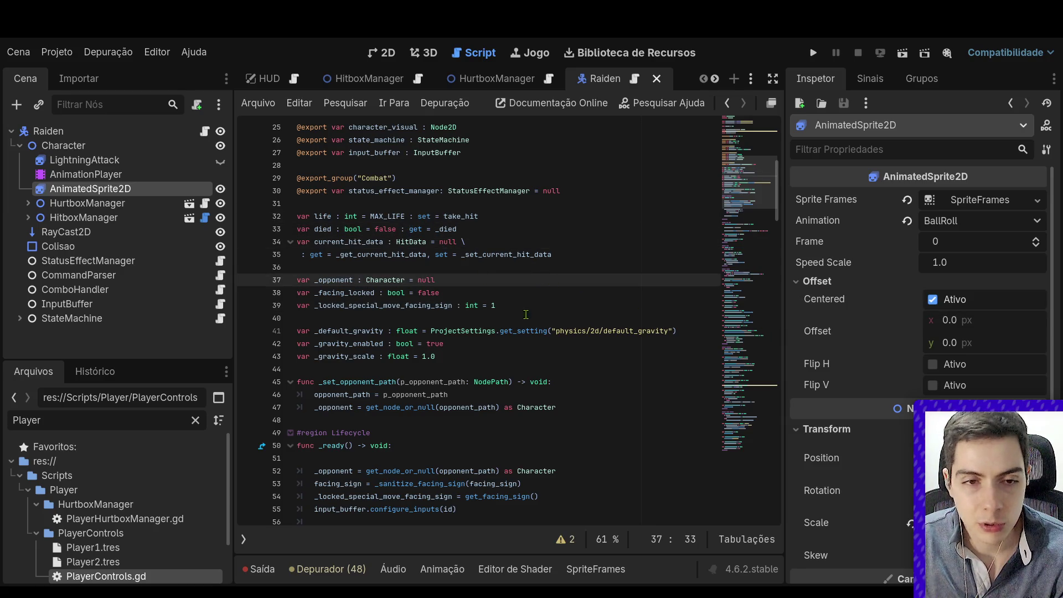
scroll(439, 372, up, 6)
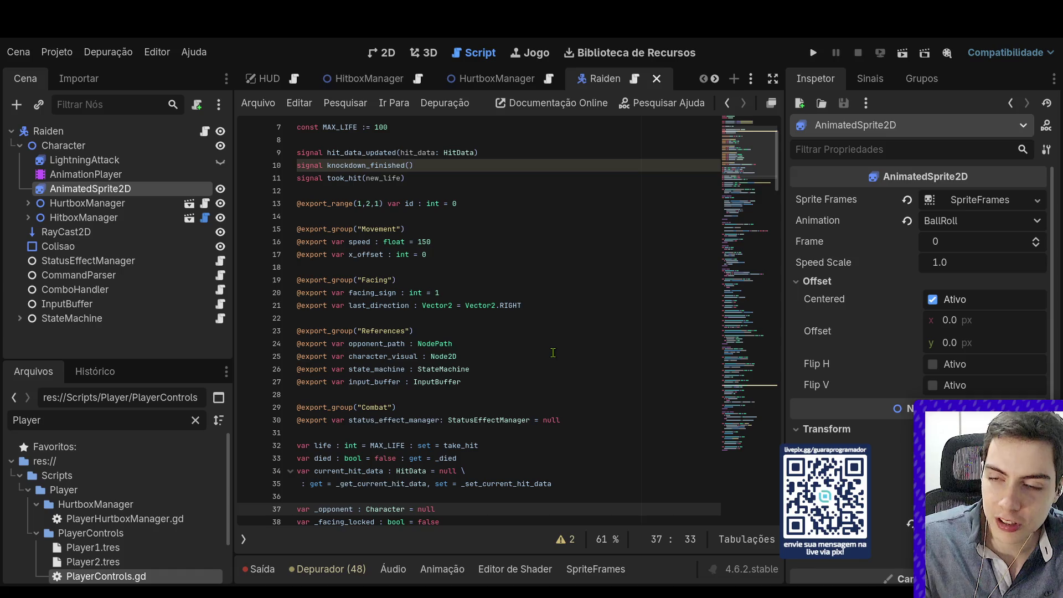
scroll(553, 353, down, 2)
scroll(557, 354, down, 1)
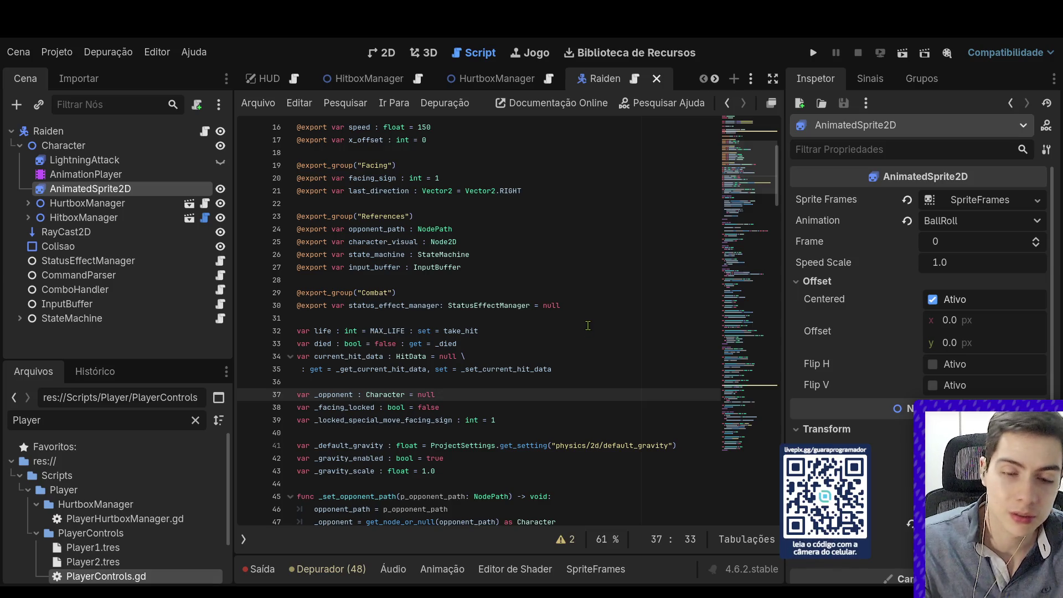
scroll(570, 335, down, 2)
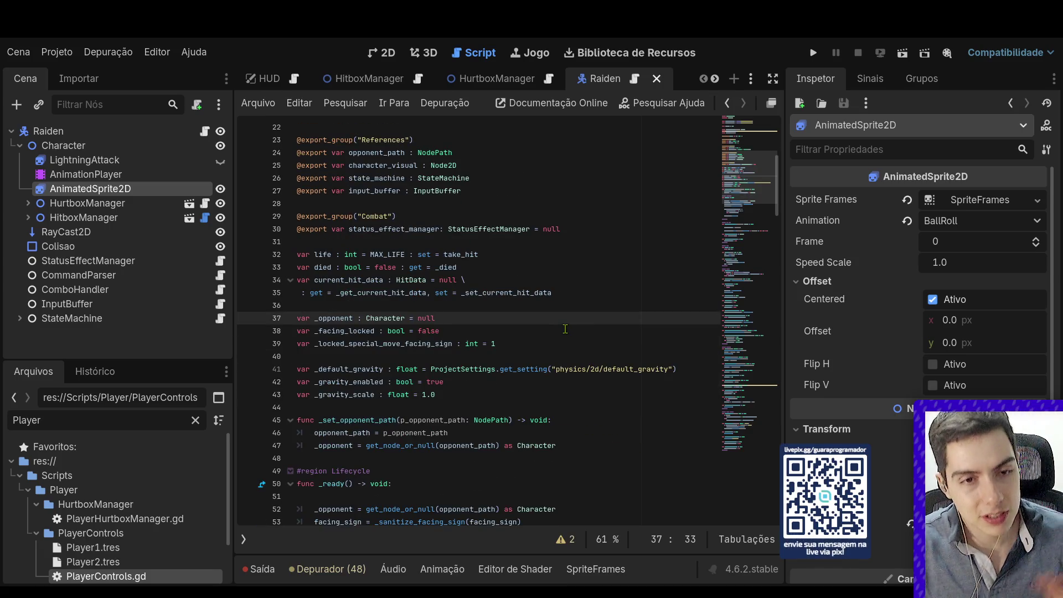
scroll(529, 283, up, 7)
scroll(503, 262, down, 4)
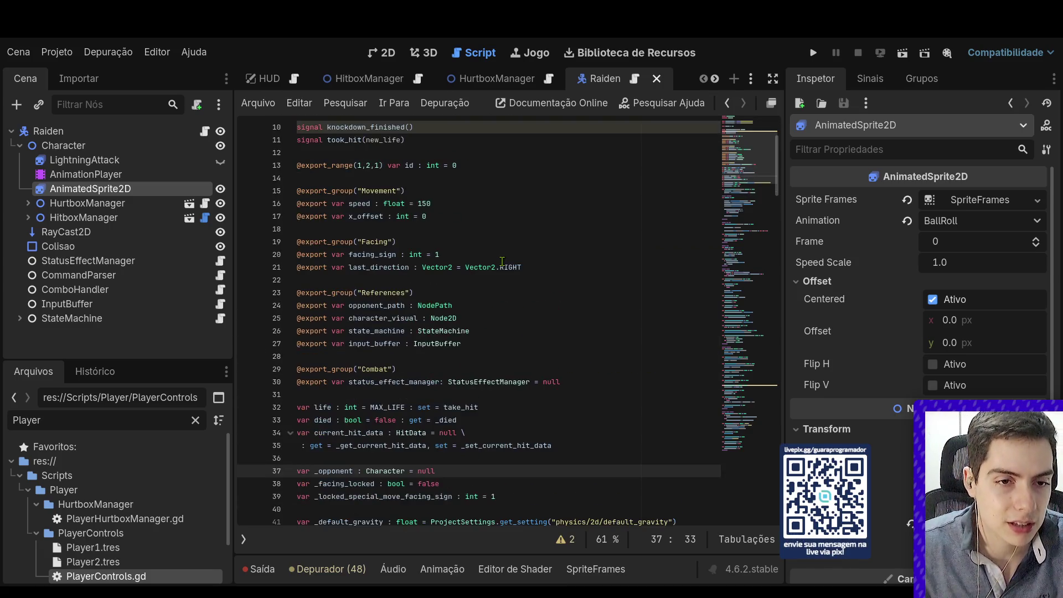
Append ': set = _set_opponent_path' to the opponent_path export on line 24
click(483, 268)
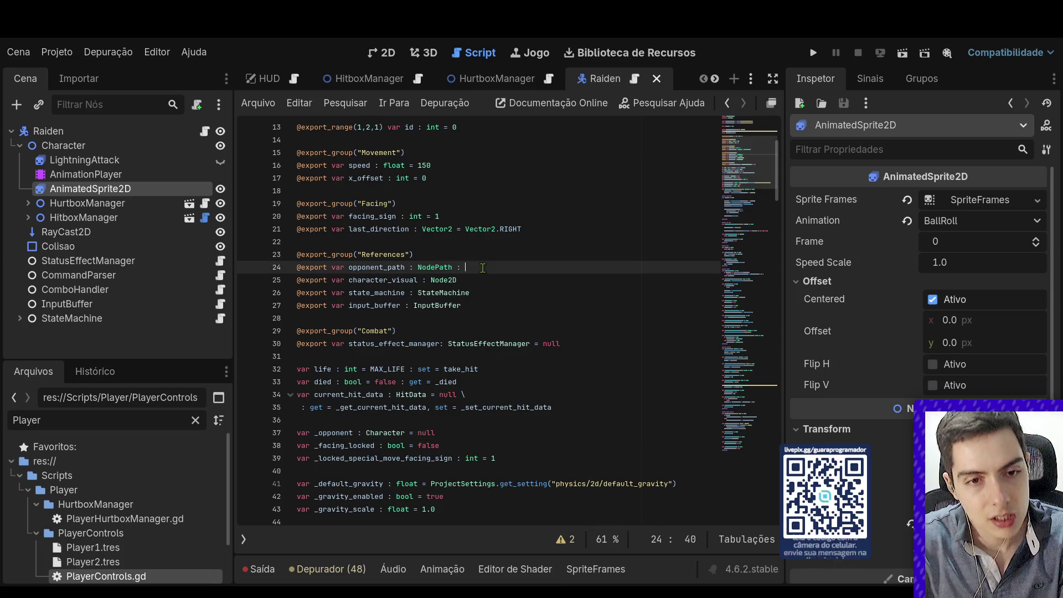
text(: set = _set_opp)
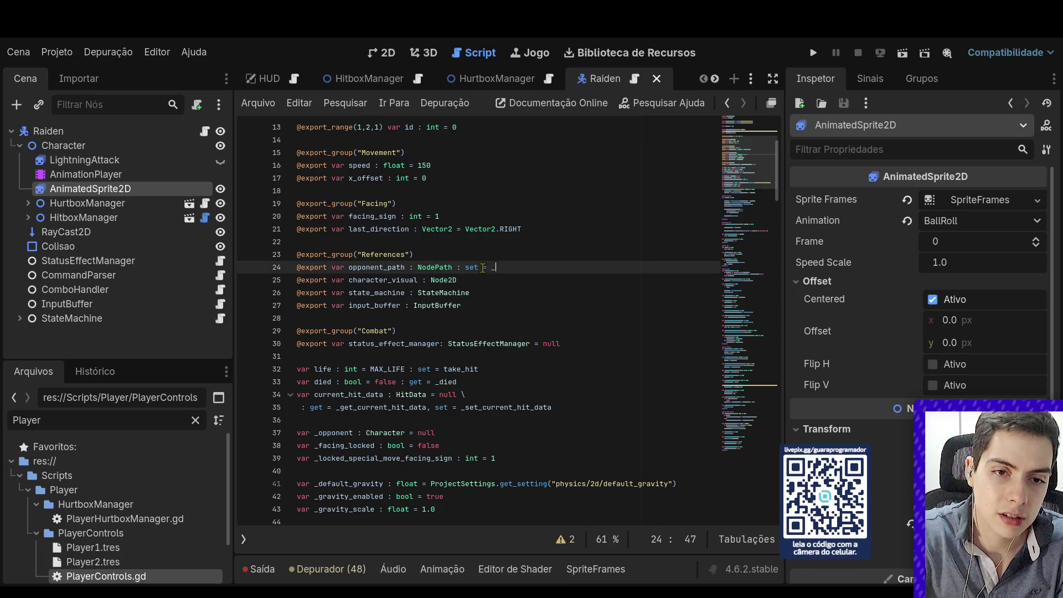
key(Return)
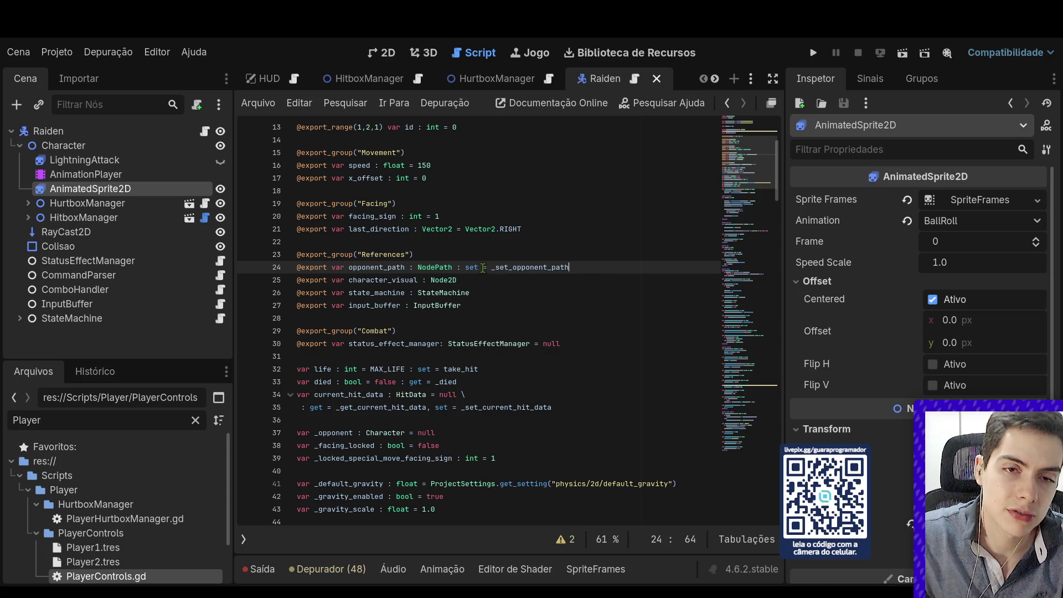
Check the other open script tabs and start typing a FileSystem dock filter
click(715, 78)
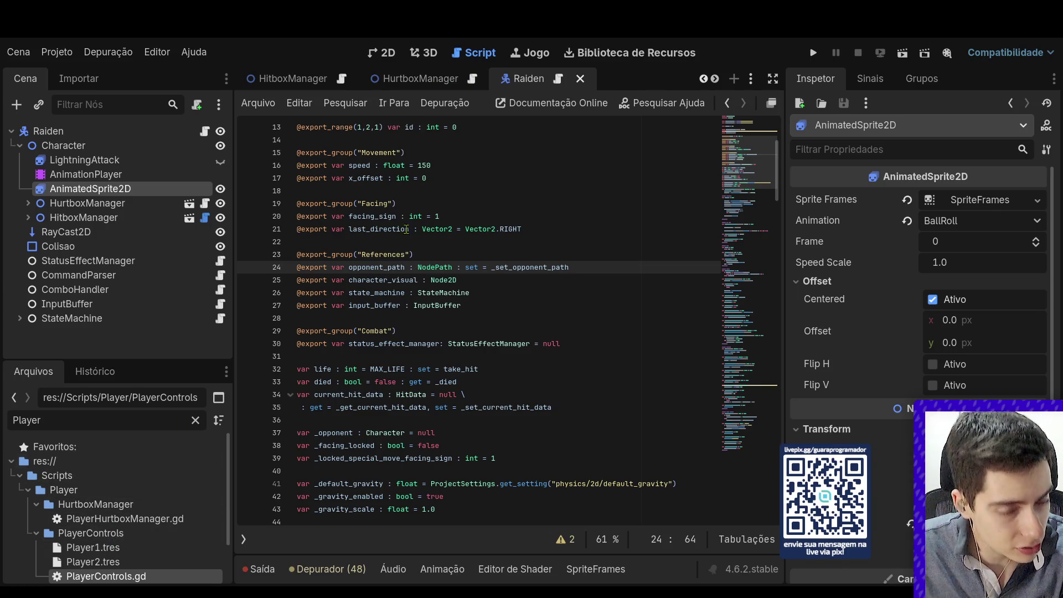
click(96, 427)
text(C)
key(ctrl+a)
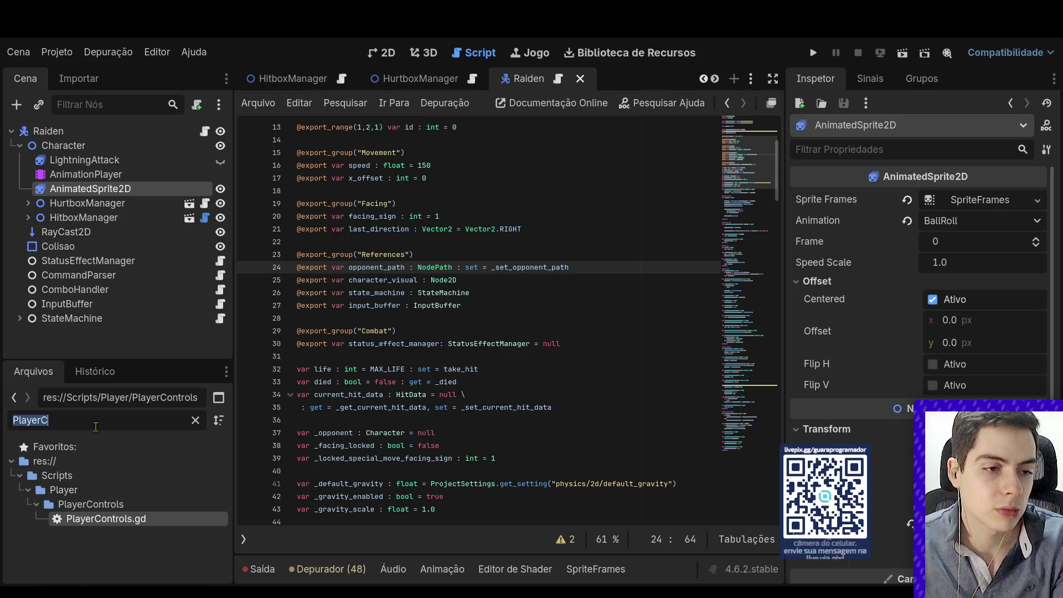
Open CenaDeLuta.tscn using a 'Cena' filter, test-run the scene, then stop it
text(Cena)
double_click(136, 491)
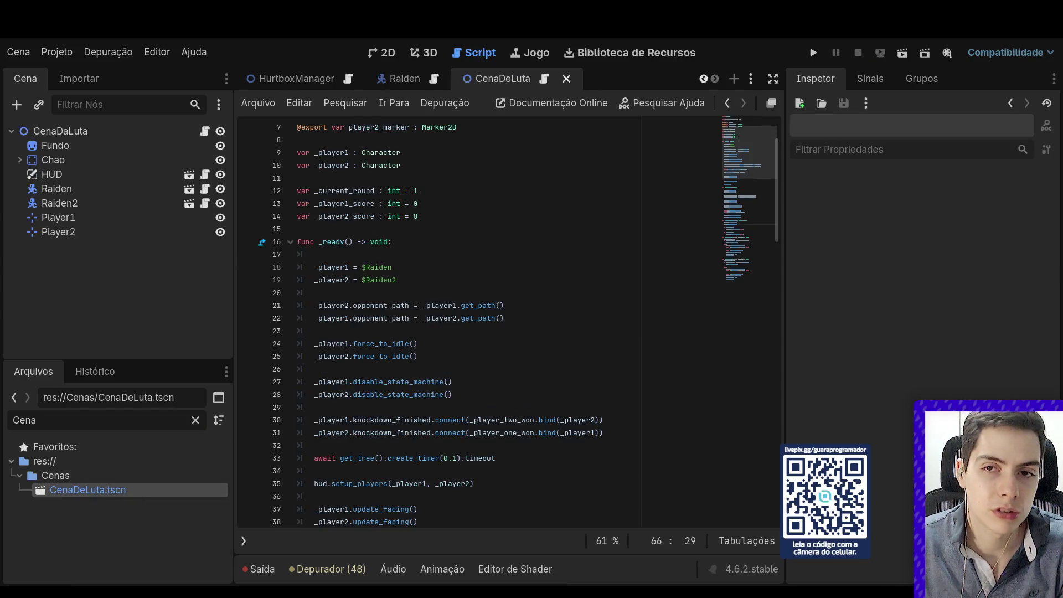
click(903, 53)
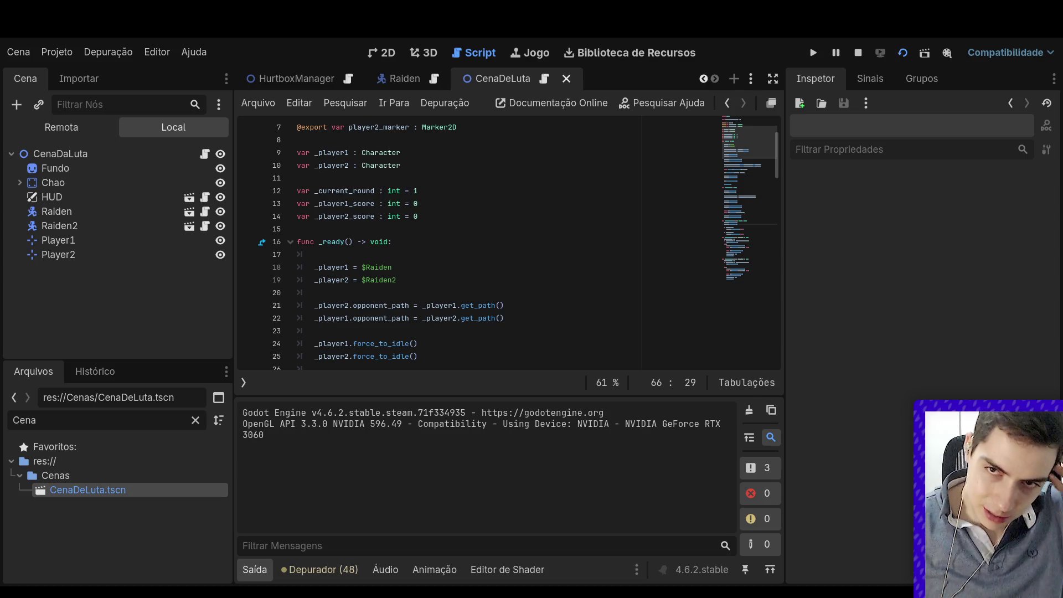
click(858, 53)
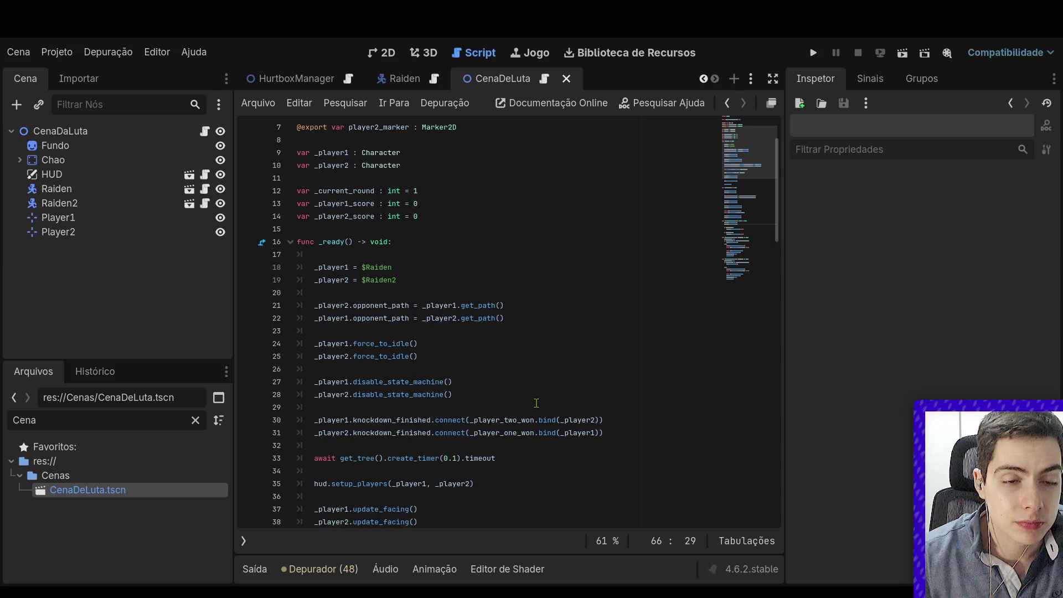
Clear the FileSystem filter, collapse the Cenas and Scripts folders, and return to the 2D view
click(412, 81)
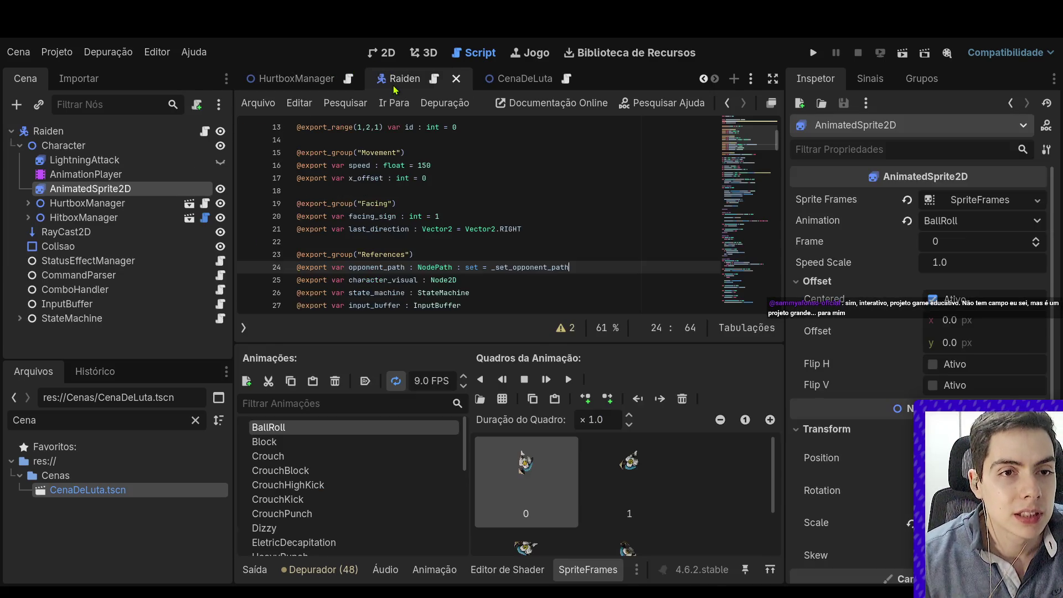
click(588, 571)
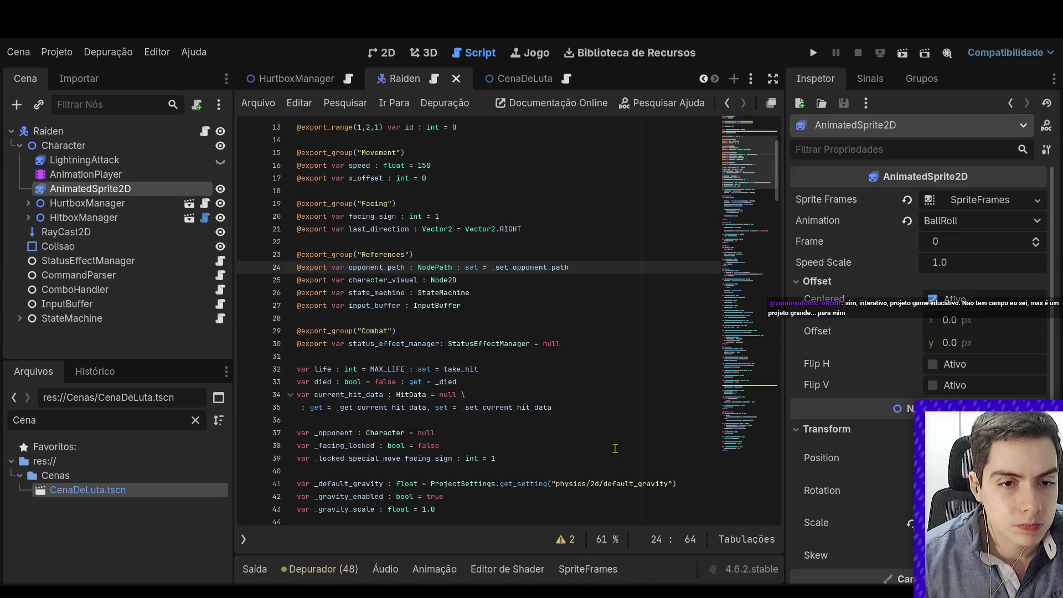
click(518, 79)
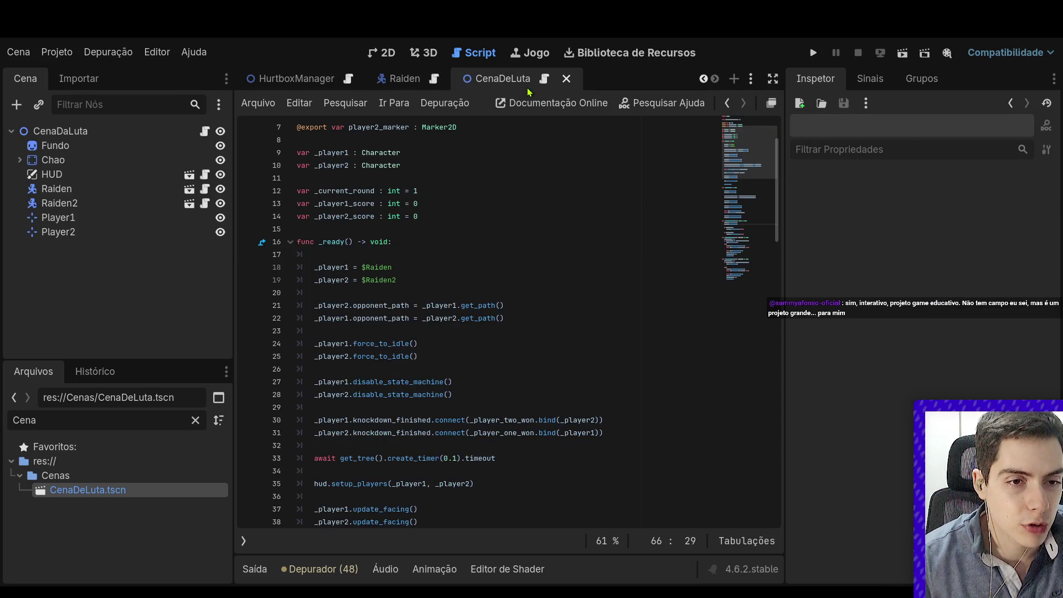
click(195, 420)
scroll(89, 512, up, 2)
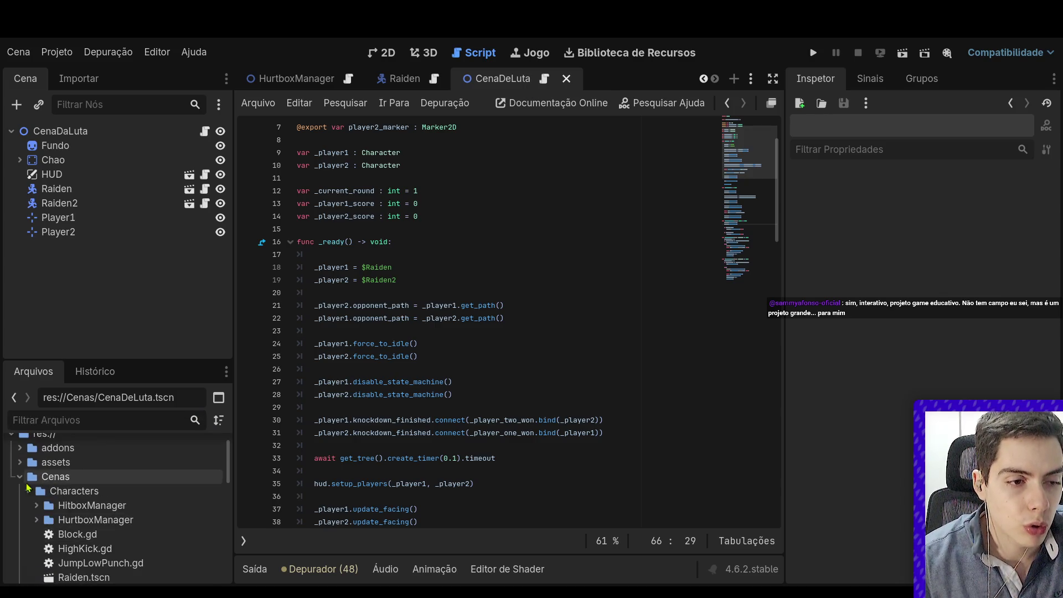
click(18, 479)
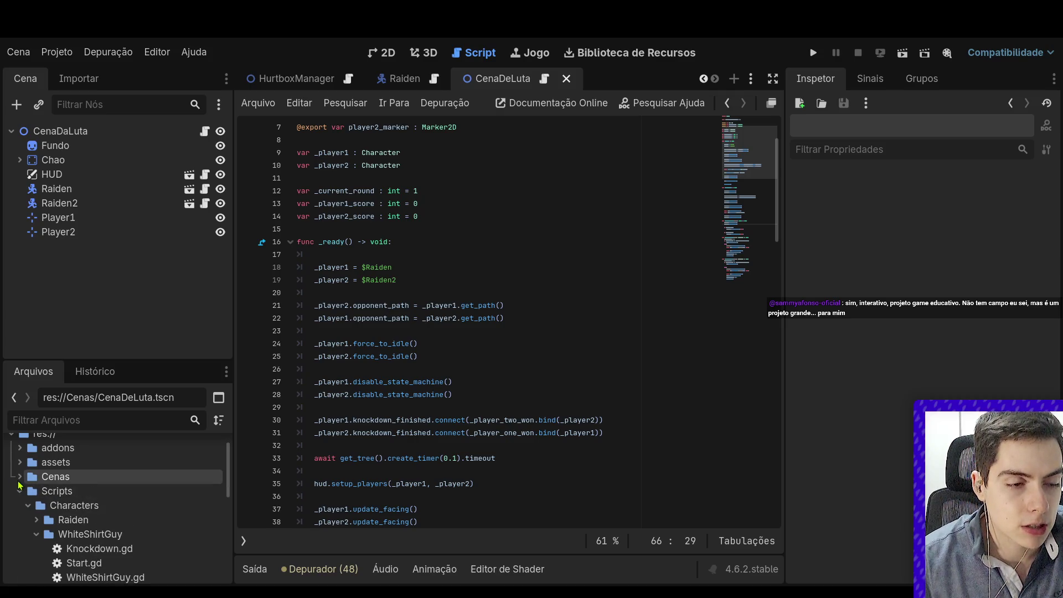
click(25, 490)
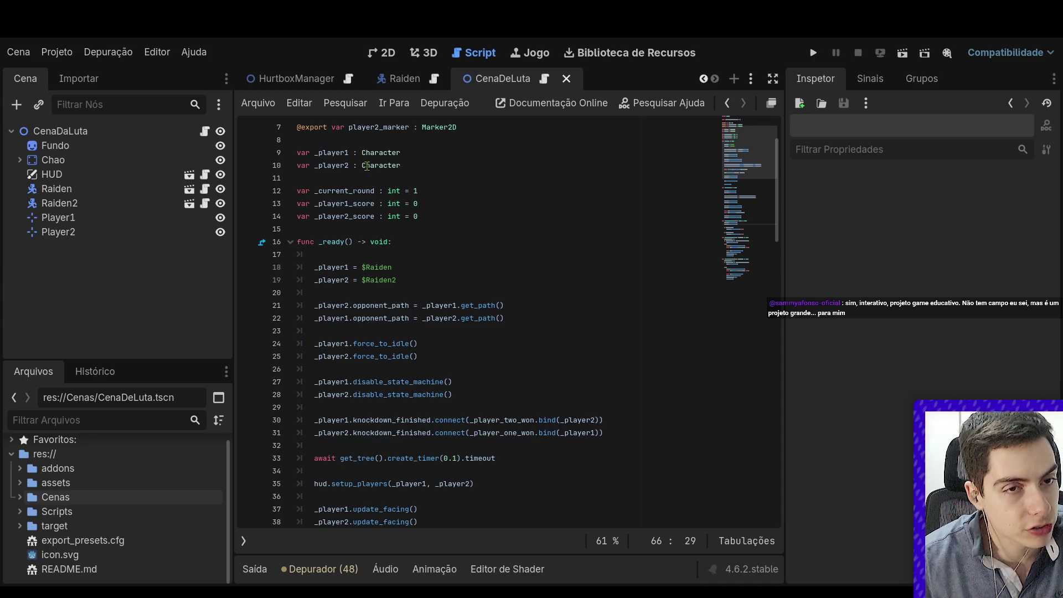
click(381, 53)
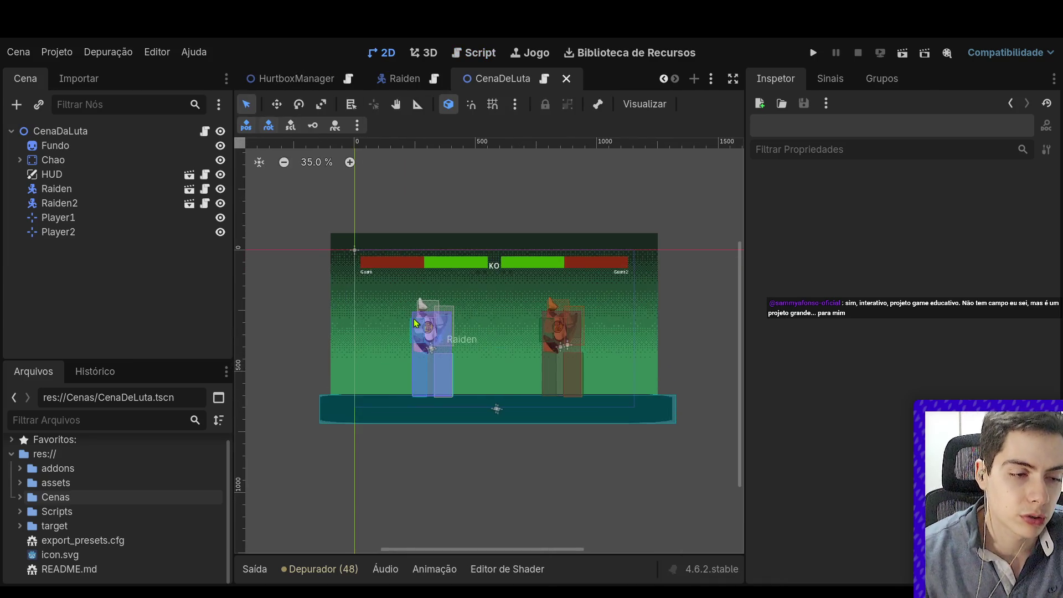
Filter the FileSystem for 'White' and open the WhiteShirtGuy.tscn scene
click(76, 421)
text(White)
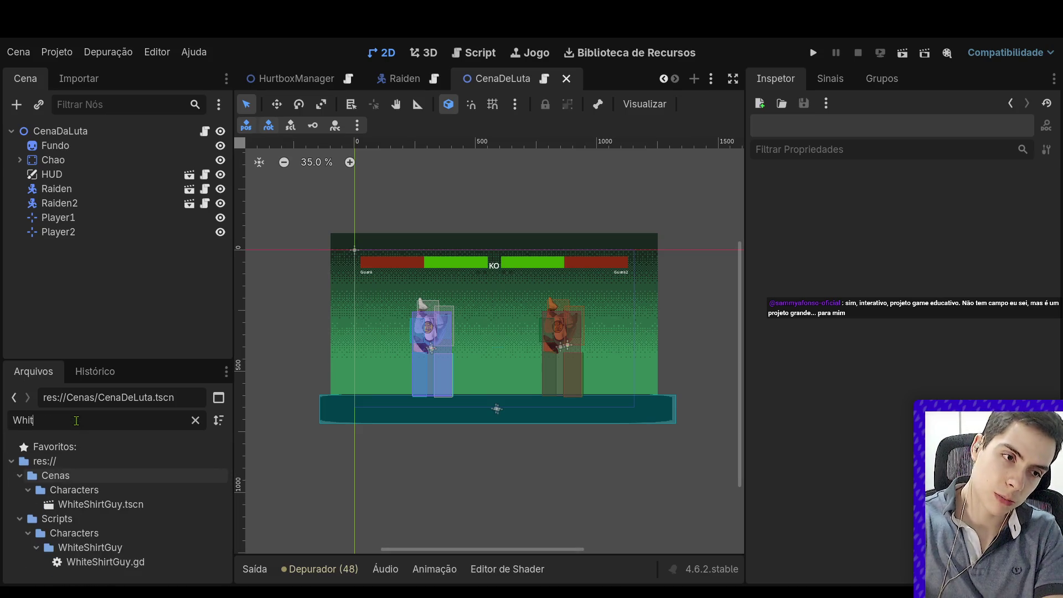
click(143, 504)
double_click(143, 505)
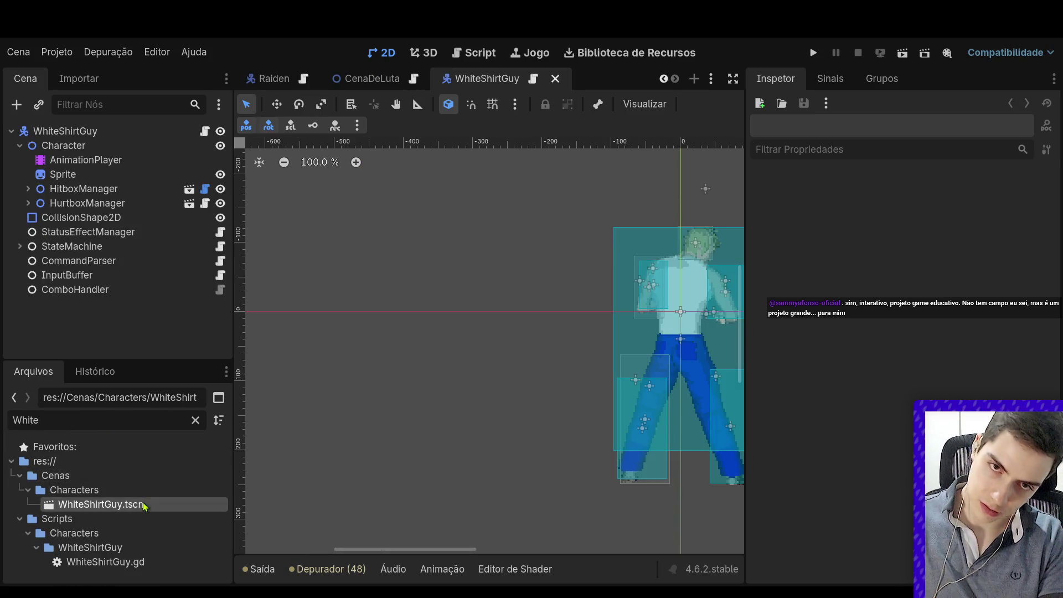
Expand the StateMachine and select the SweepHit state to check its script in the Inspector
scroll(294, 345, down, 3)
scroll(479, 330, up, 2)
scroll(479, 330, down, 2)
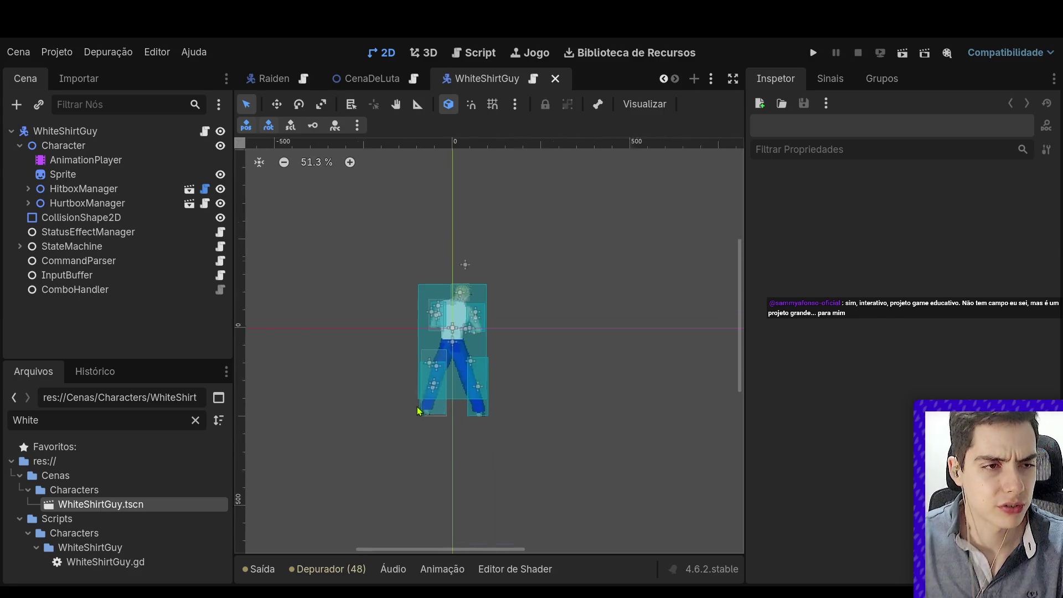
scroll(384, 363, up, 1)
scroll(384, 363, up, 1)
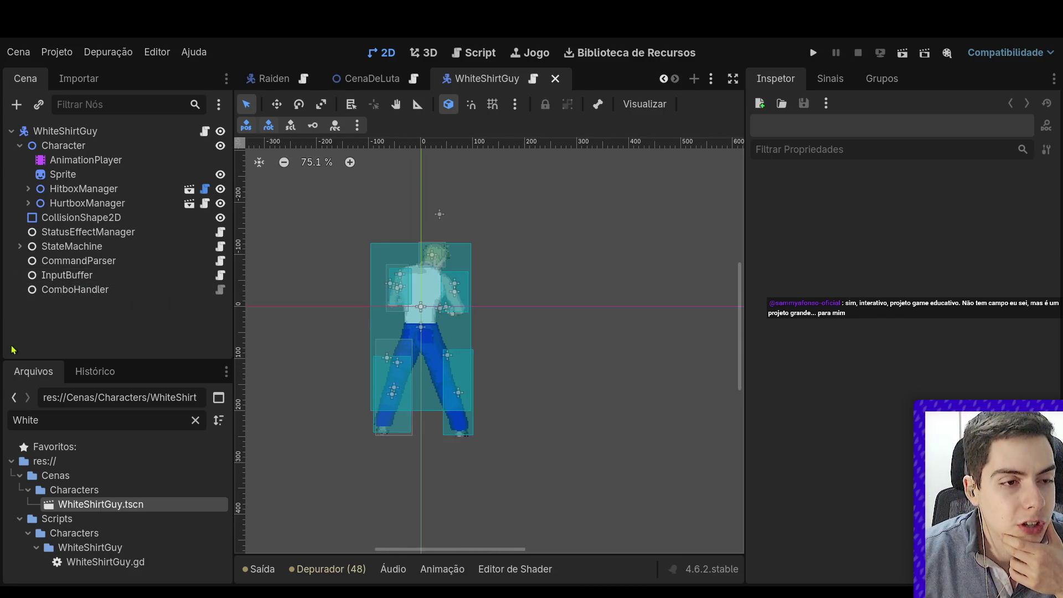
click(20, 247)
scroll(58, 294, down, 3)
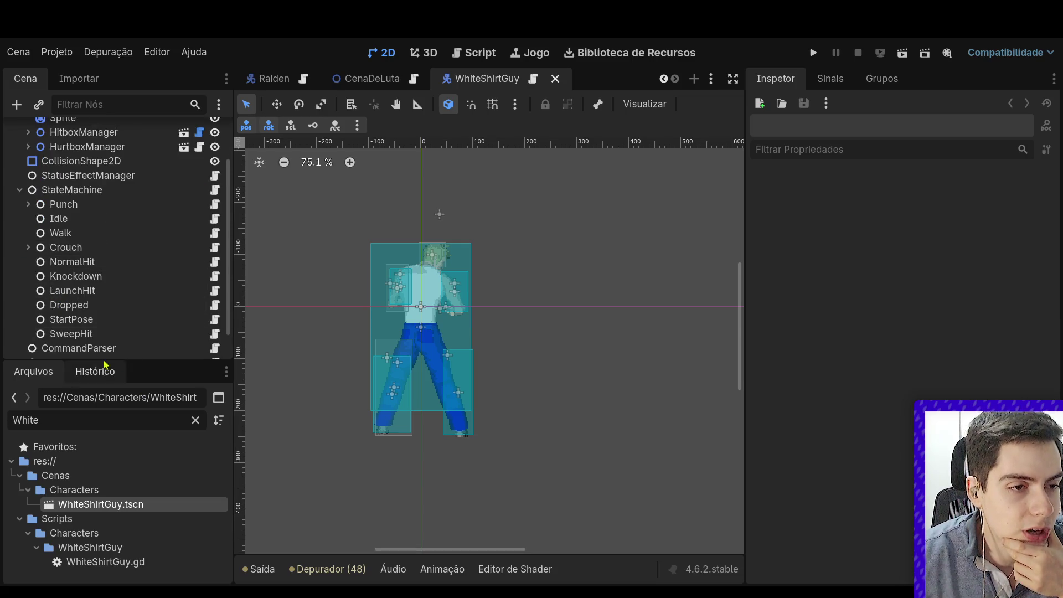
click(58, 334)
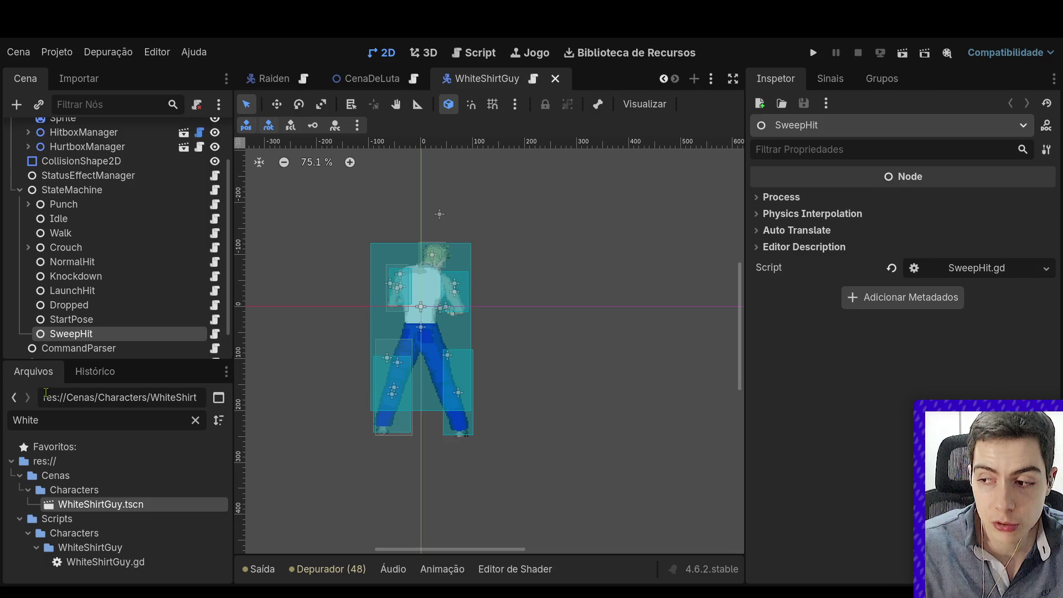
Deselect SweepHit and collapse the StateMachine states and the Character node in the Scene tree
scroll(308, 423, down, 3)
click(279, 426)
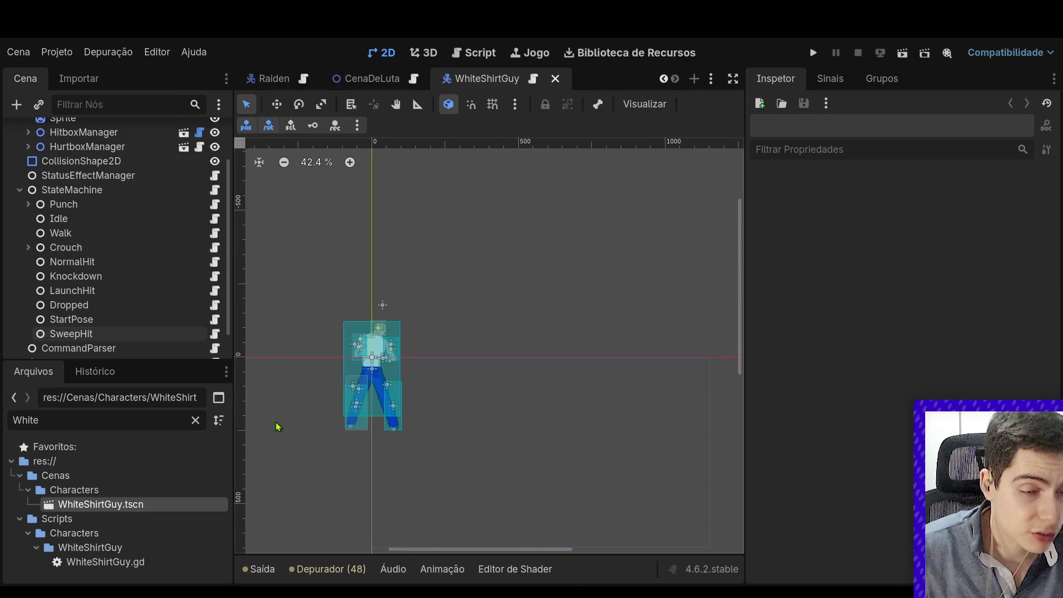
scroll(311, 429, down, 3)
scroll(108, 313, up, 3)
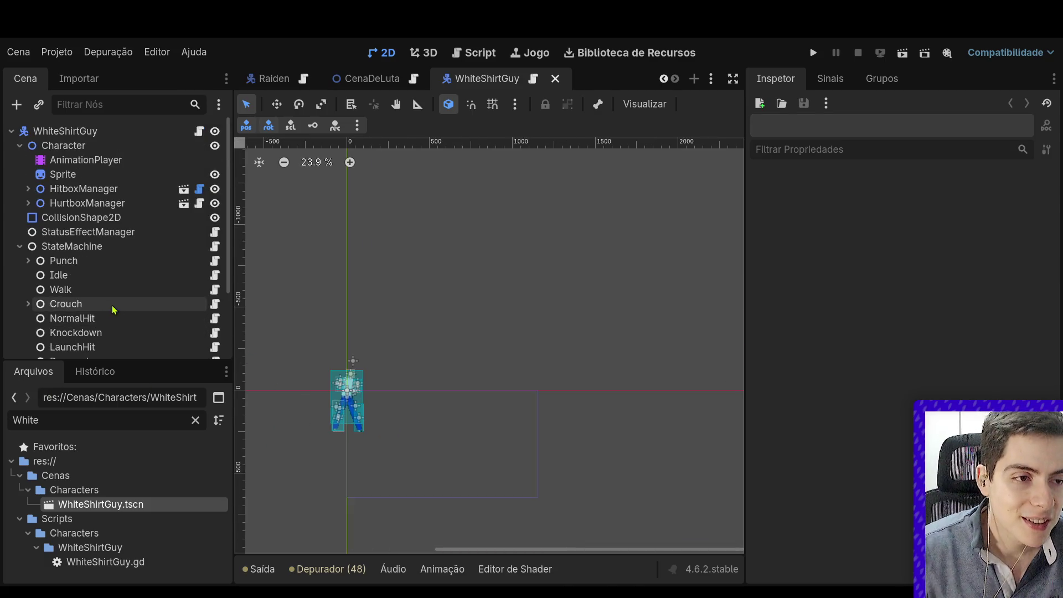
click(19, 246)
click(19, 246)
click(19, 246)
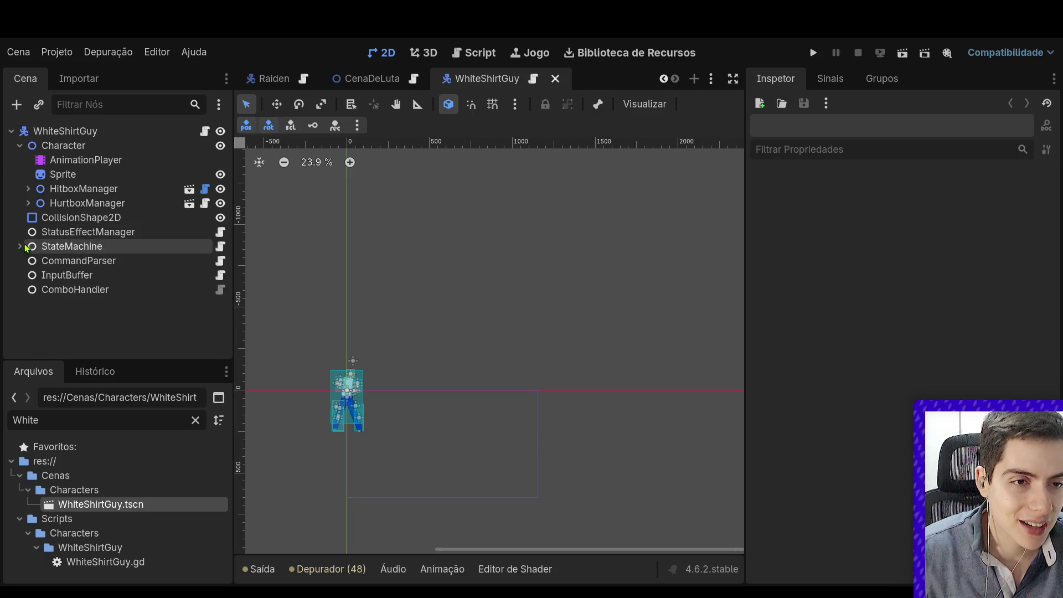
scroll(362, 366, down, 3)
scroll(362, 366, up, 15)
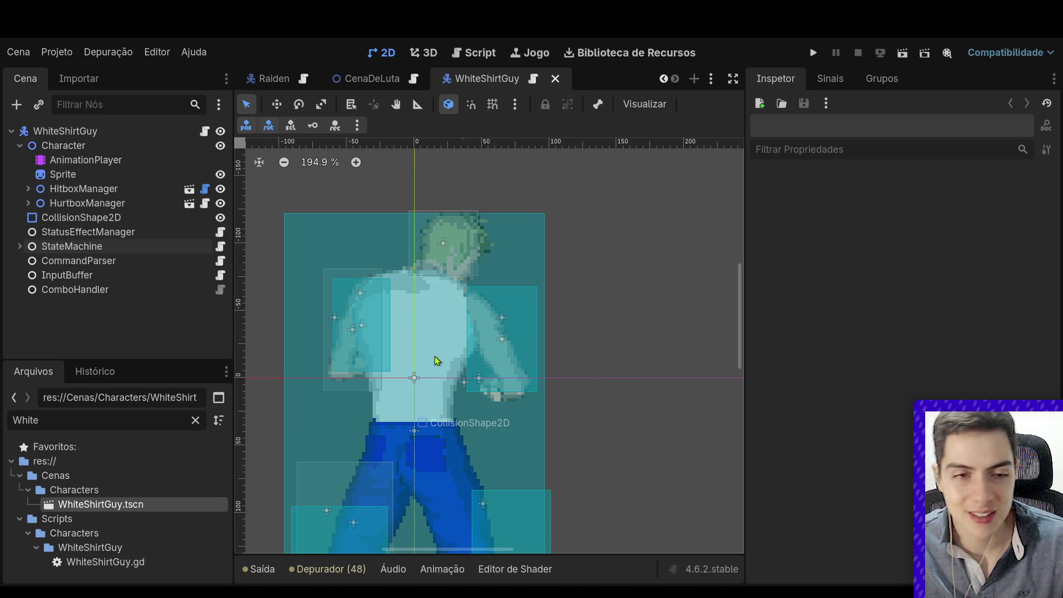
scroll(438, 354, down, 9)
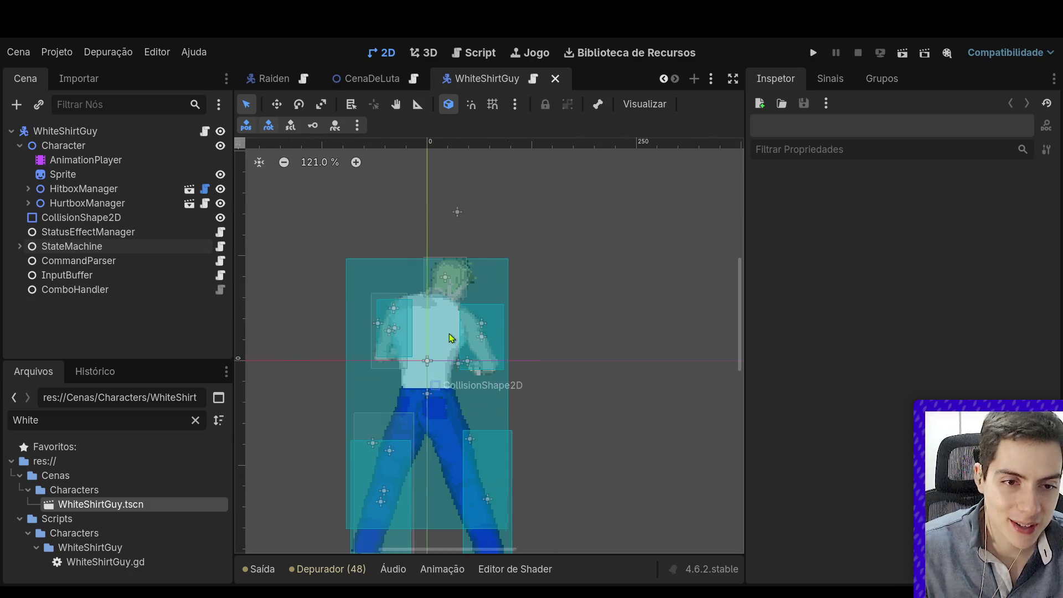
scroll(542, 383, up, 3)
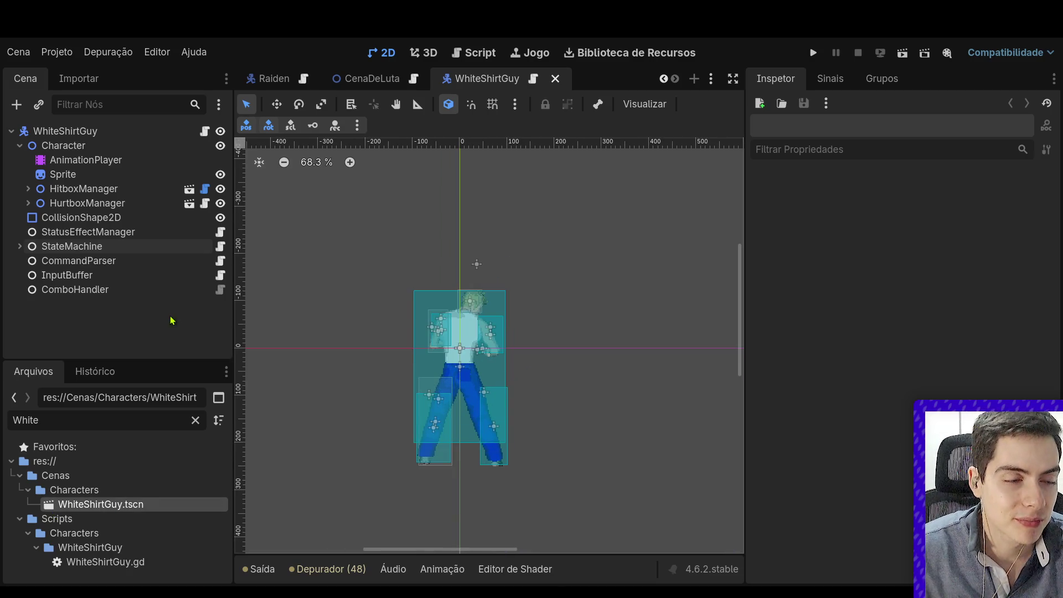
click(20, 145)
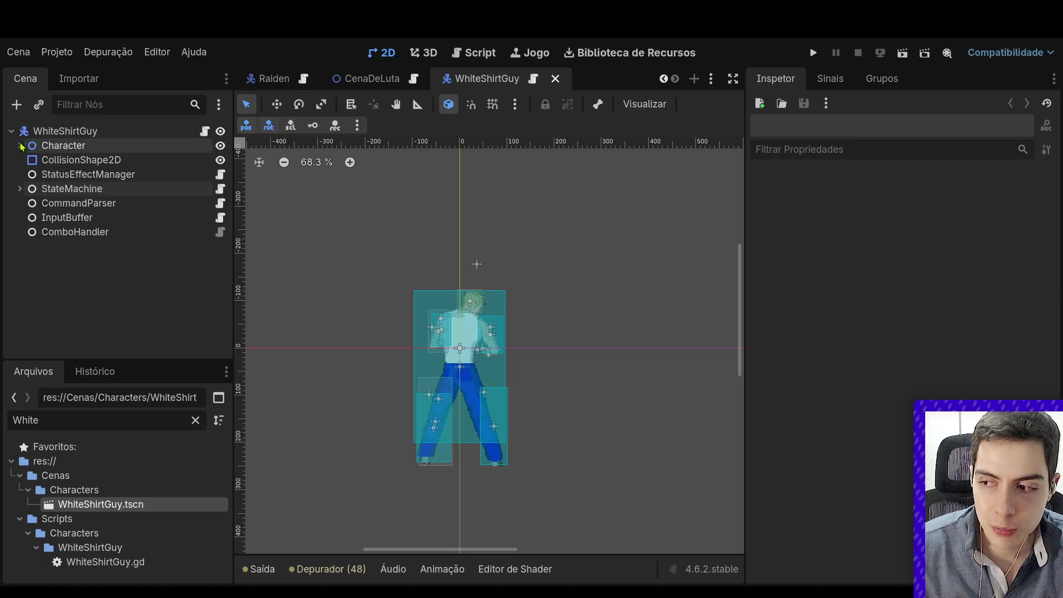
Browse the FileSystem past the Cenas folder into the Scripts folder
scroll(475, 352, down, 2)
scroll(465, 435, up, 2)
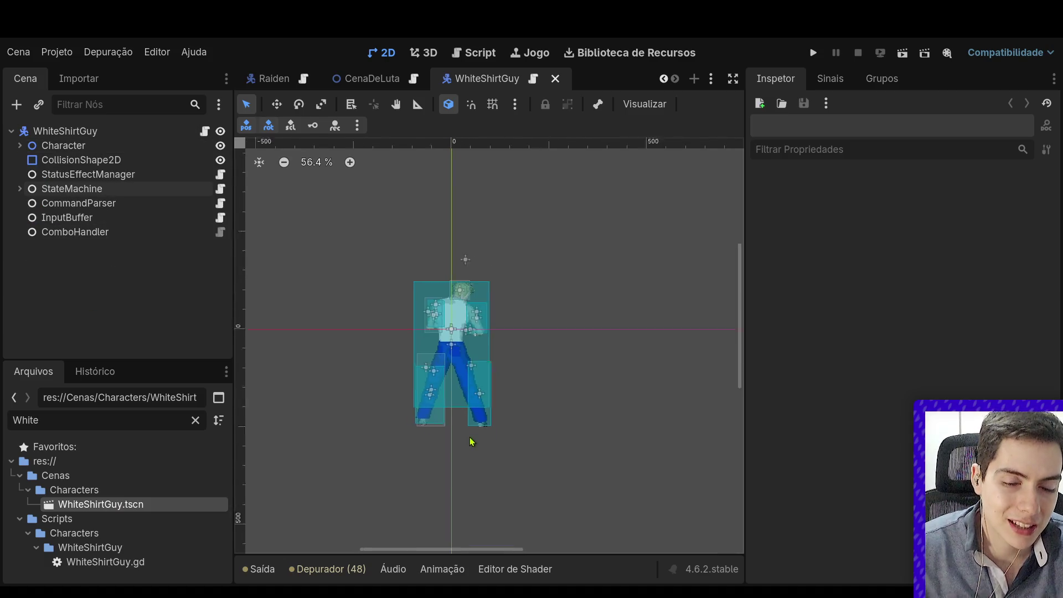
scroll(437, 374, up, 3)
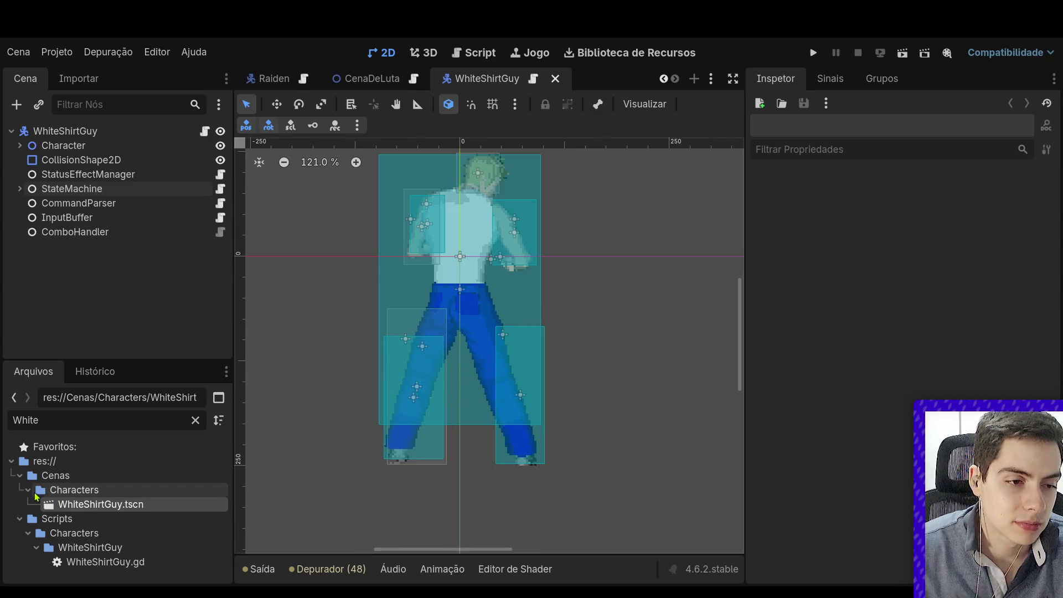
click(21, 477)
click(55, 490)
click(20, 477)
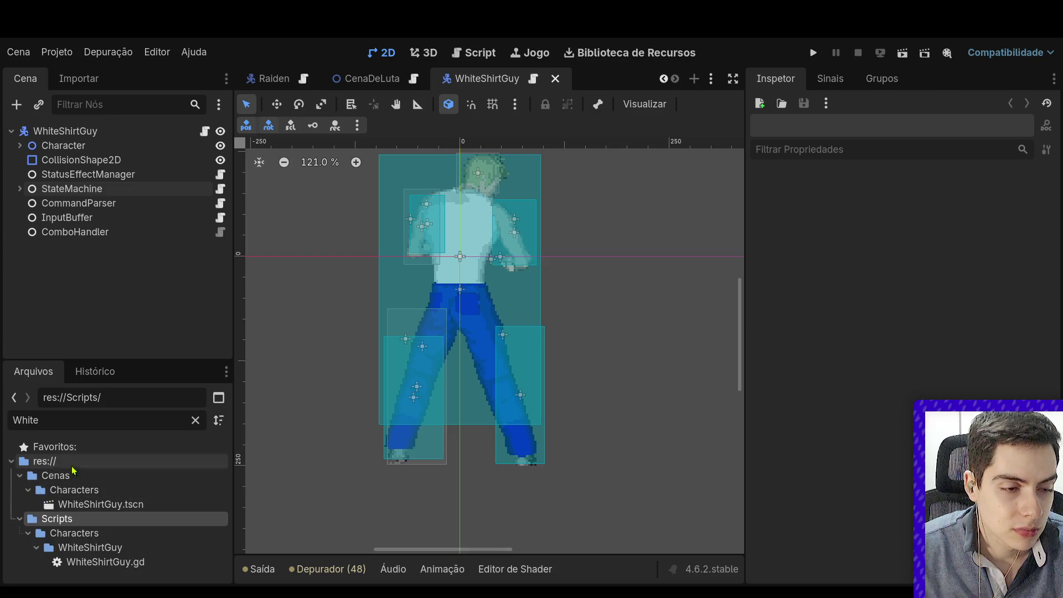
scroll(474, 339, down, 5)
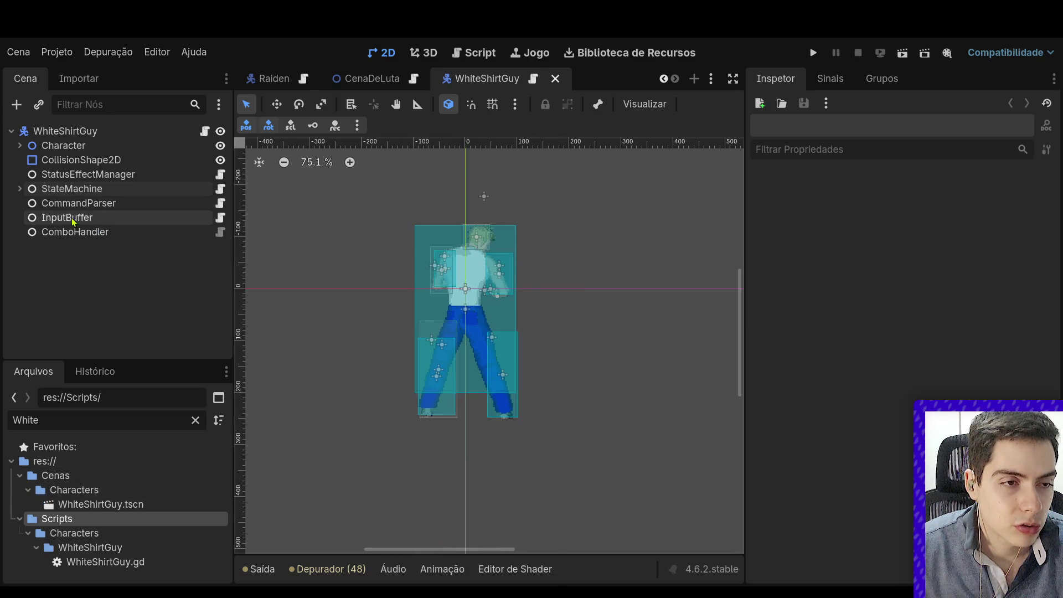
Compare Raiden's StateMachine with WhiteShirtGuy's, selecting NormalHit with SweepHit and viewing NormalHit's script
click(274, 78)
scroll(110, 228, down, 5)
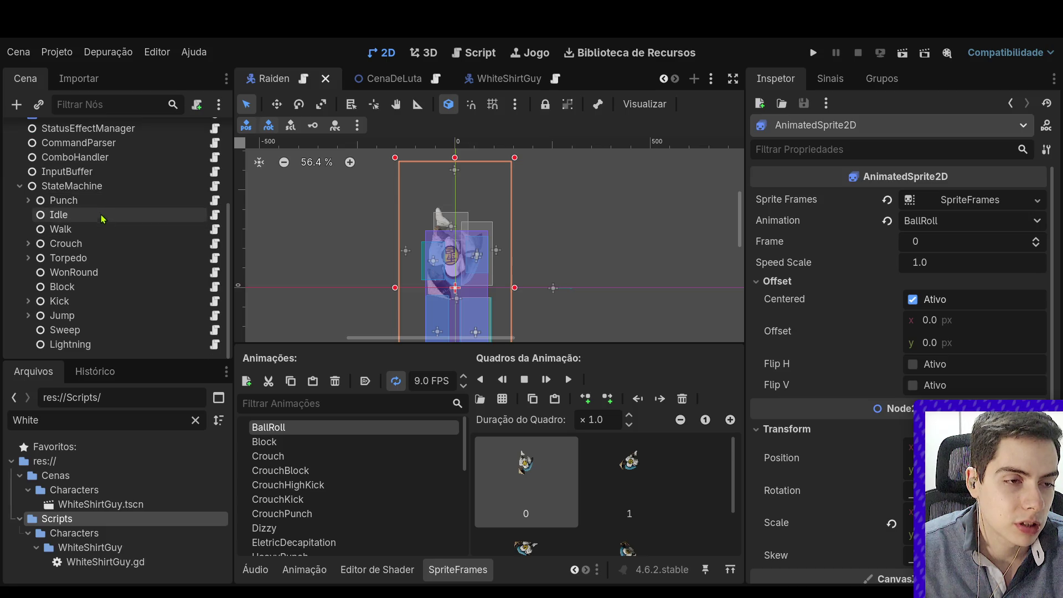
scroll(99, 209, up, 1)
click(81, 215)
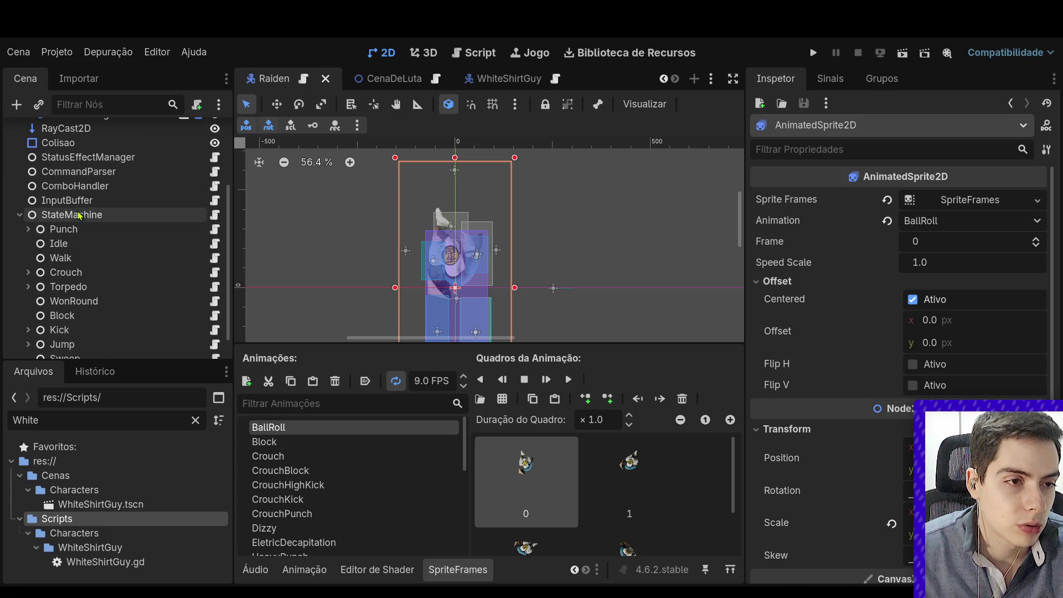
click(502, 79)
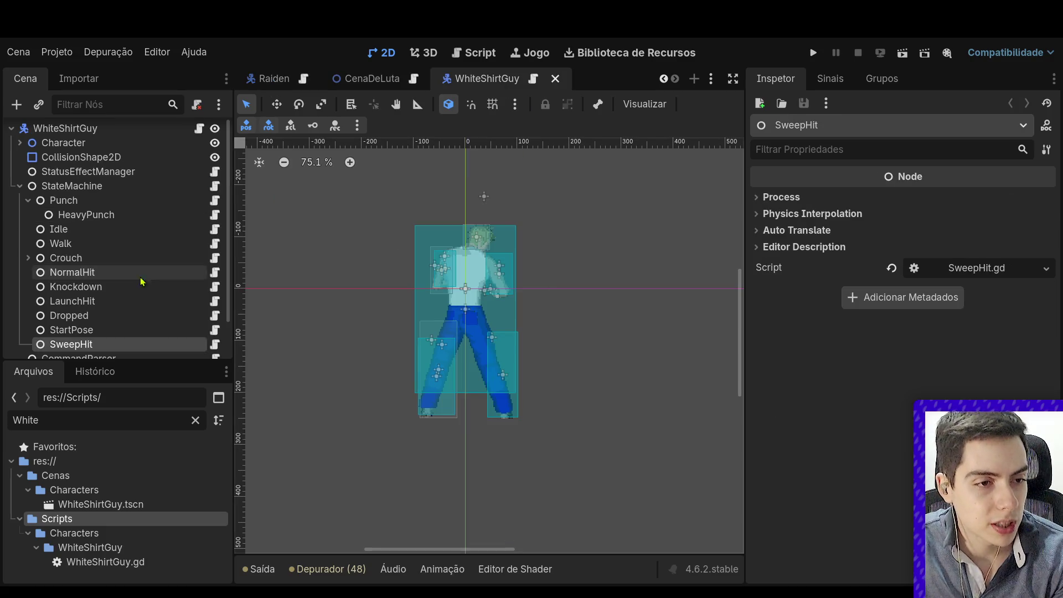
ctrl+click(108, 273)
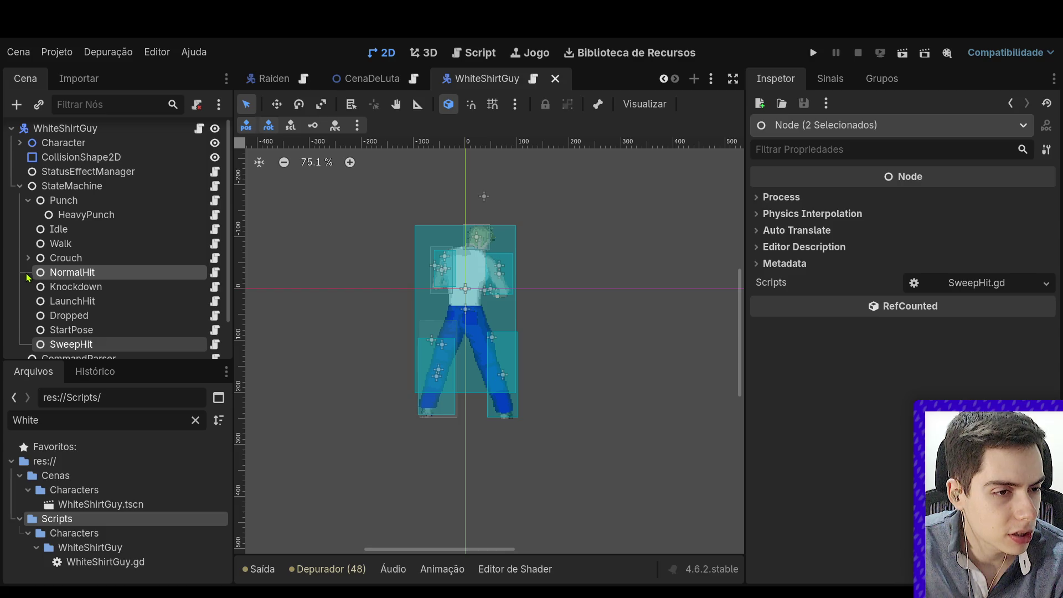
click(216, 273)
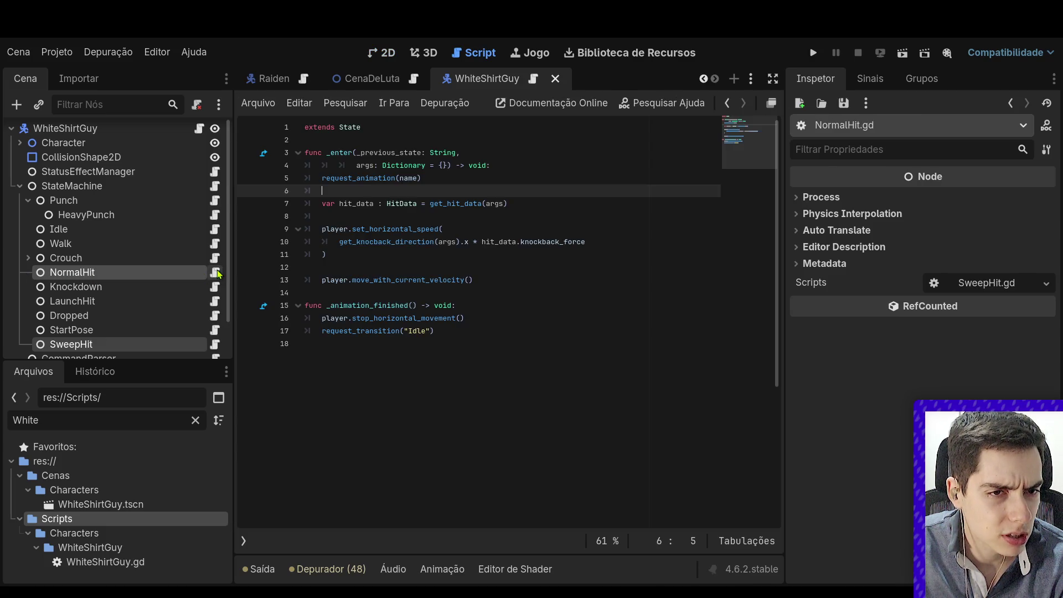
click(215, 273)
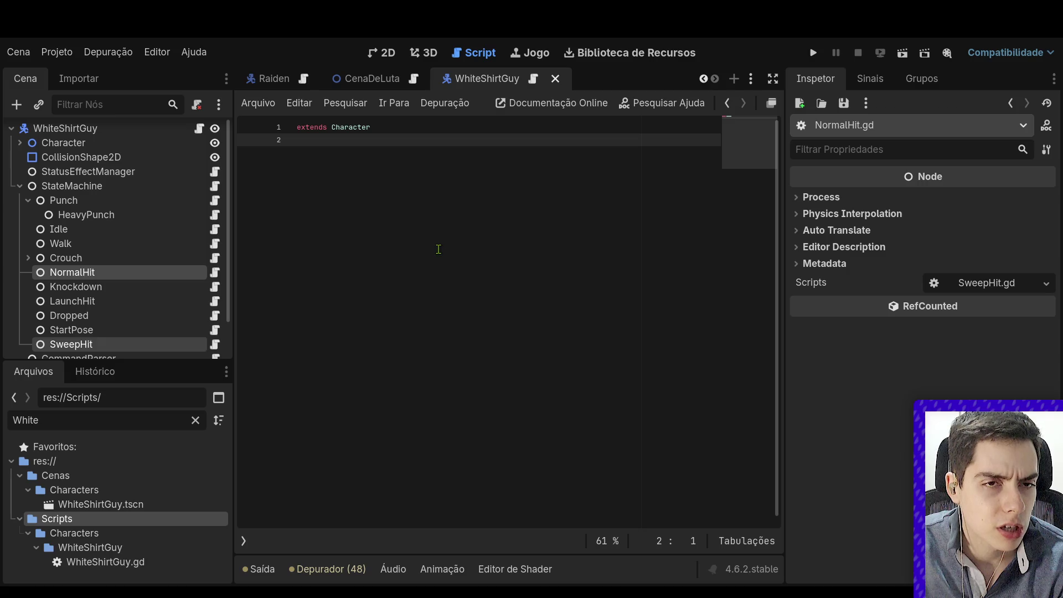
click(382, 52)
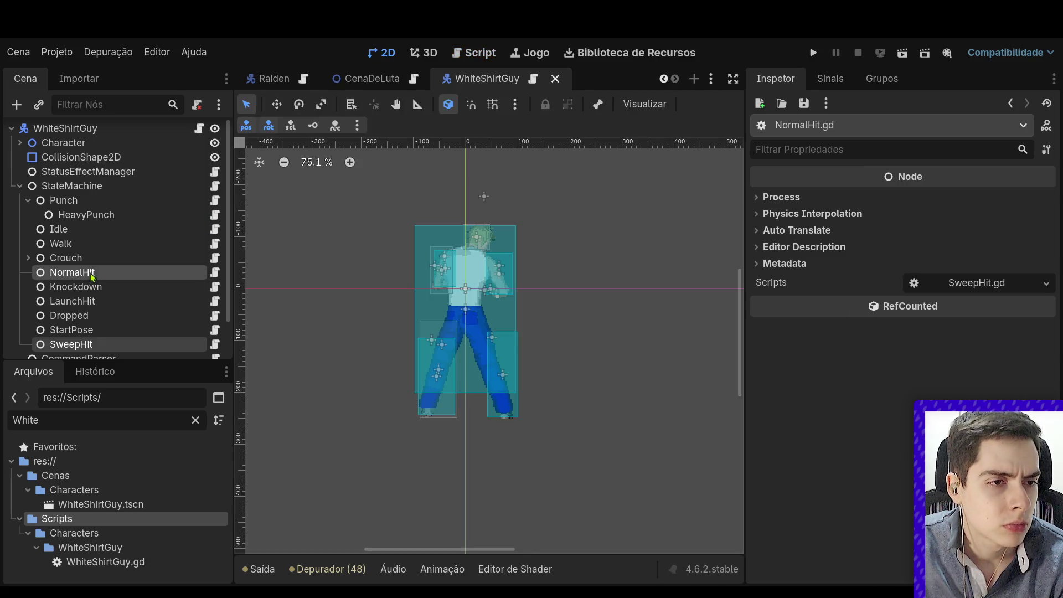
Add LaunchHit to the selection, paste the hit states into Raiden's StateMachine, save Raiden, and return to CenaDeLuta
ctrl+click(101, 299)
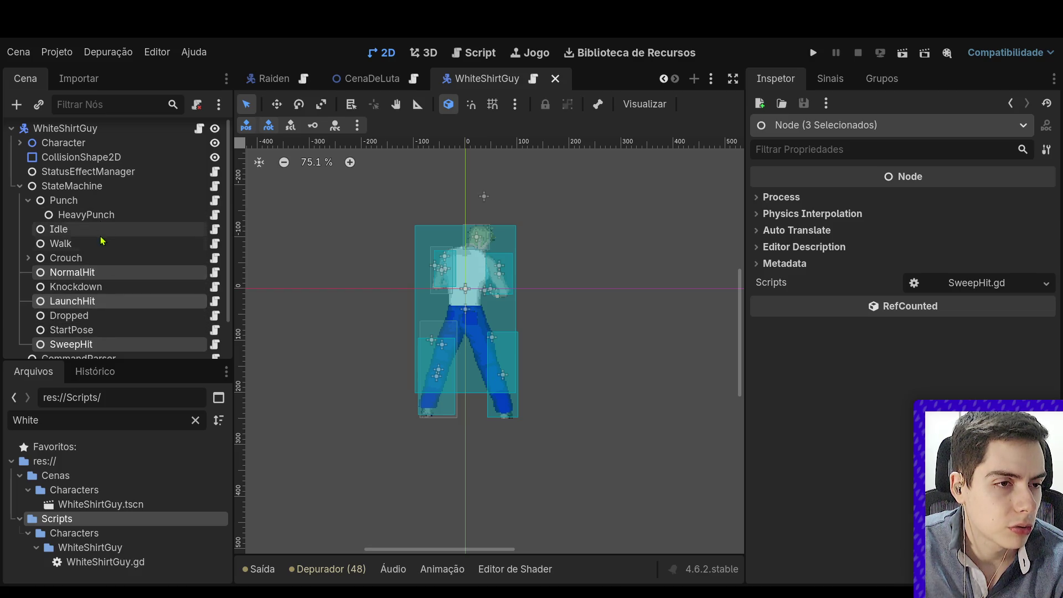
key(ctrl+Tab)
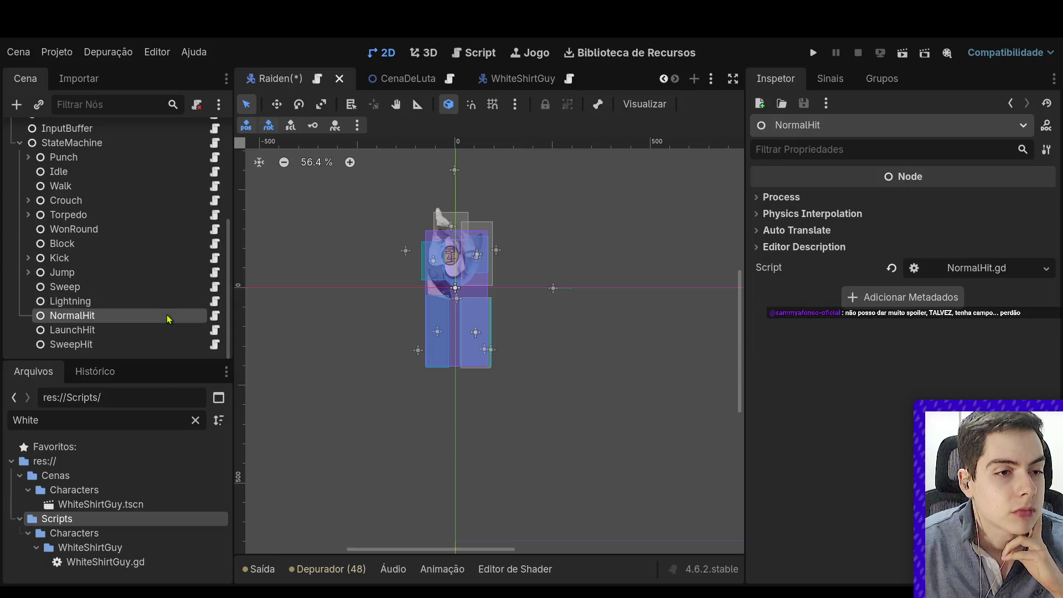
click(355, 216)
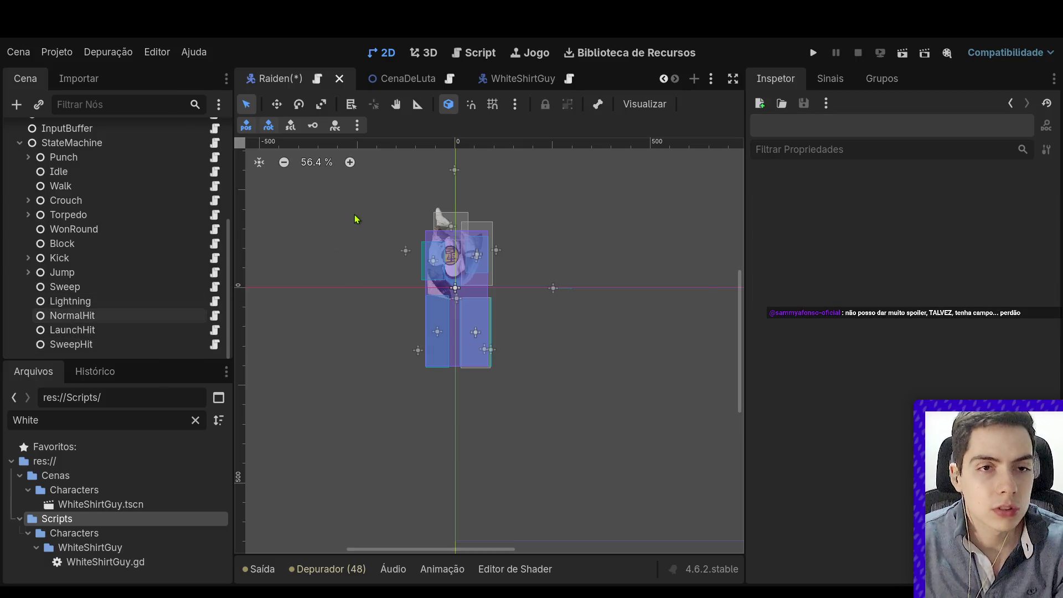
key(ctrl+s)
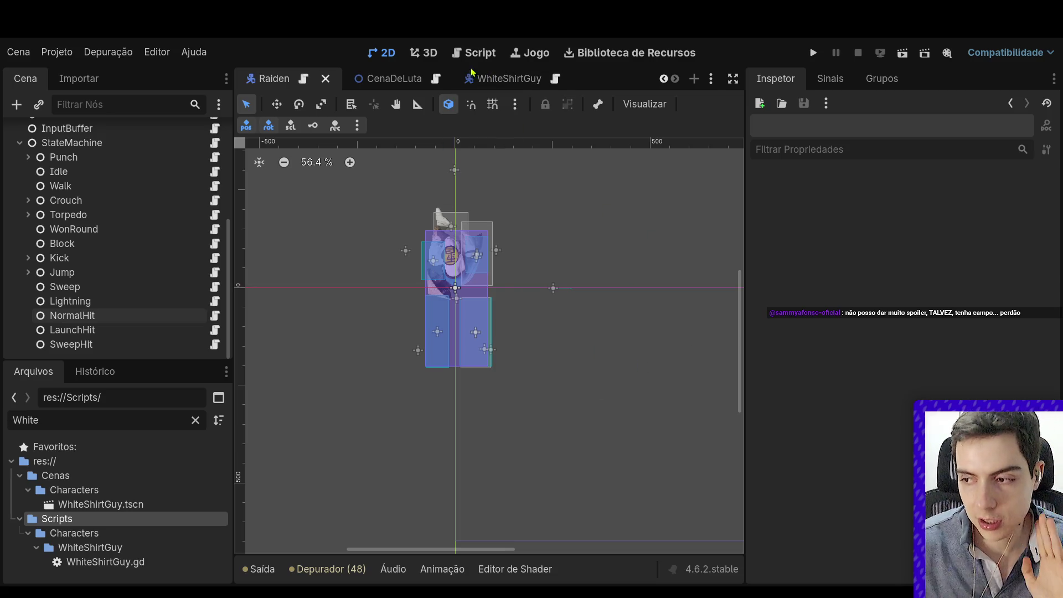
click(388, 78)
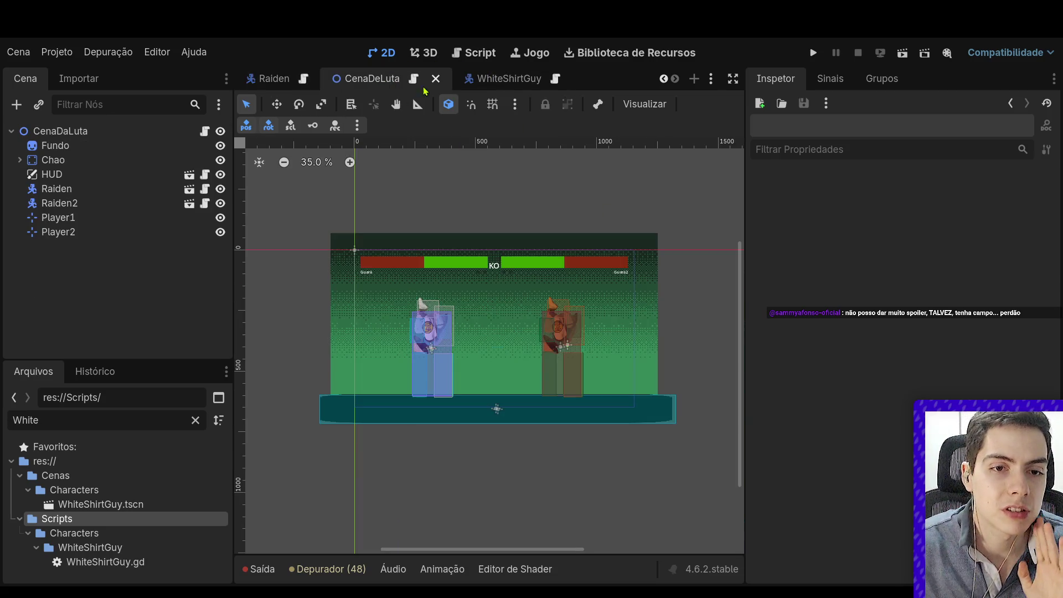
click(902, 52)
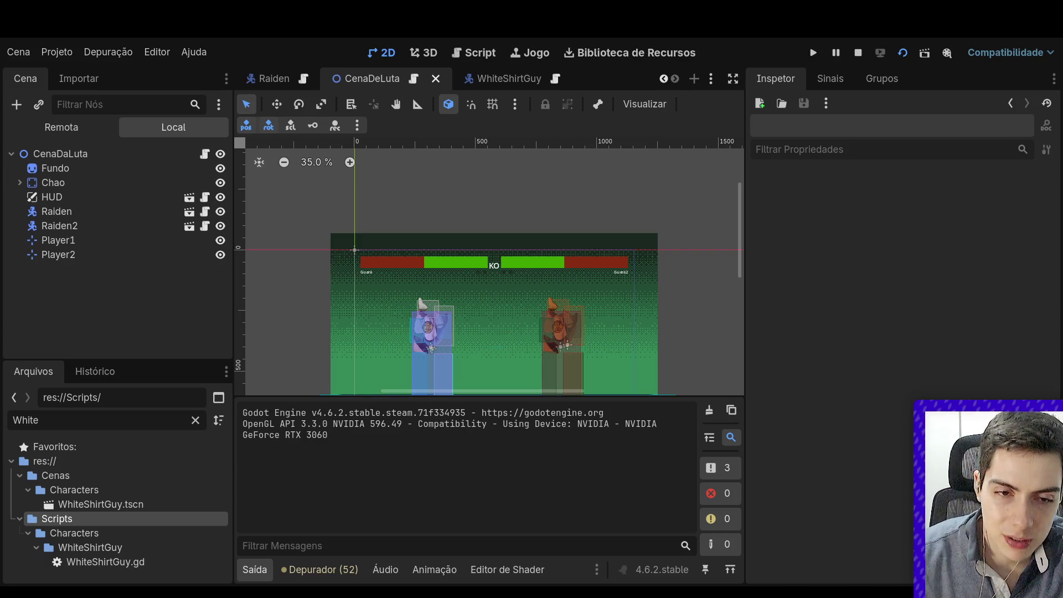
key(F8)
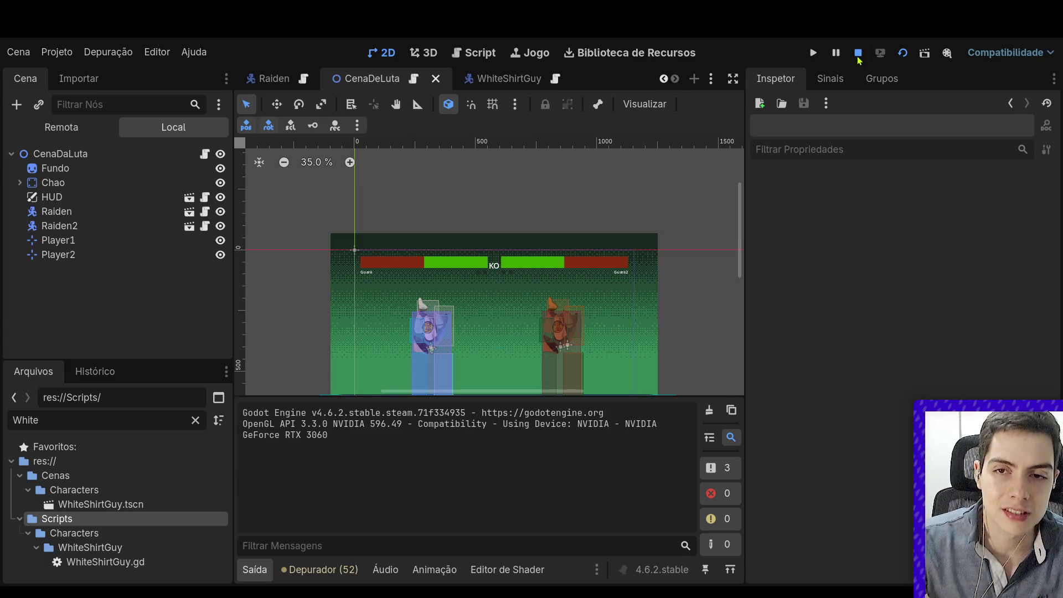
Filter the FileSystem for 'Player' and open Player2.tres to review its player2 input actions
click(195, 420)
text(Player)
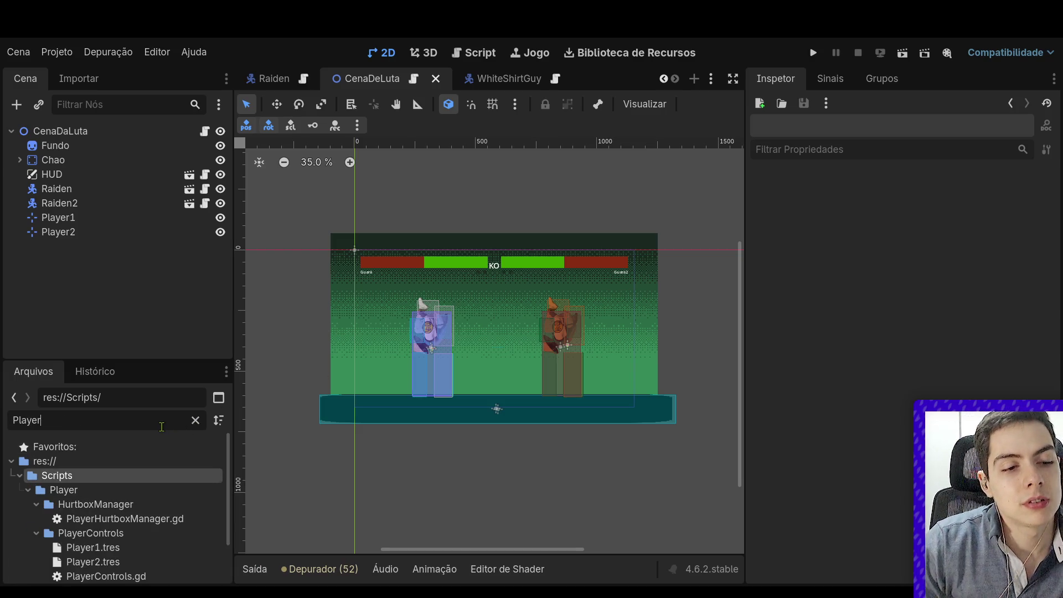
double_click(158, 562)
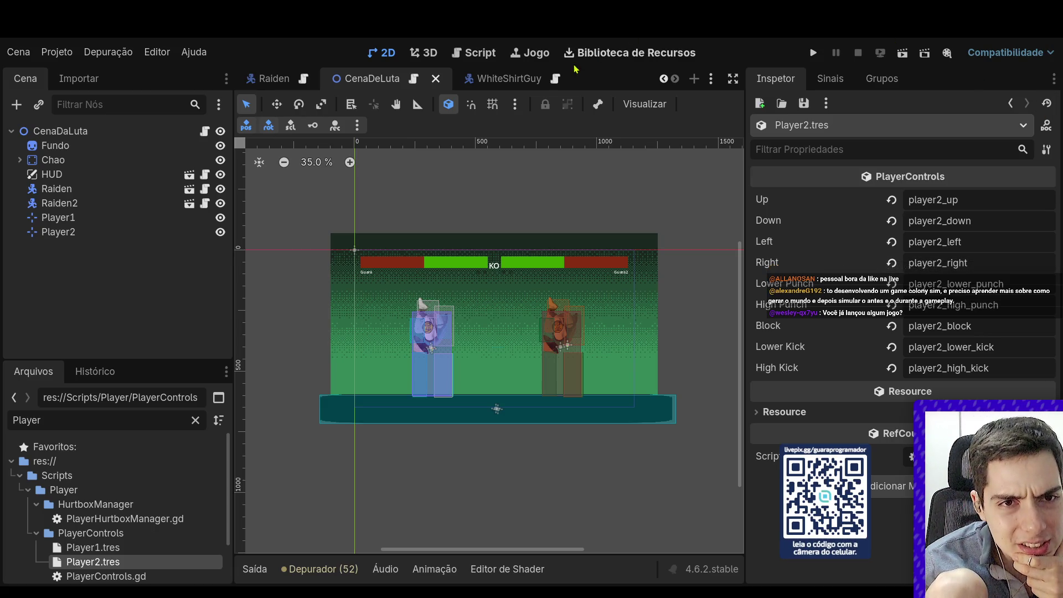
Test-run the fight scene, stop it, and open Raiden's Player.gd script
click(904, 53)
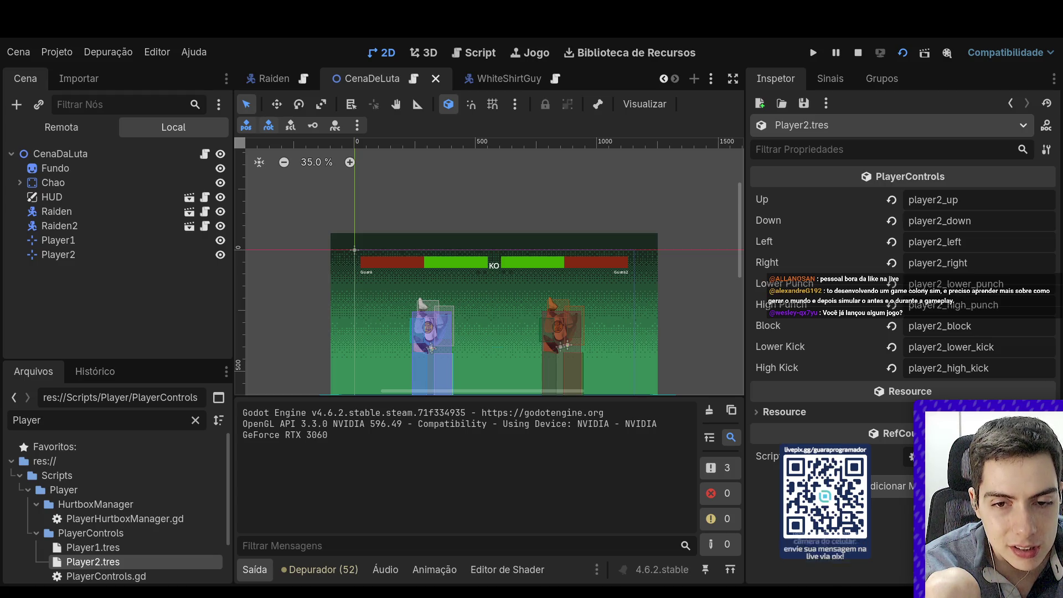
click(860, 53)
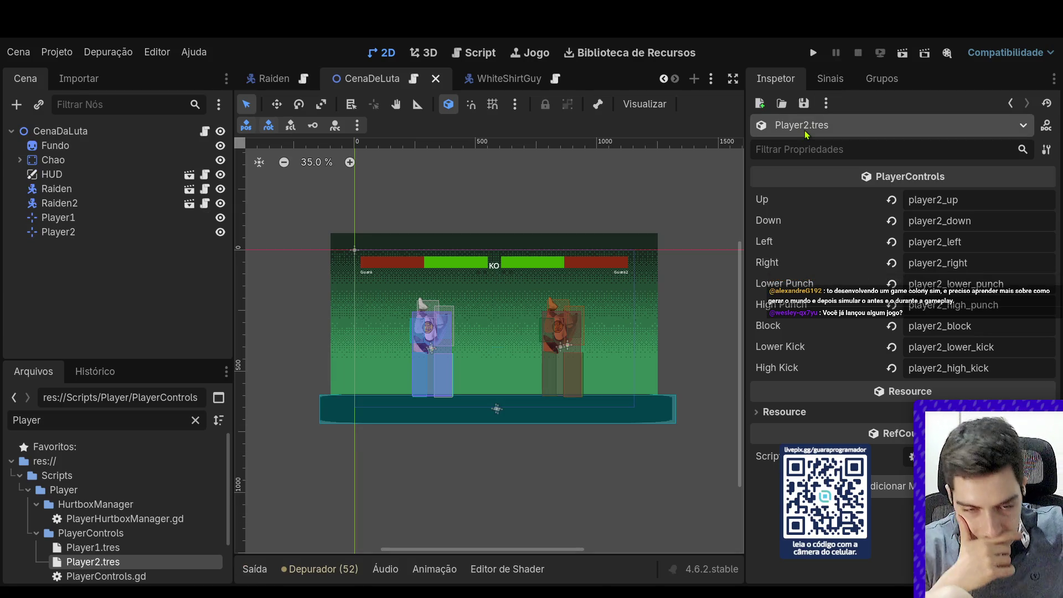
click(205, 191)
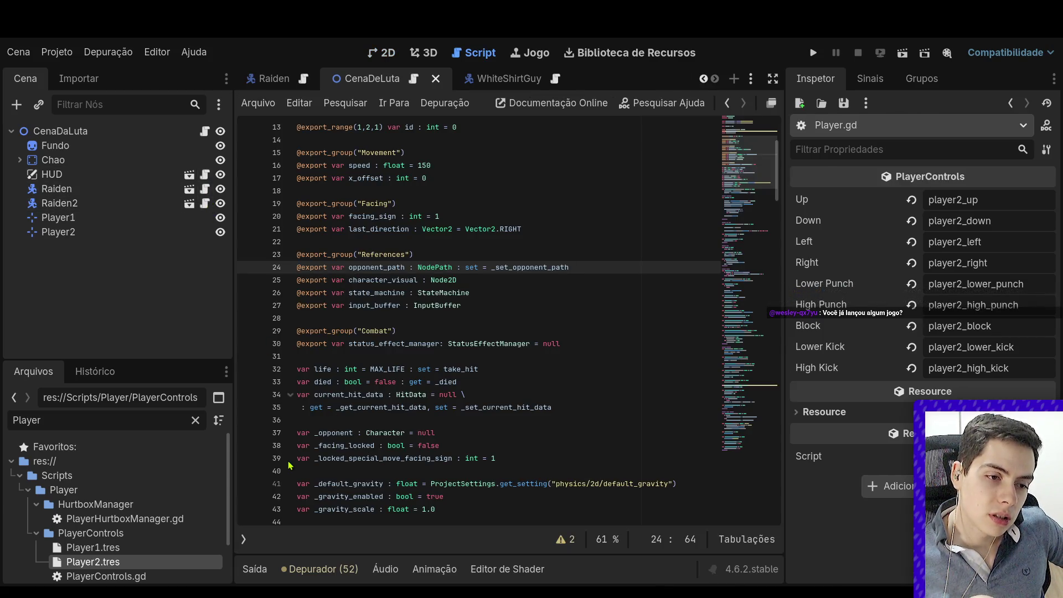
In PlayerControls.gd, add print("down: %s" % [down]) at the start of pressed_crouching
double_click(146, 582)
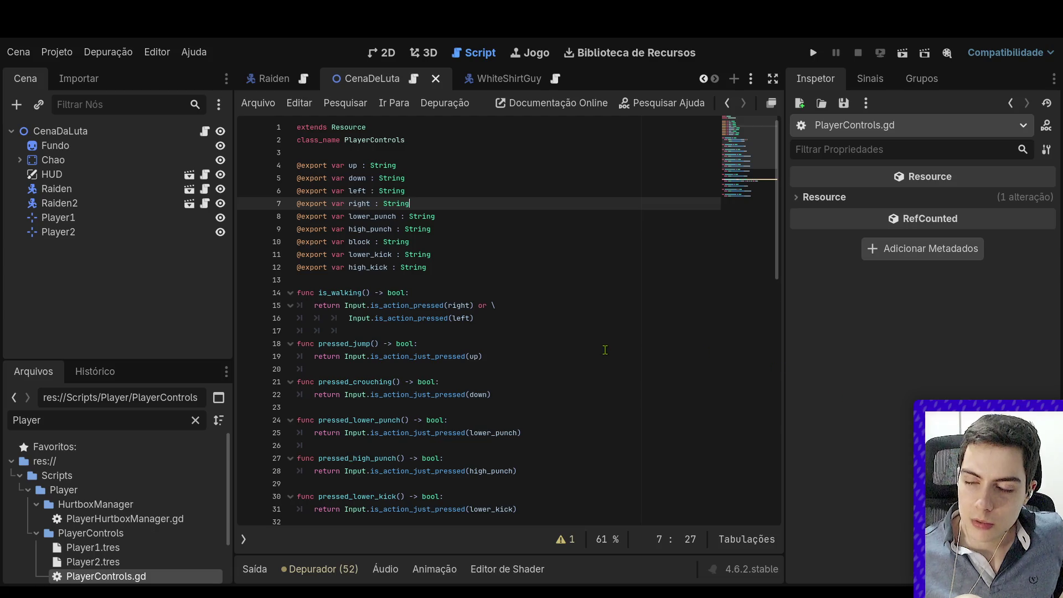
scroll(601, 350, down, 2)
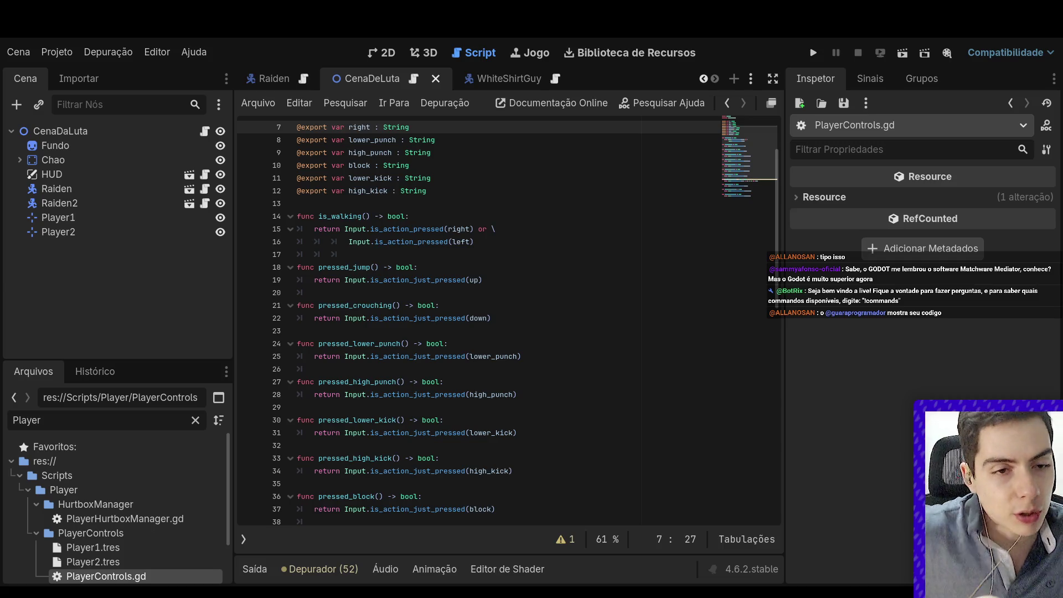
scroll(479, 322, down, 5)
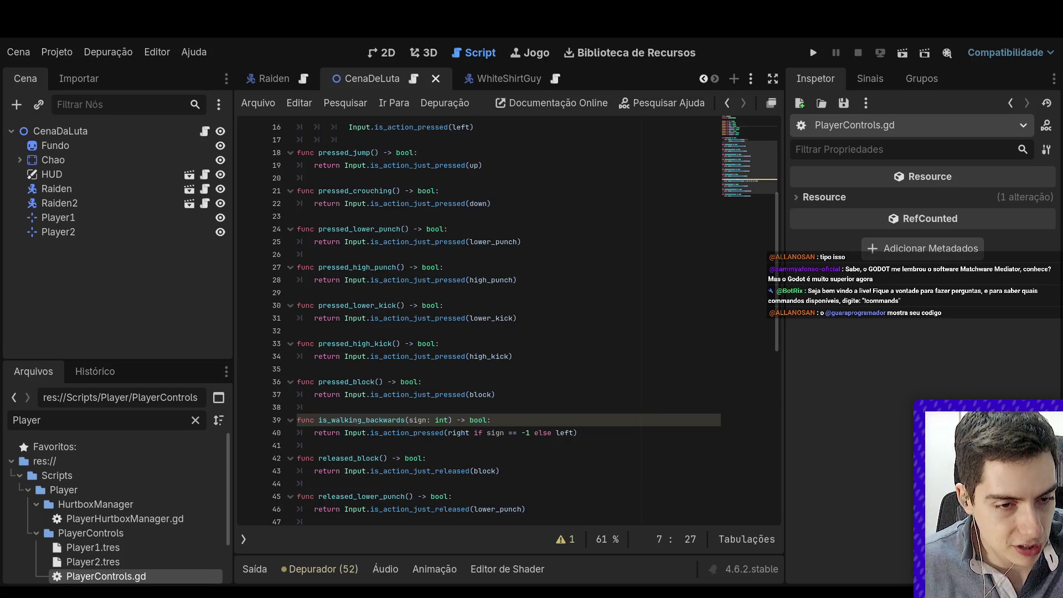
scroll(479, 322, up, 3)
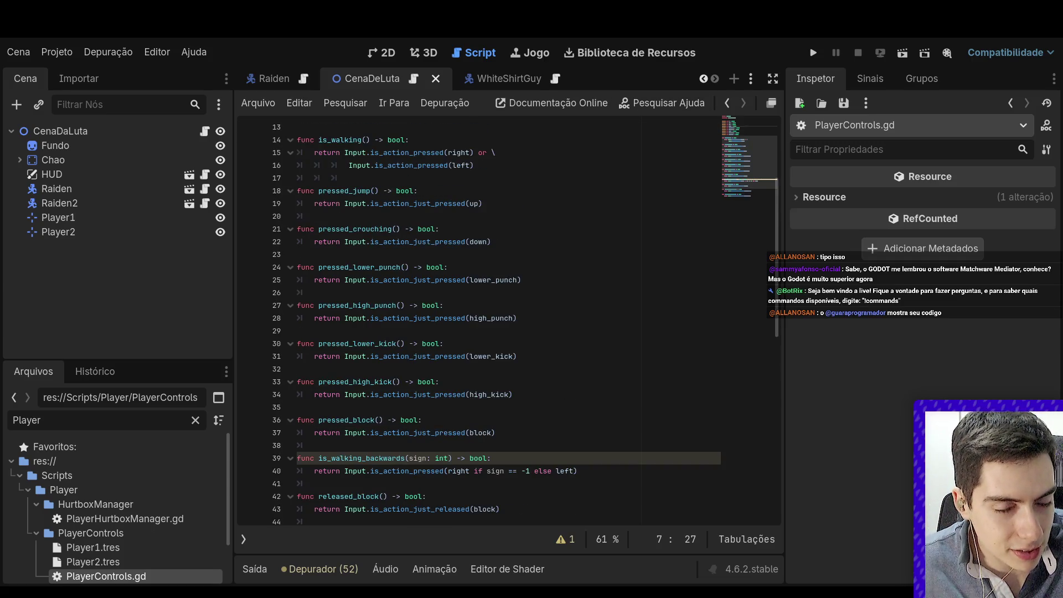
click(486, 233)
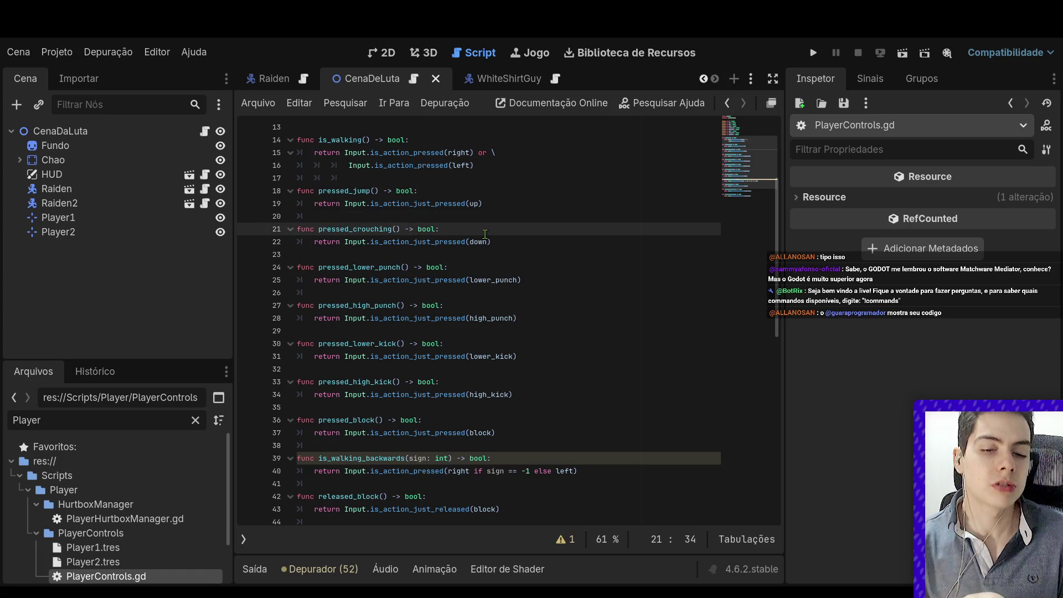
key(Return)
text(print("down)
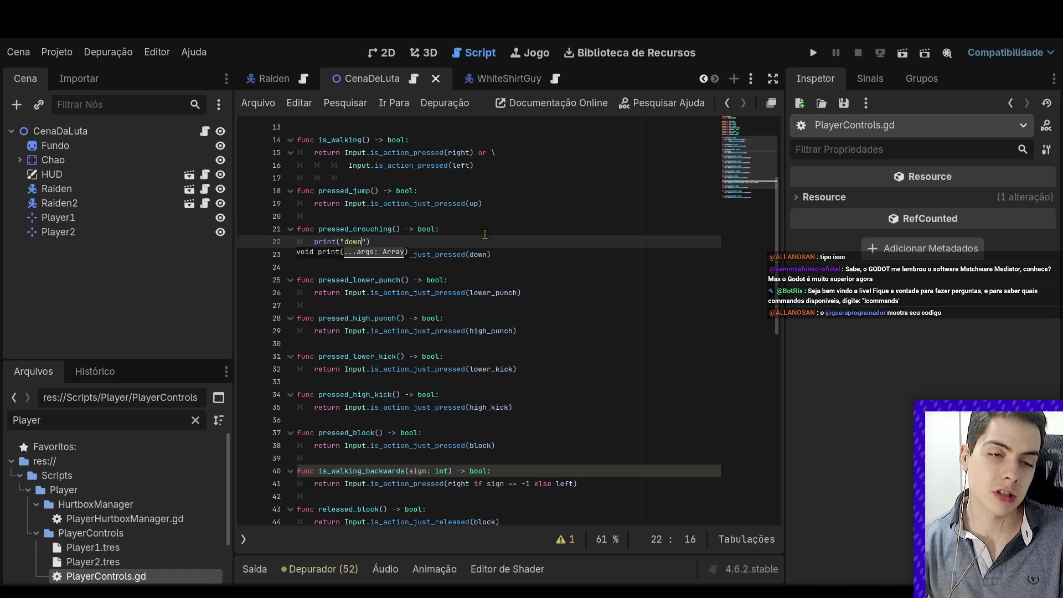
text(: %s" % )
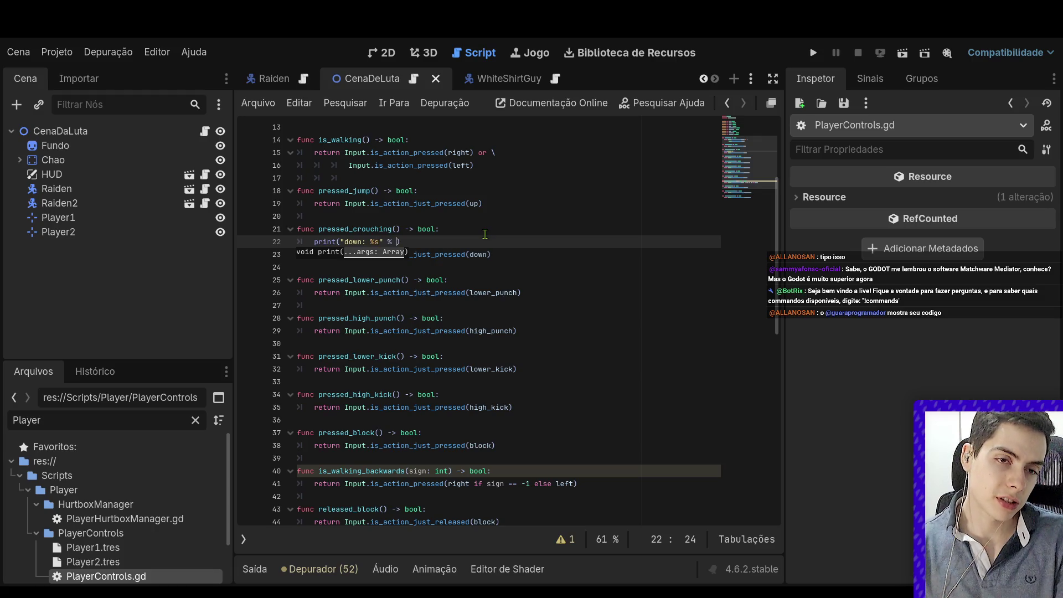
text([down)
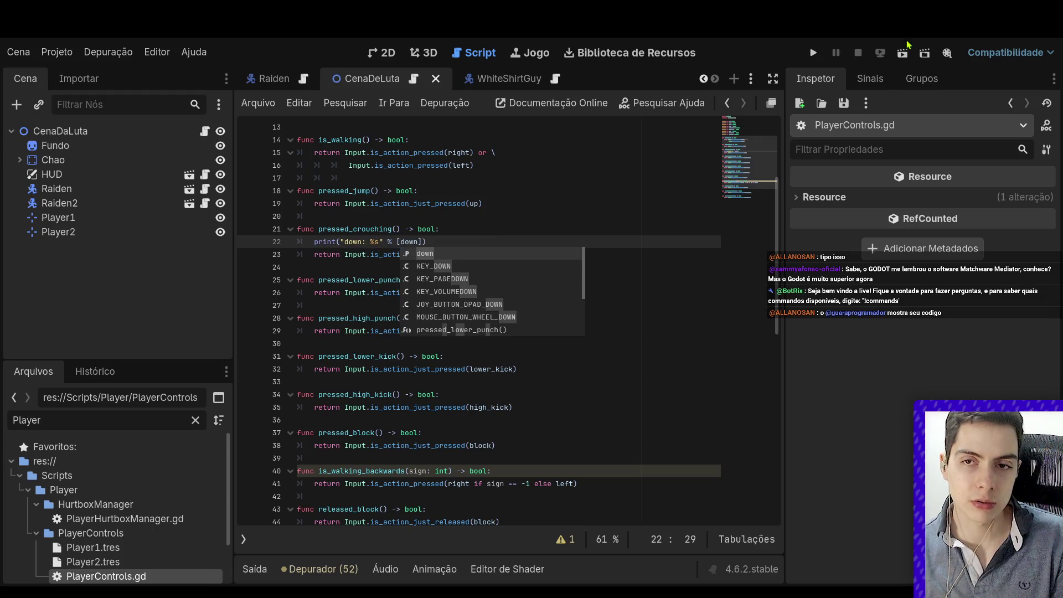
Run the fight scene to read the down-action output, stop it, and select Raiden2
click(903, 53)
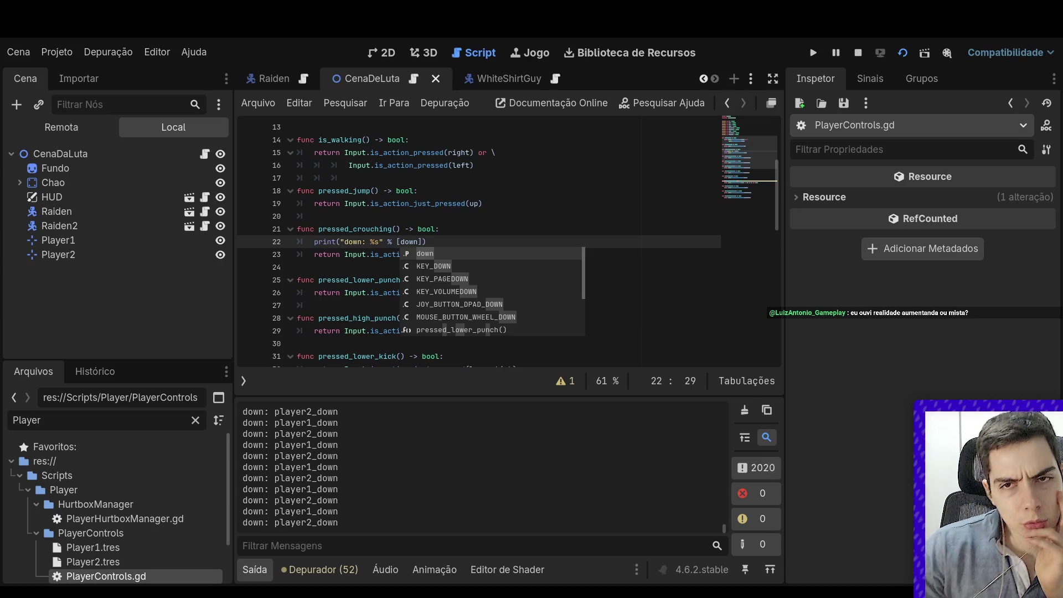
key(F8)
click(709, 229)
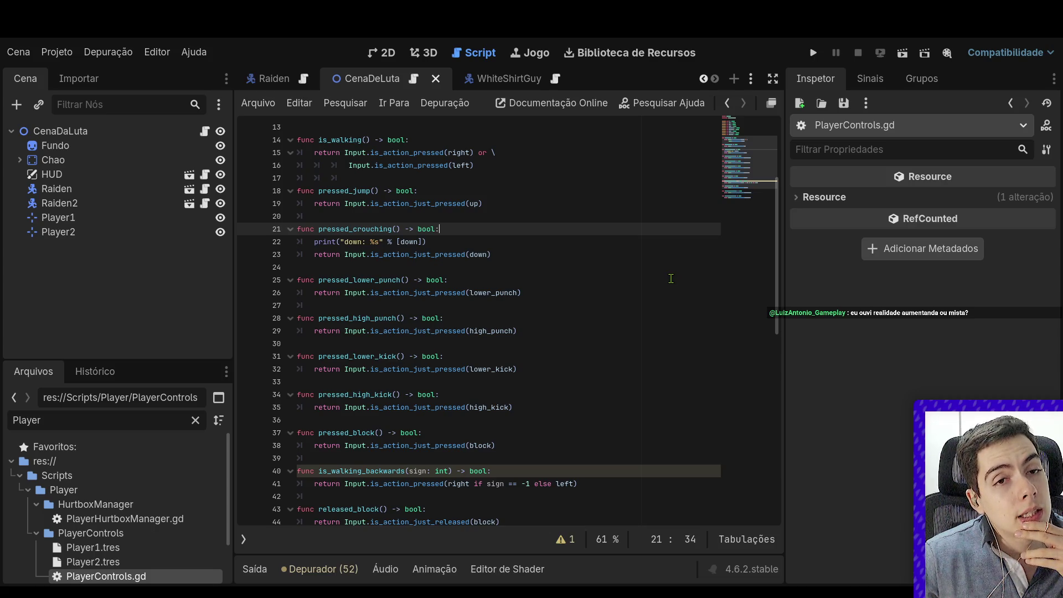
click(50, 205)
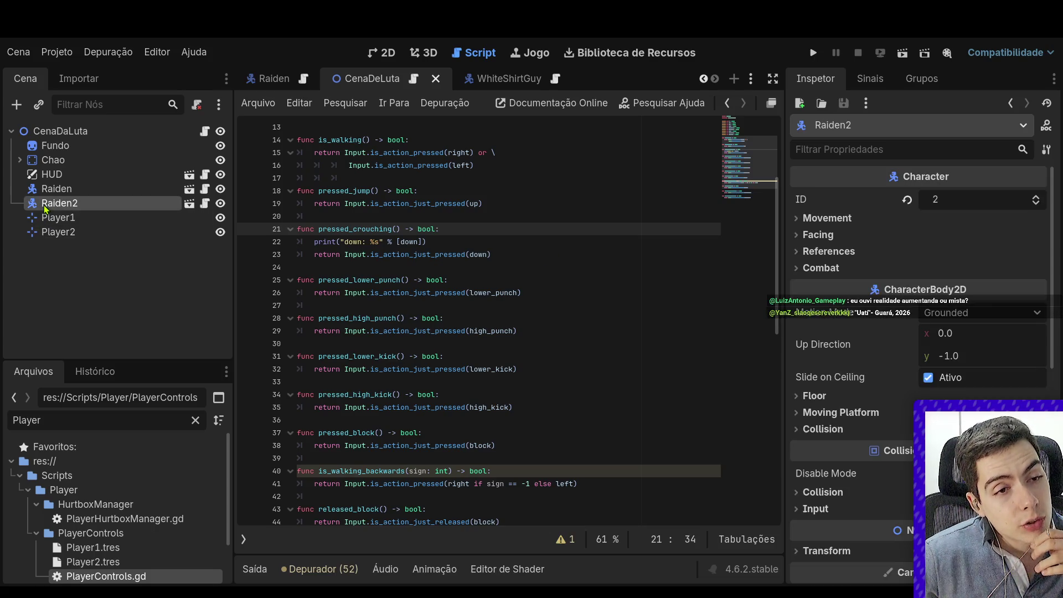
Open the Raiden character scene and its StateMachine.gd script
click(186, 203)
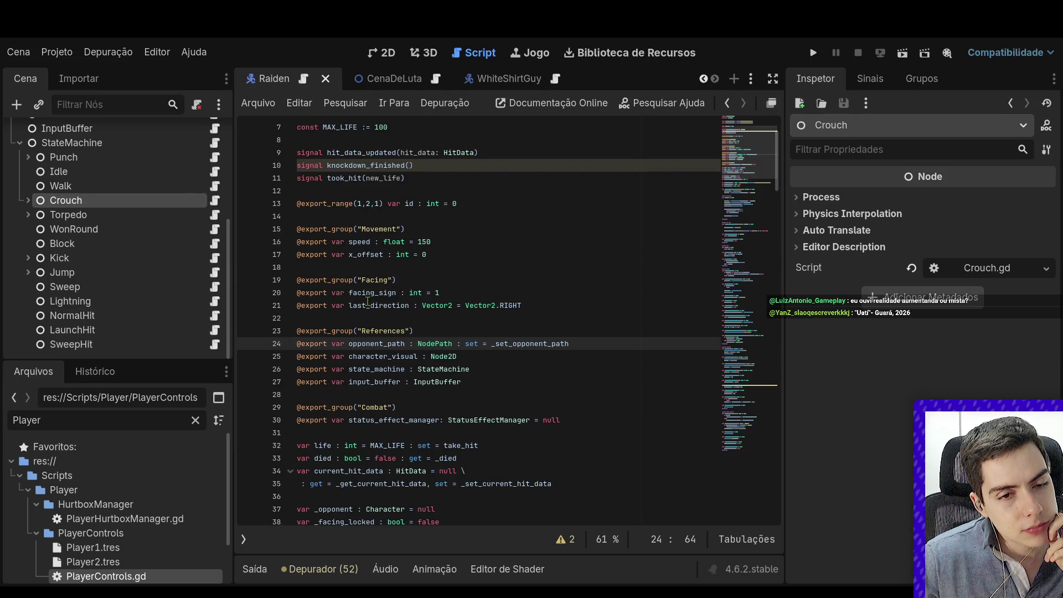
scroll(367, 302, down, 3)
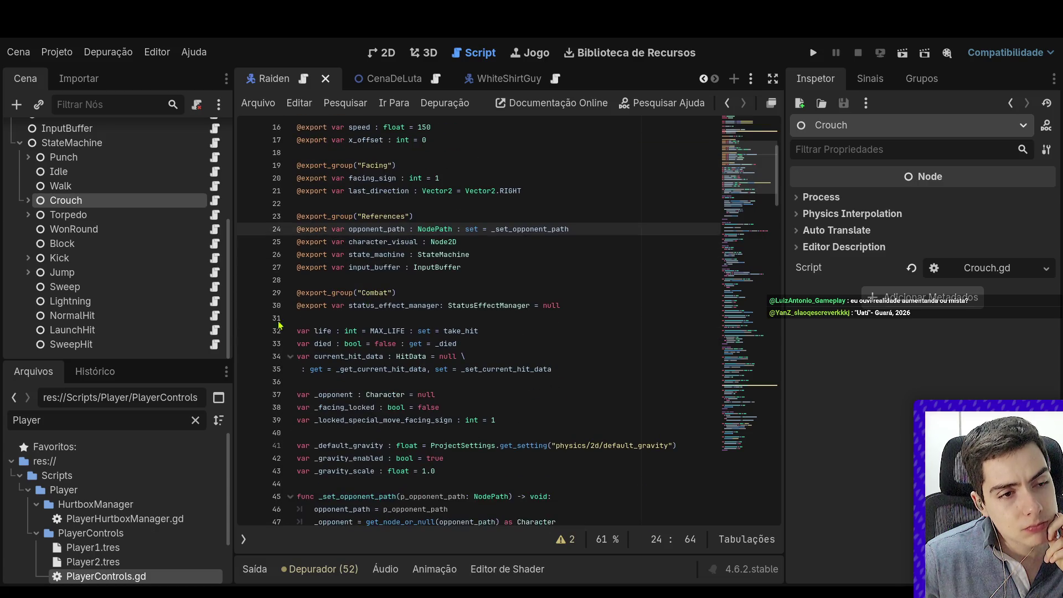
scroll(213, 240, up, 3)
click(214, 230)
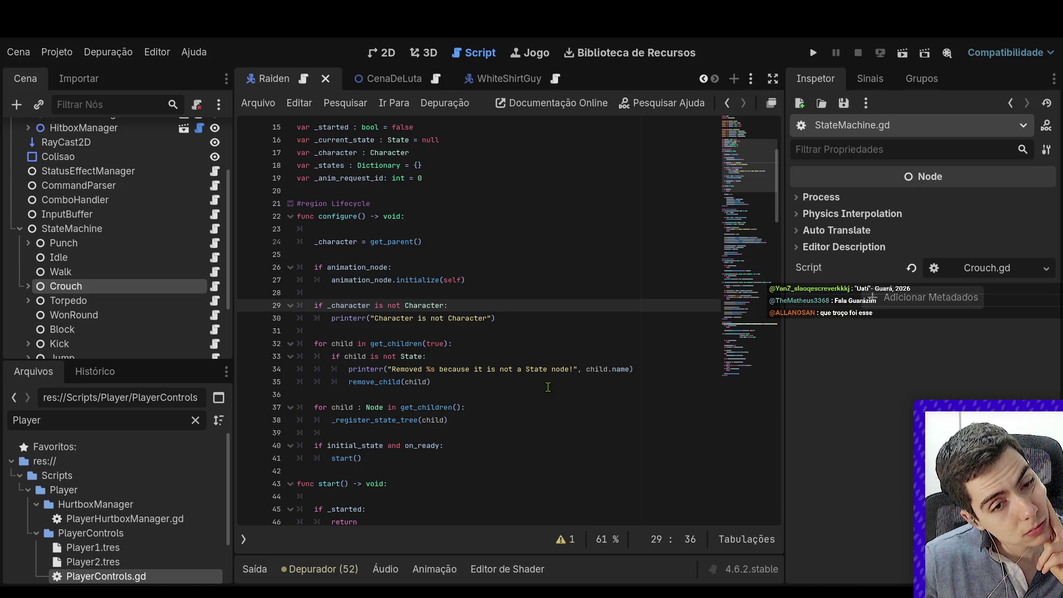
scroll(549, 387, down, 20)
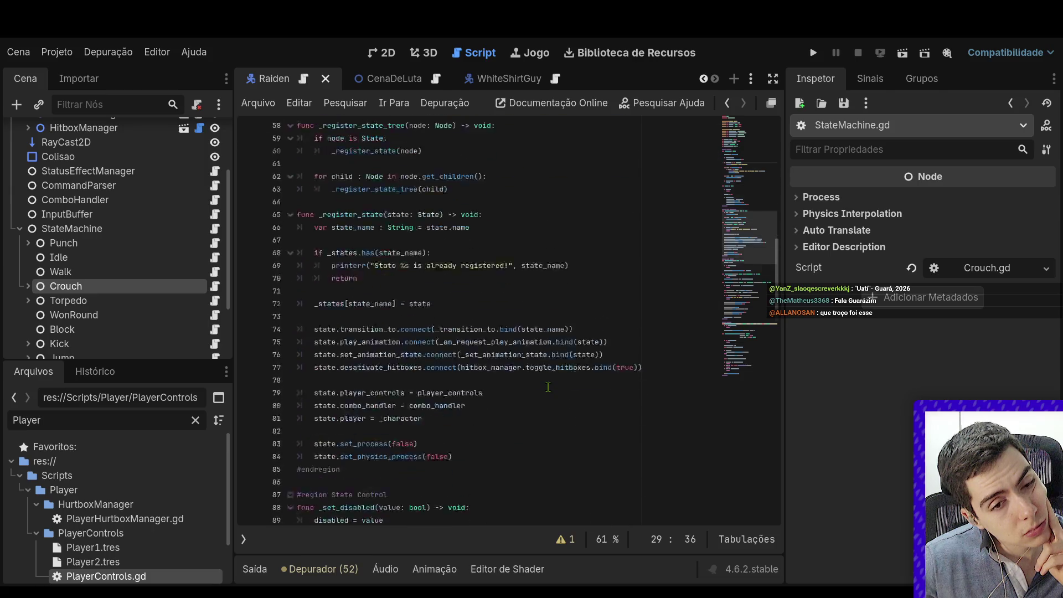
scroll(548, 387, down, 3)
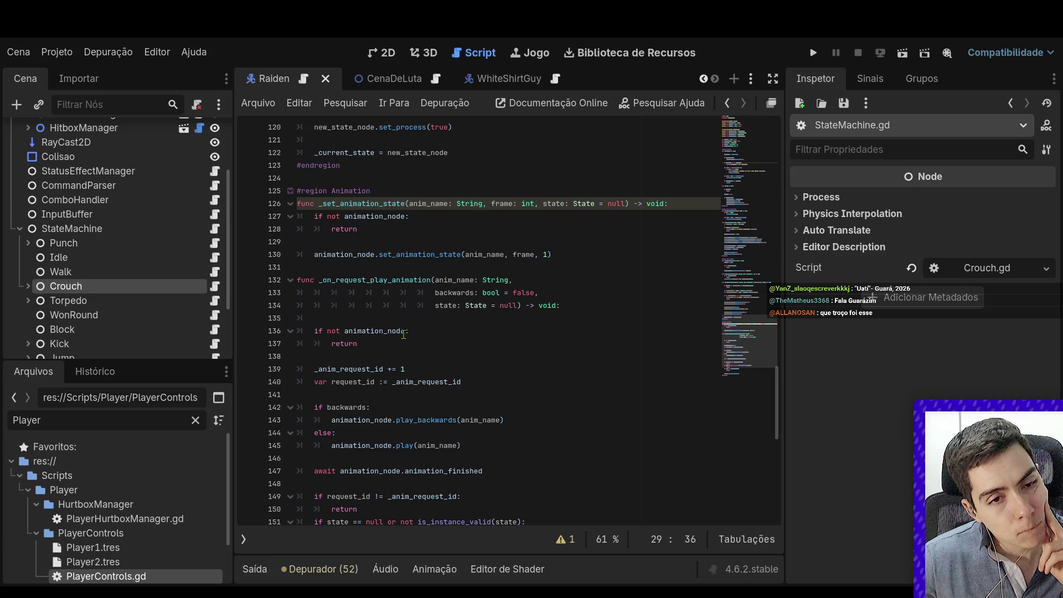
Insert print("play animation: ", get_parent().name) before the animation_node check, then rerun the fight scene
click(451, 331)
click(315, 344)
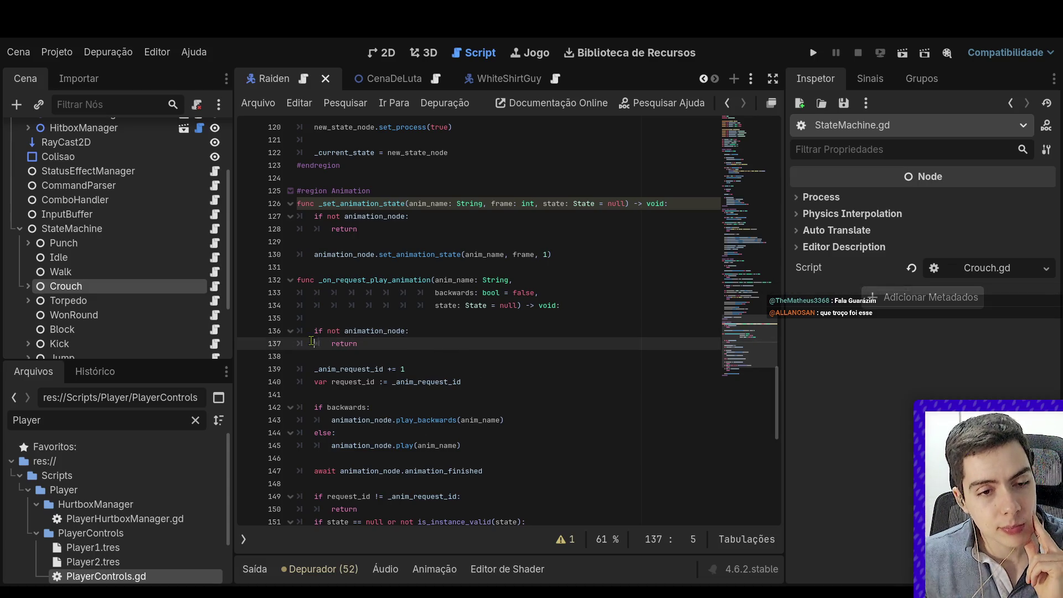
key(Up)
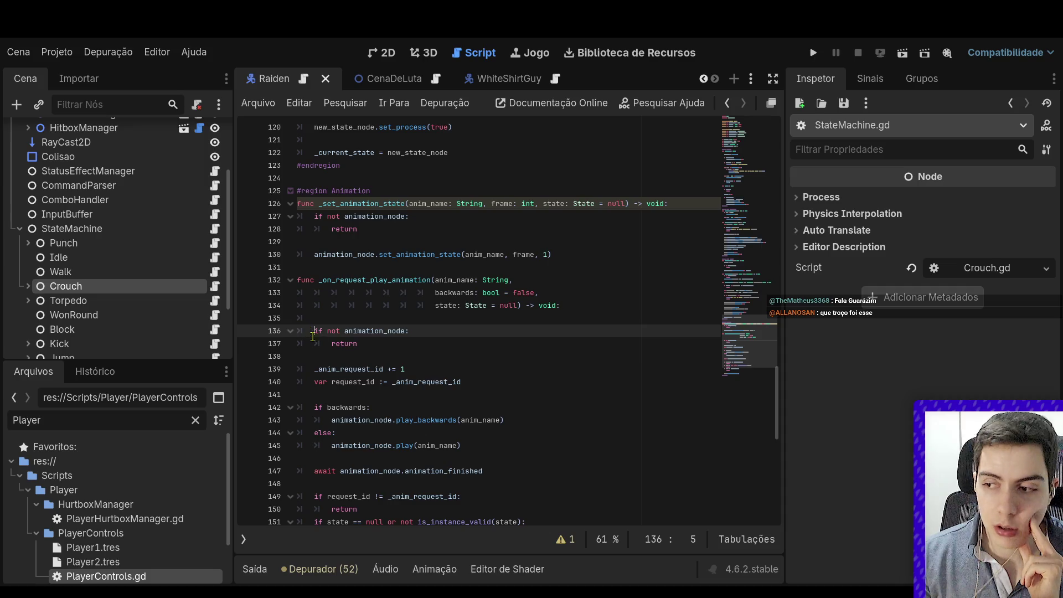
key(Return)
key(Return)
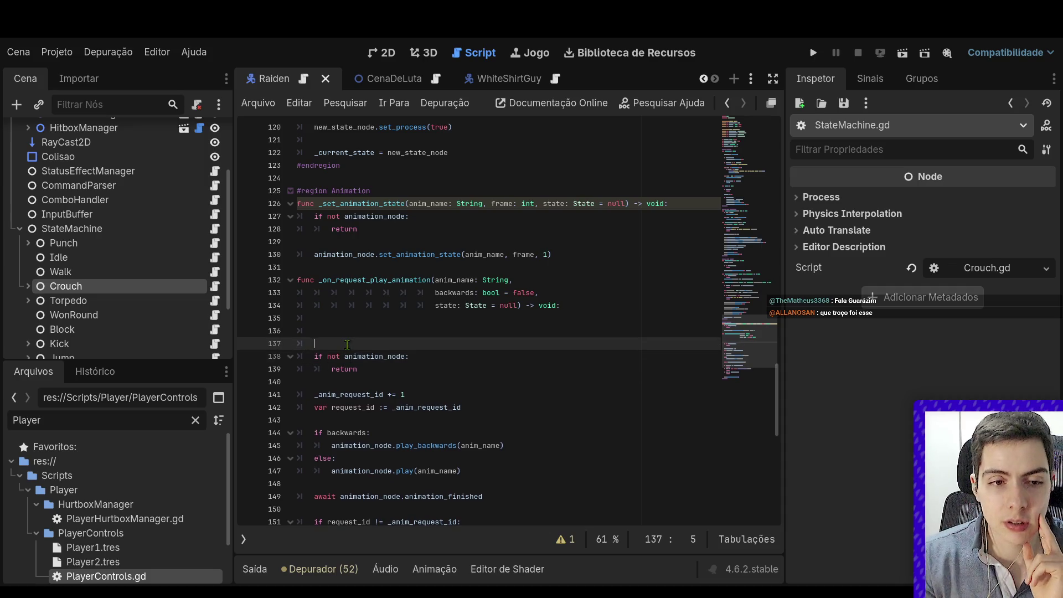
text(print("ola)
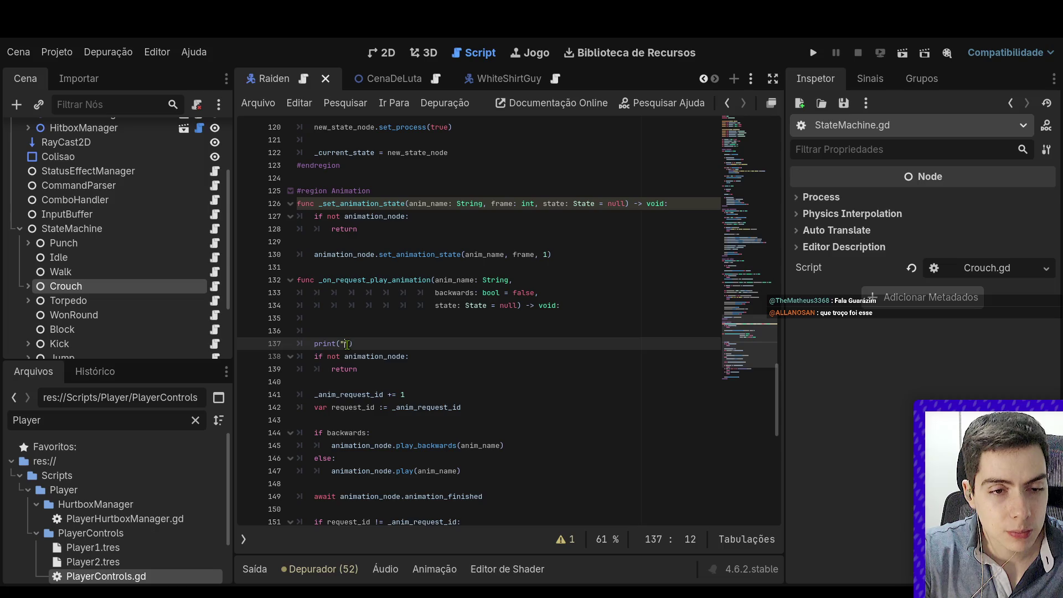
text(y animation)
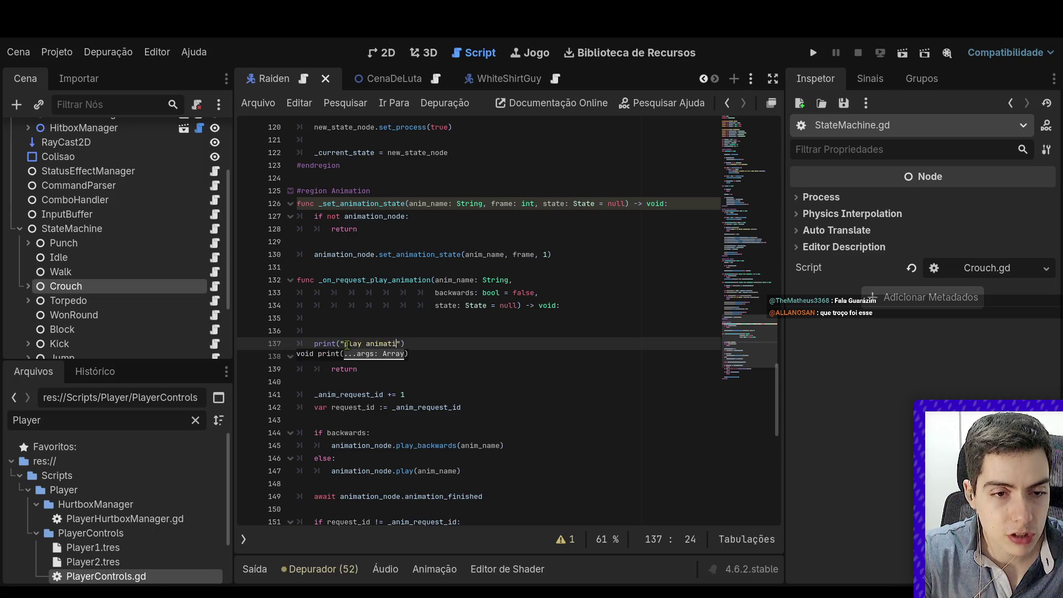
text(: )
text(, get)
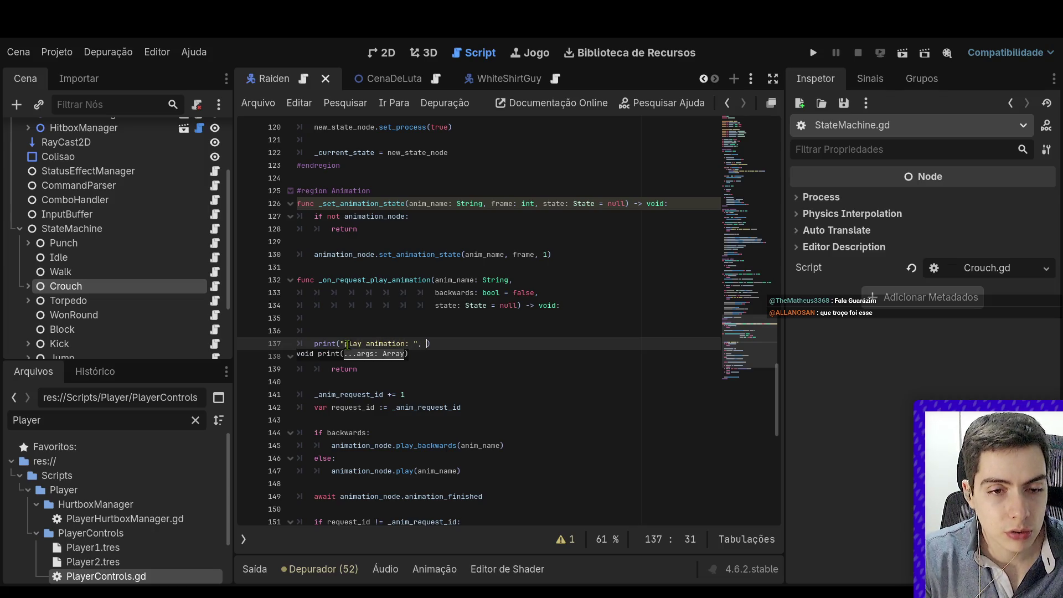
text(_parent().name)
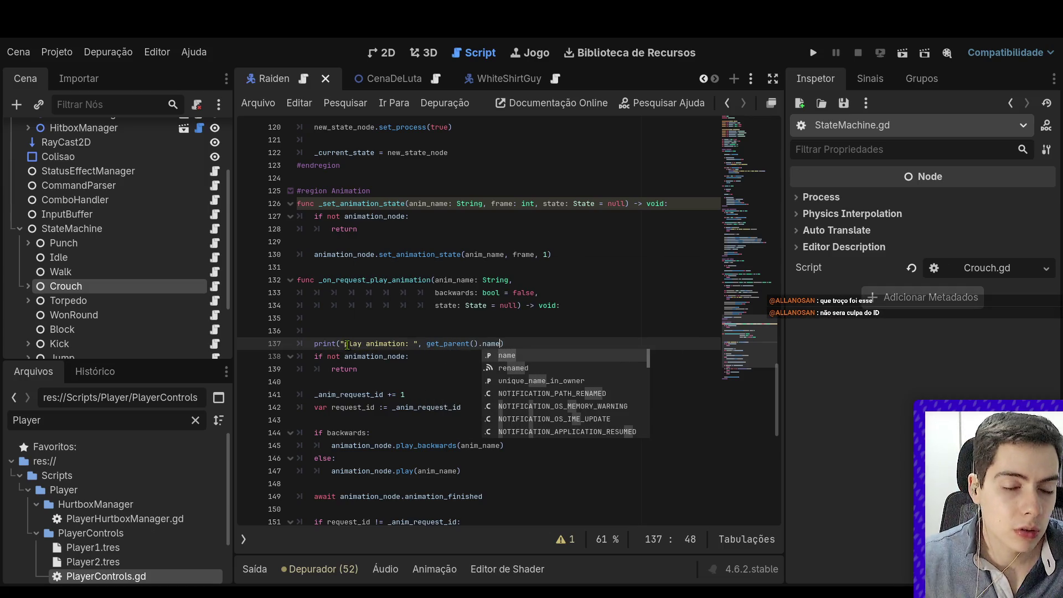
click(465, 318)
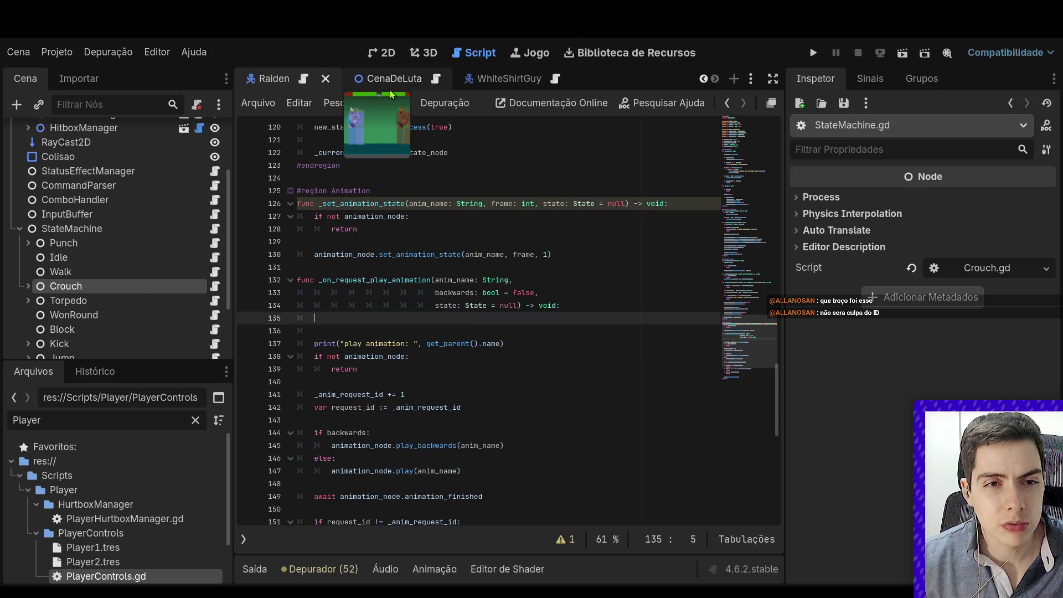
click(390, 79)
click(903, 54)
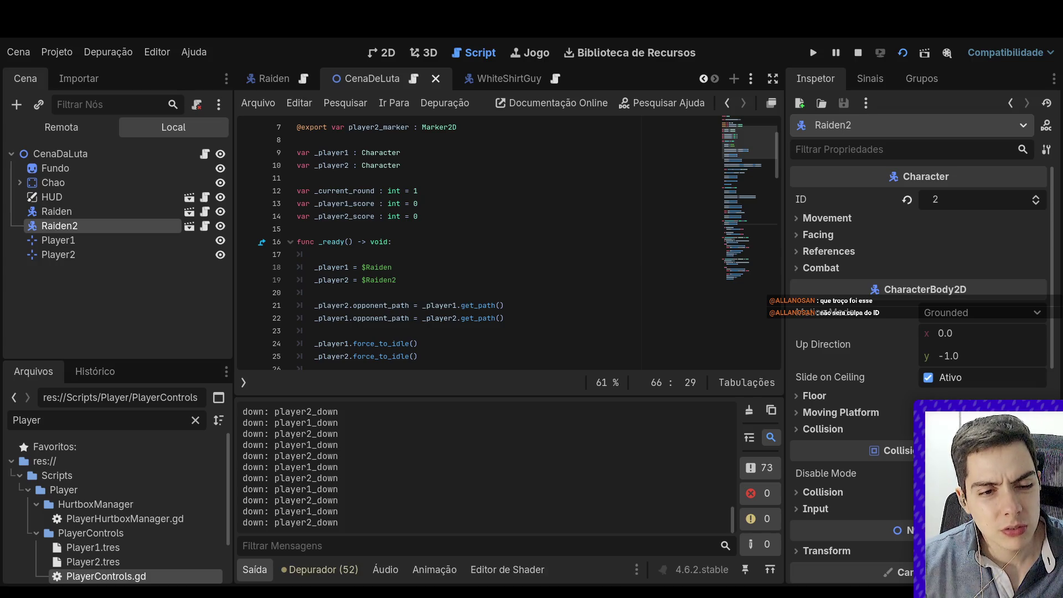
Stop the game, delete the 'down' print line in PlayerControls.gd, then run and stop the fight again
key(F8)
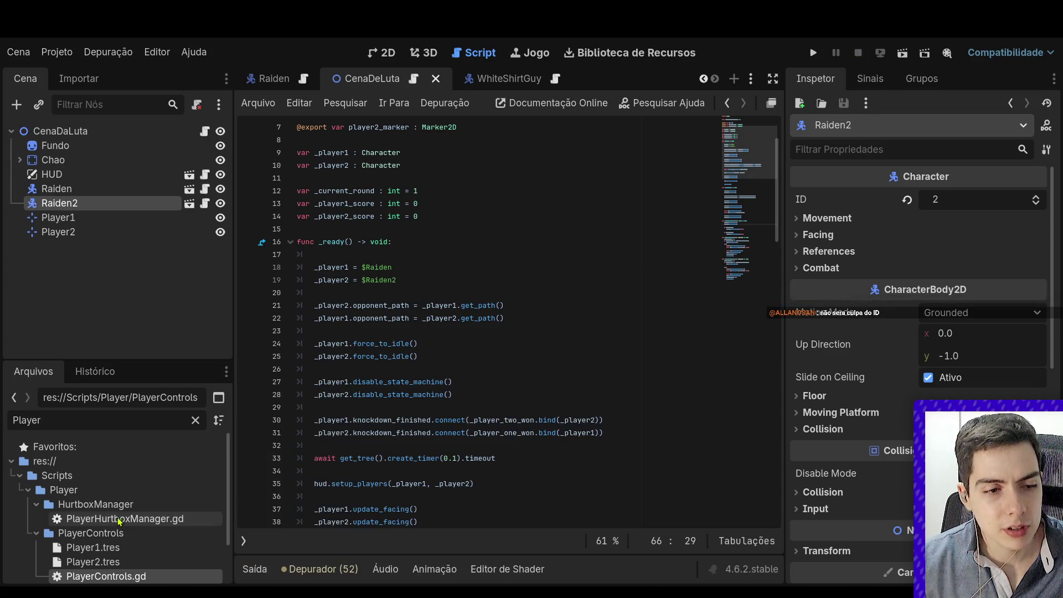
double_click(105, 577)
click(443, 395)
triple_click(444, 395)
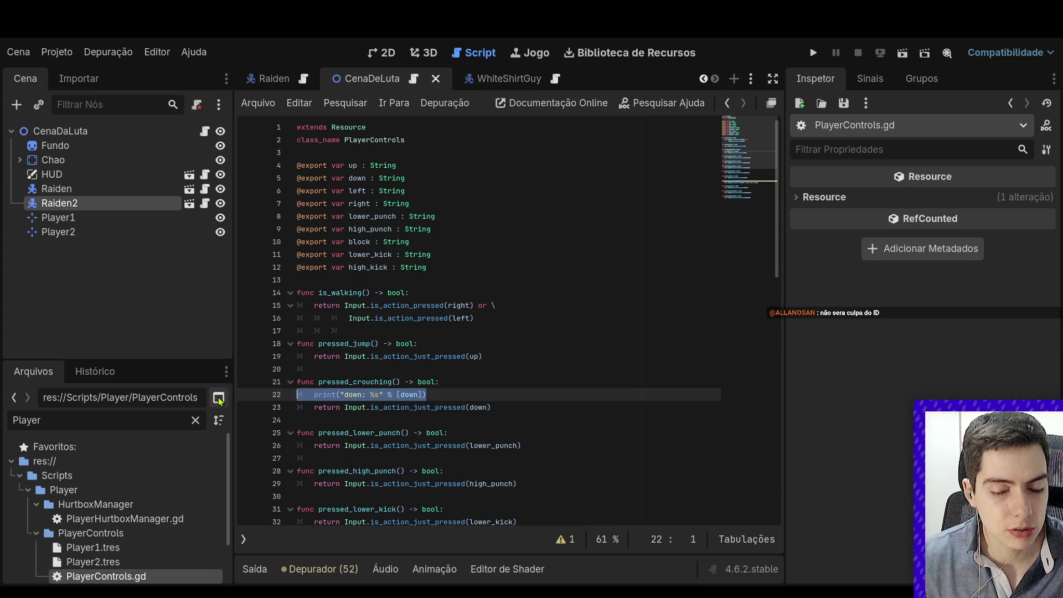
key(BackSpace)
key(BackSpace)
click(814, 53)
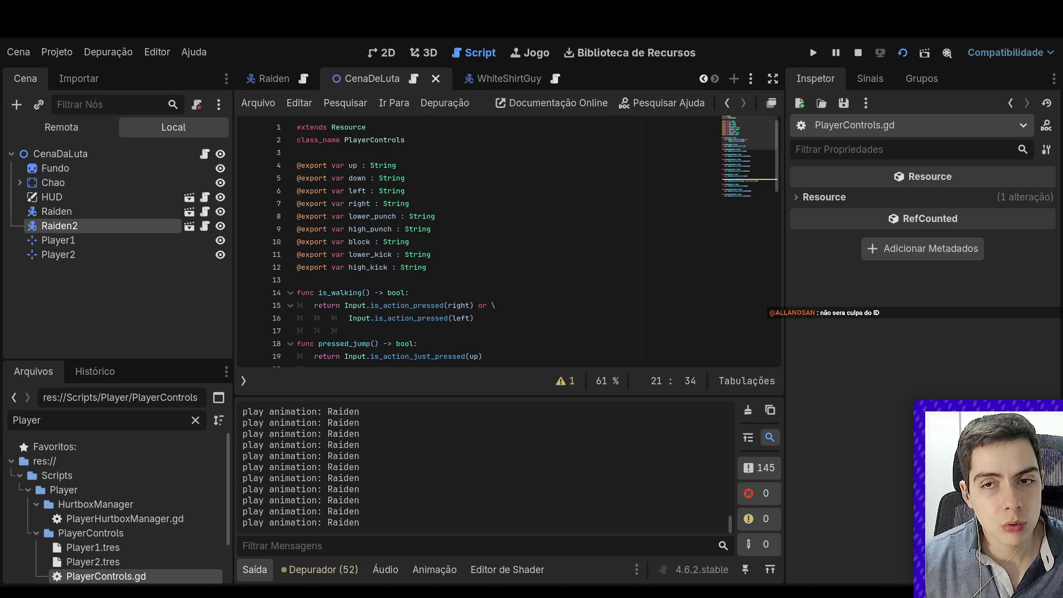
key(F8)
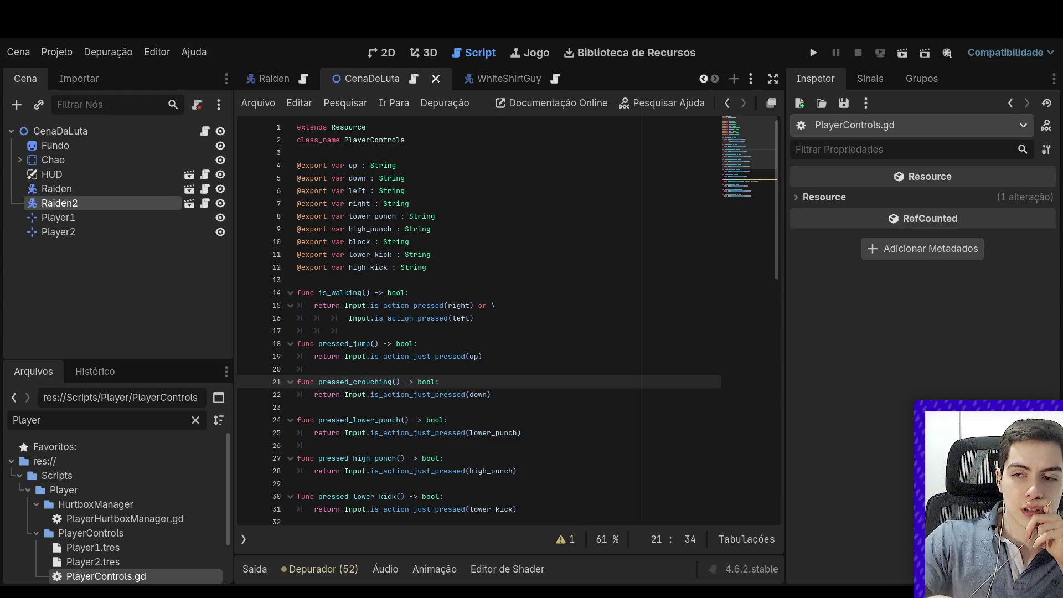
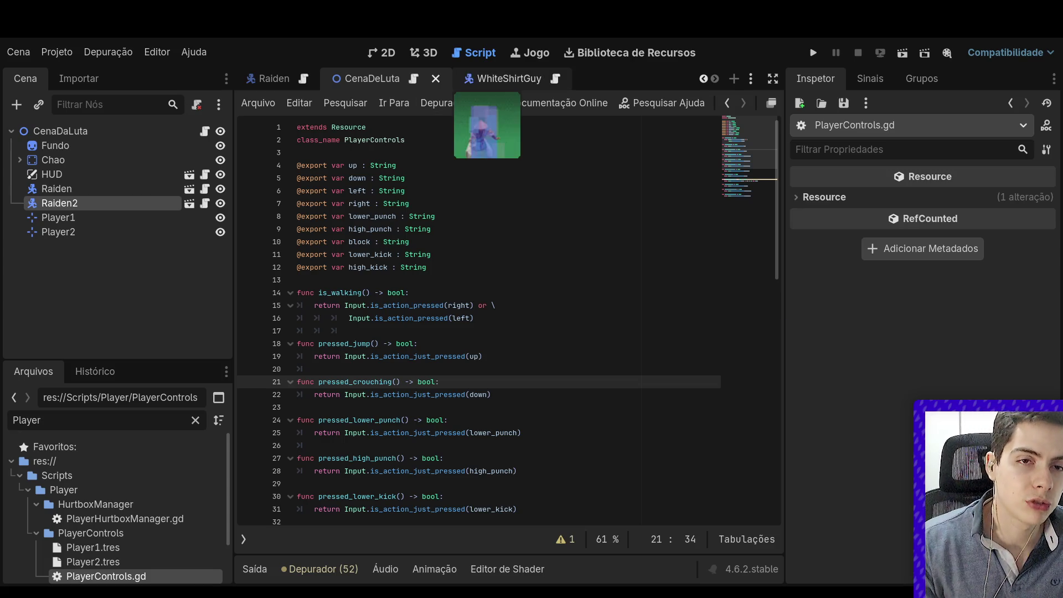
Review the StatusEffectManager and StateMachine scripts in the WhiteShirtGuy scene
click(498, 78)
click(19, 187)
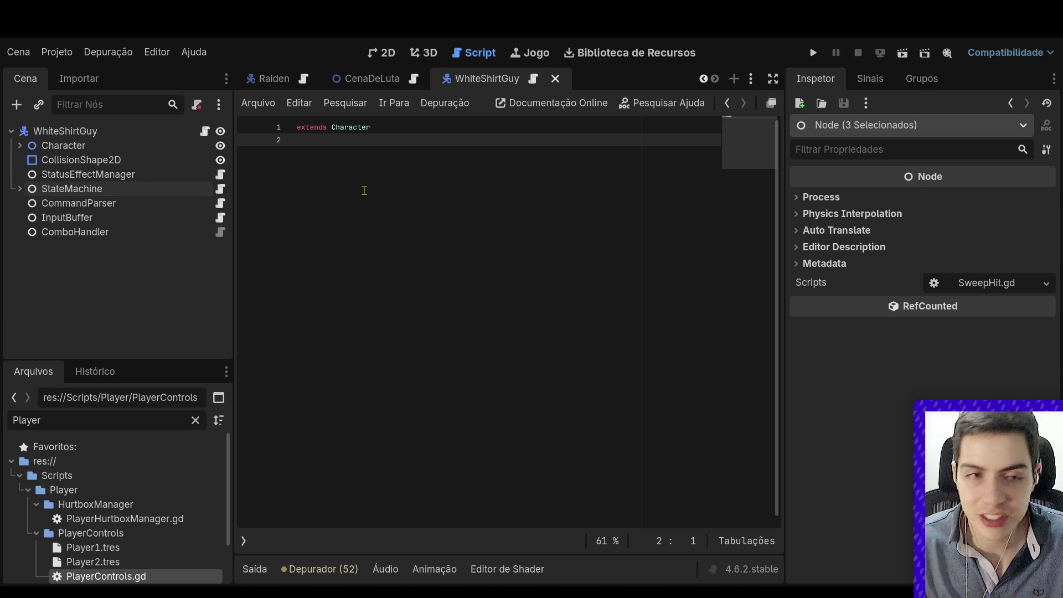
click(221, 174)
click(221, 189)
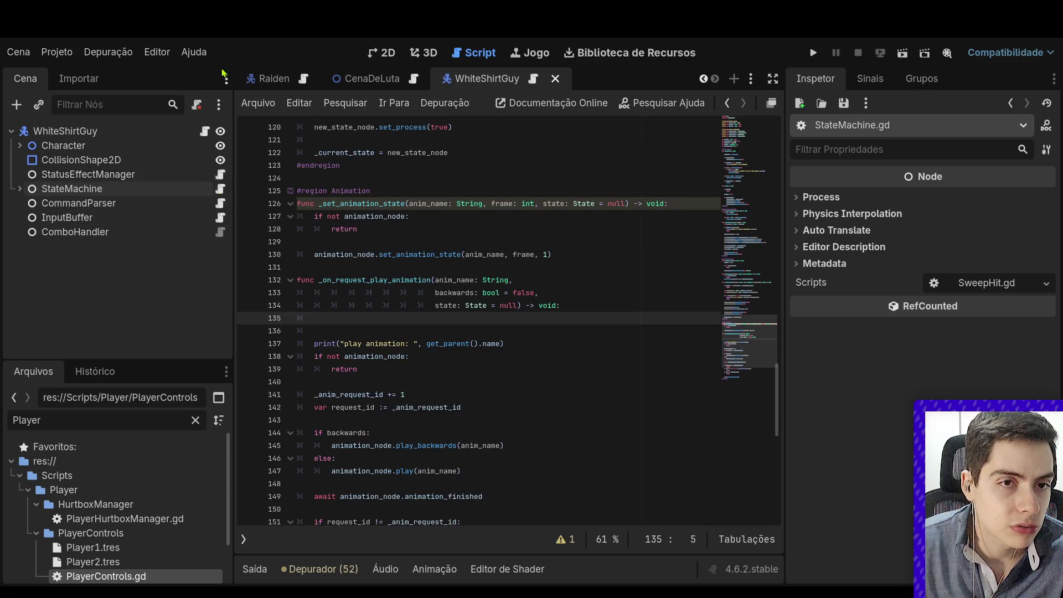
Run the CenaDeLuta fight scene until Raiden's play animation messages appear, then stop it
click(368, 78)
click(902, 53)
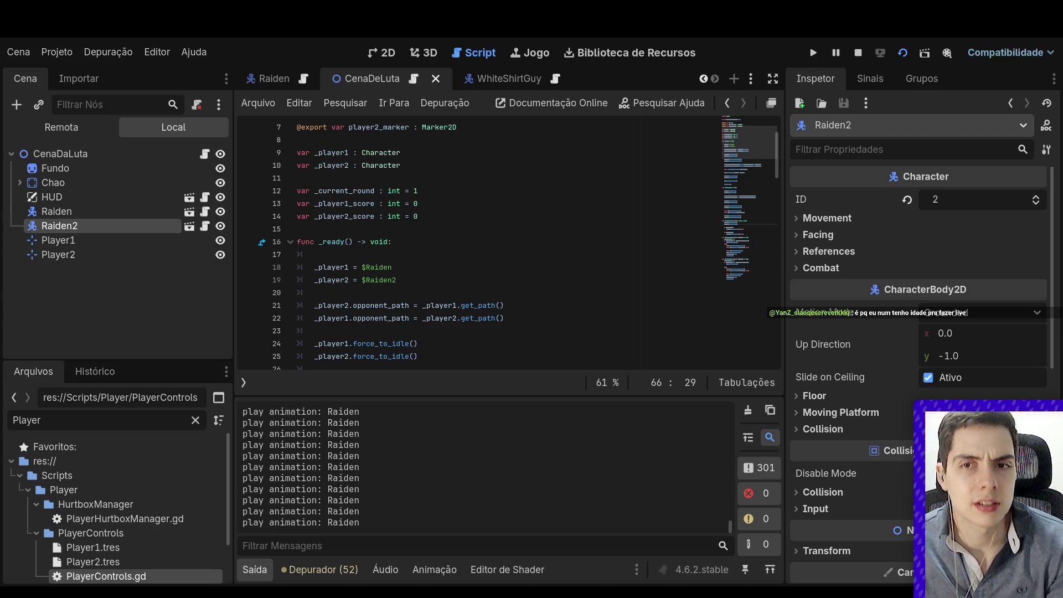
click(858, 53)
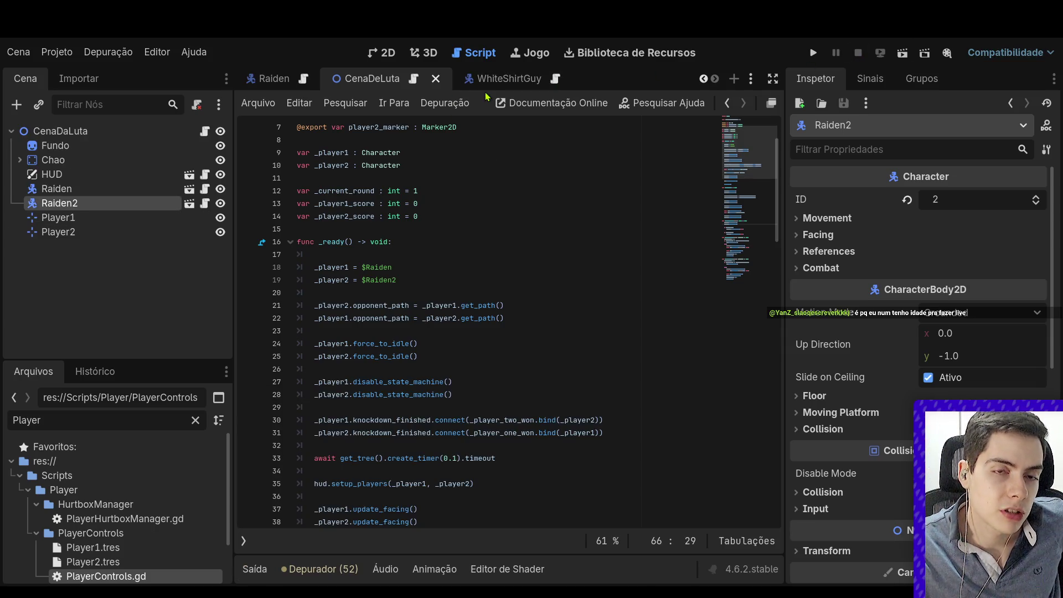
Rerun the CenaDeLuta fight scene with F6 and view its live Remote scene tree
click(490, 79)
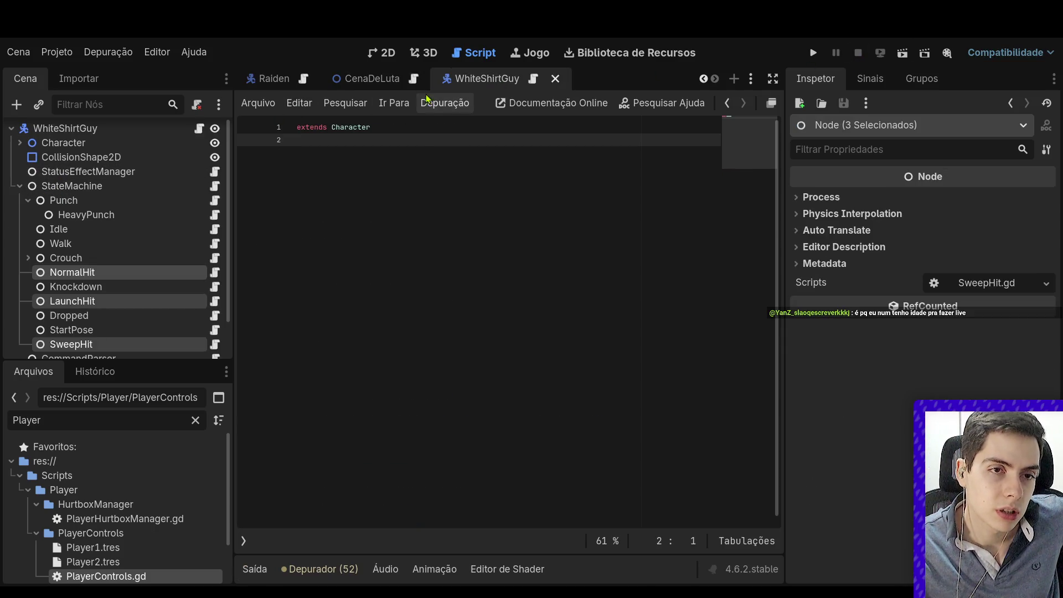
click(365, 78)
key(F6)
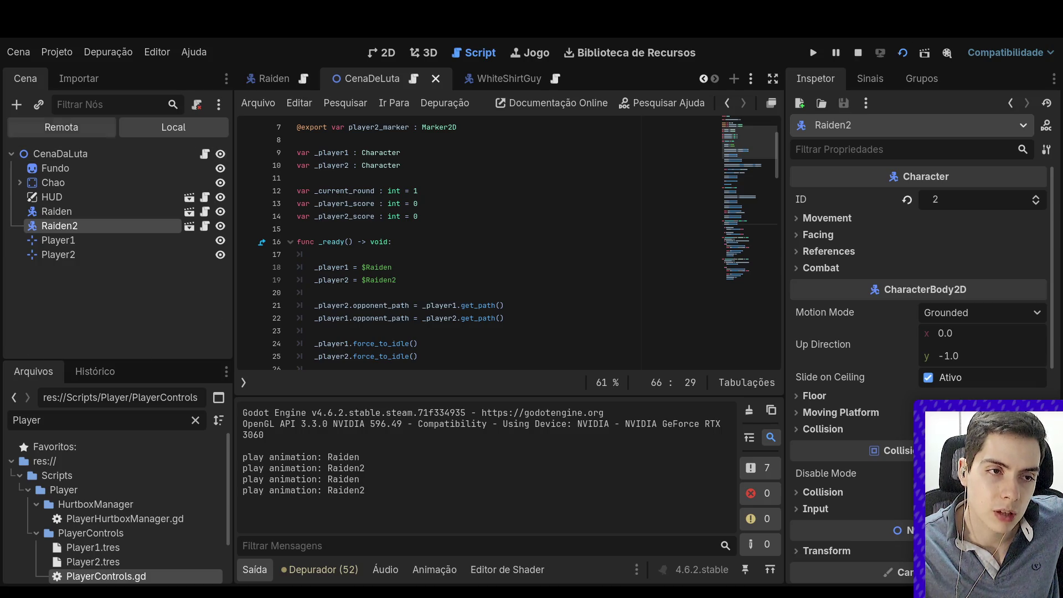
click(61, 127)
click(28, 169)
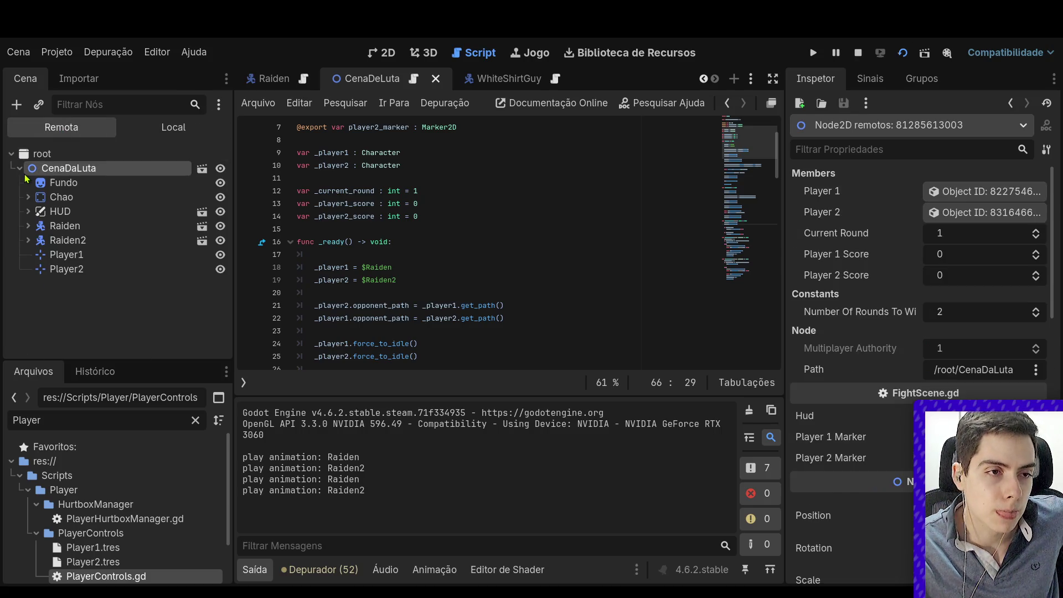
click(31, 253)
Inspect Raiden2's live StateMachine states, including its Punch state
click(28, 240)
scroll(33, 255, down, 2)
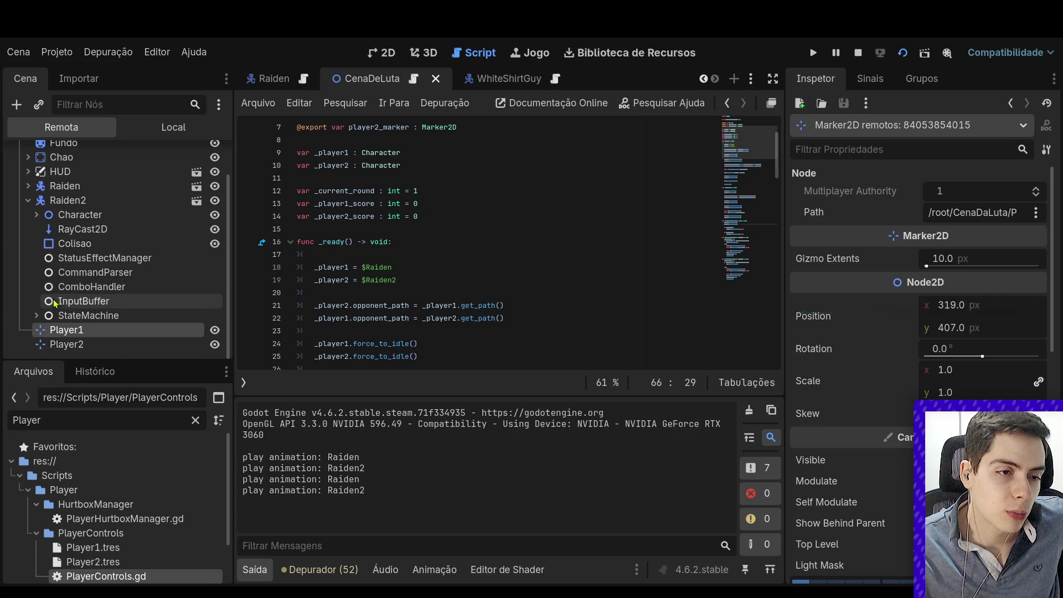
click(36, 316)
scroll(38, 320, down, 2)
click(45, 278)
click(100, 280)
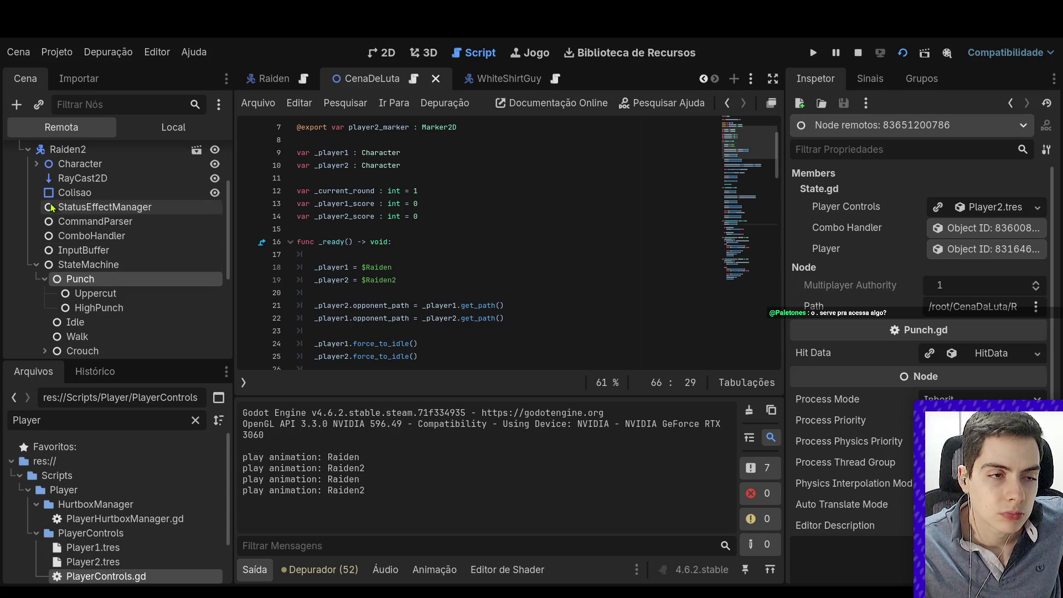
scroll(57, 220, down, 3)
scroll(58, 220, down, 2)
scroll(33, 167, up, 5)
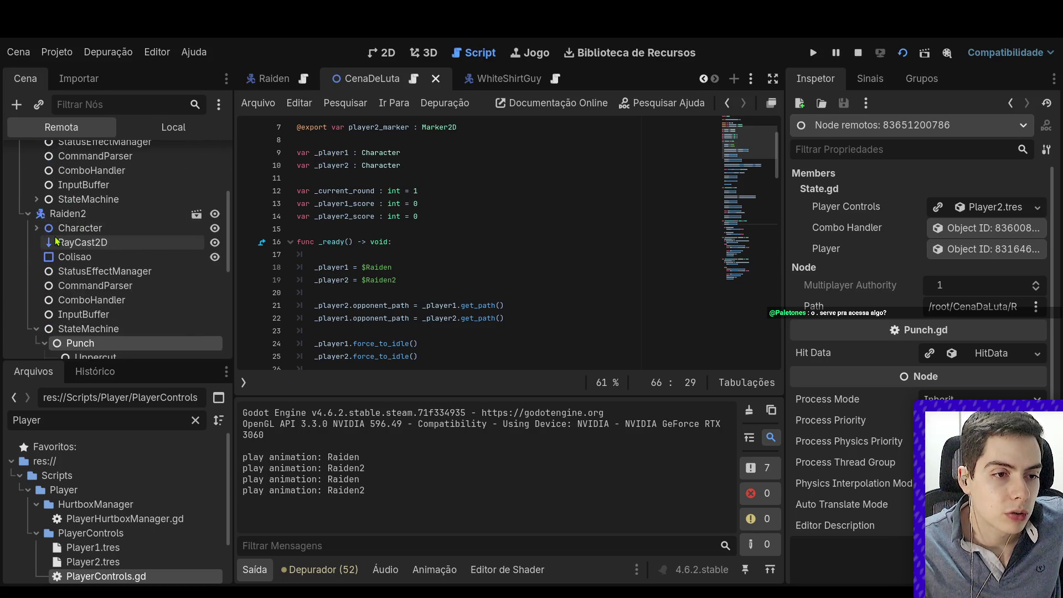
scroll(66, 250, up, 2)
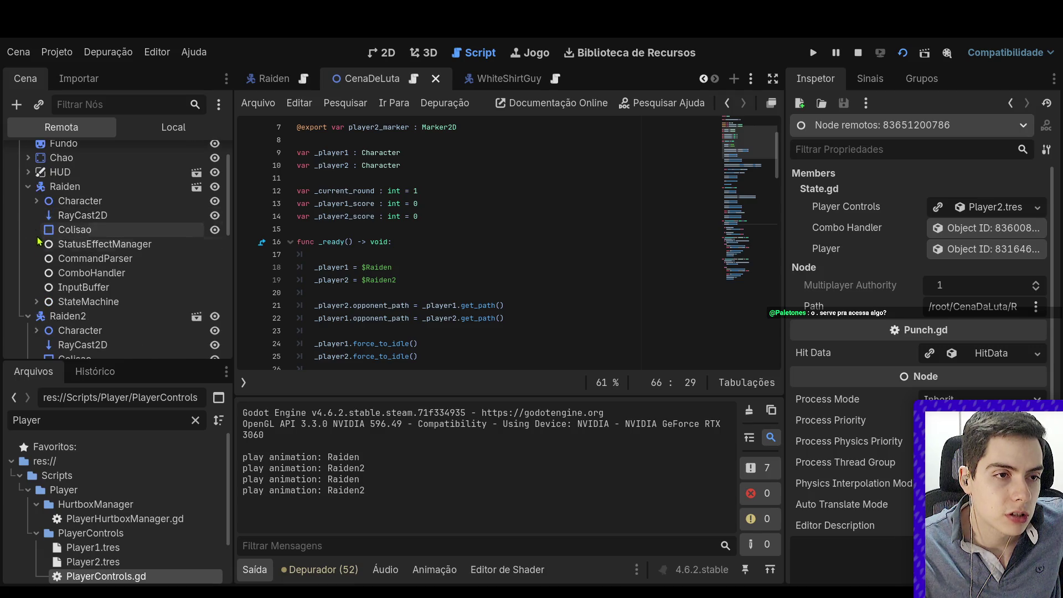
Inspect Raiden's live Punch and Walk state nodes
click(38, 302)
scroll(45, 299, down, 2)
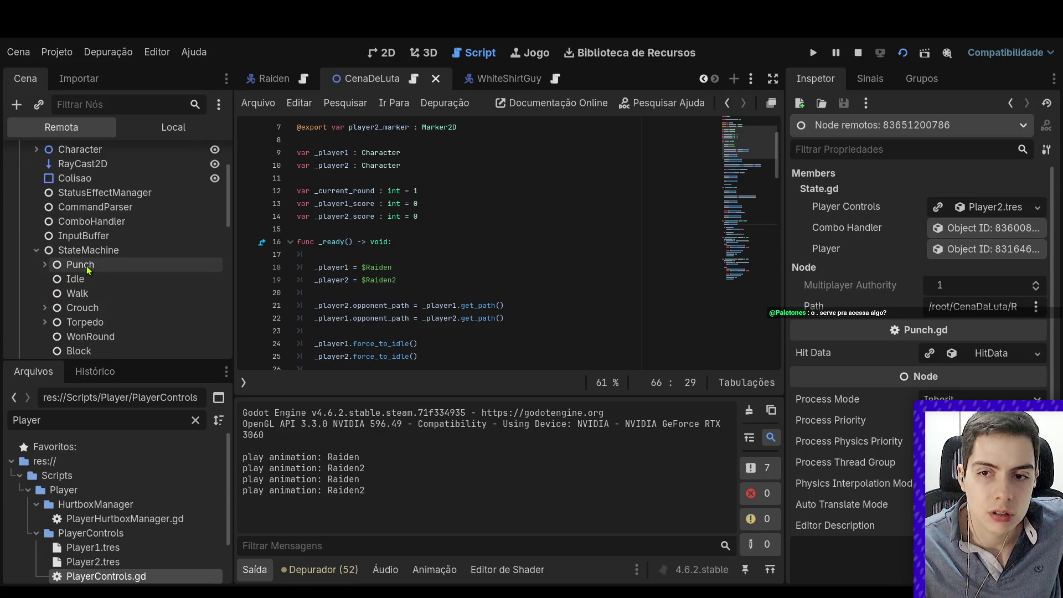
click(87, 268)
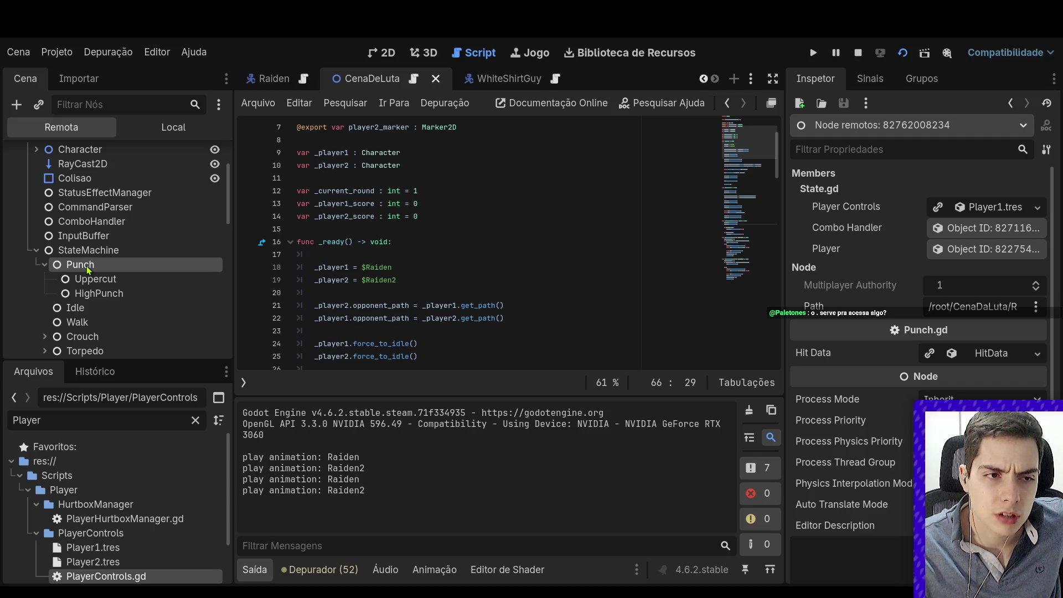
click(44, 264)
click(88, 293)
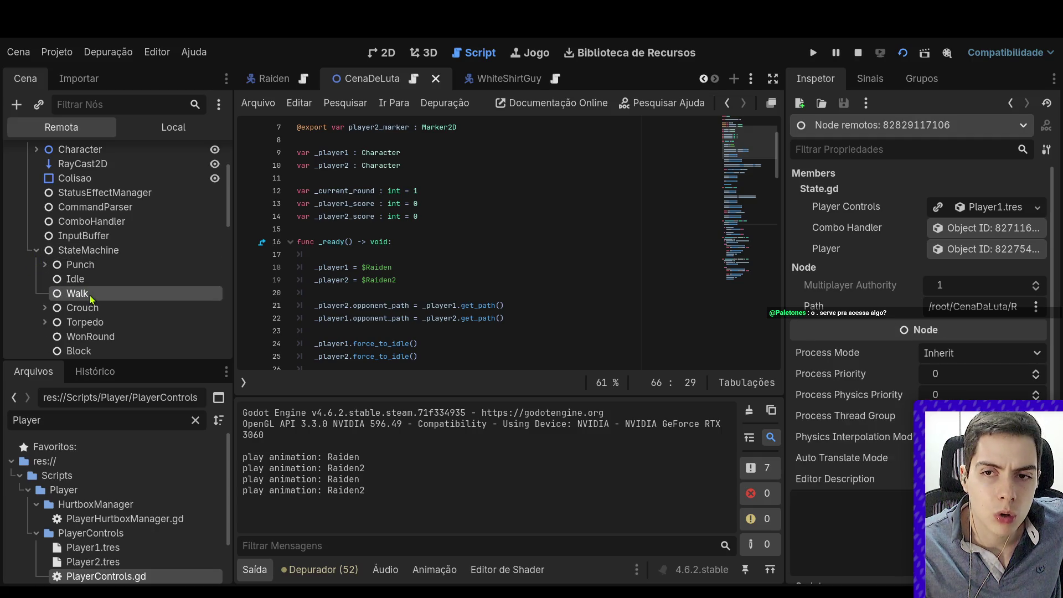
scroll(133, 282, down, 5)
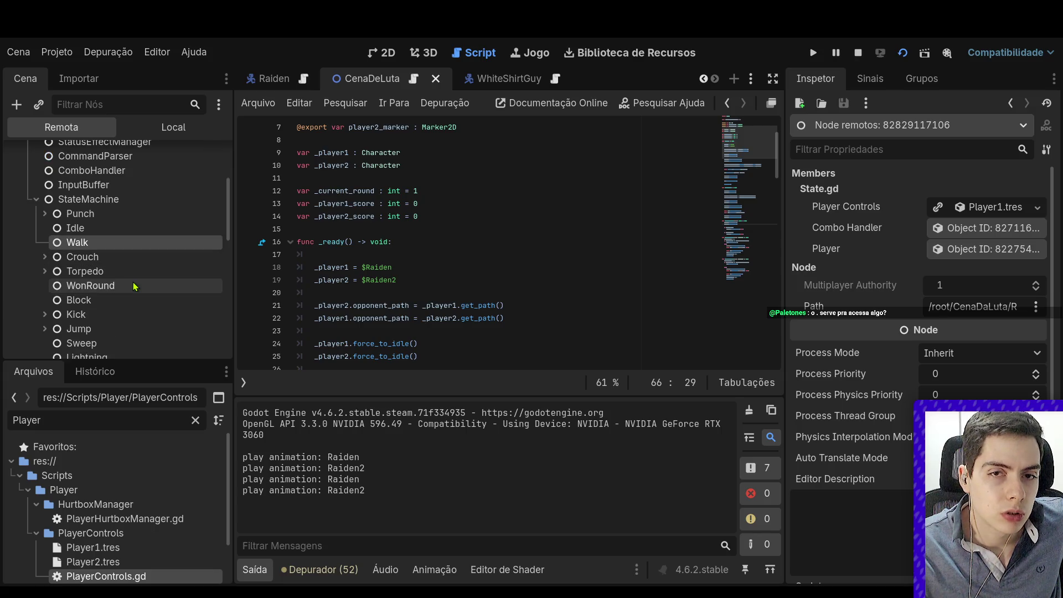
scroll(133, 281, down, 7)
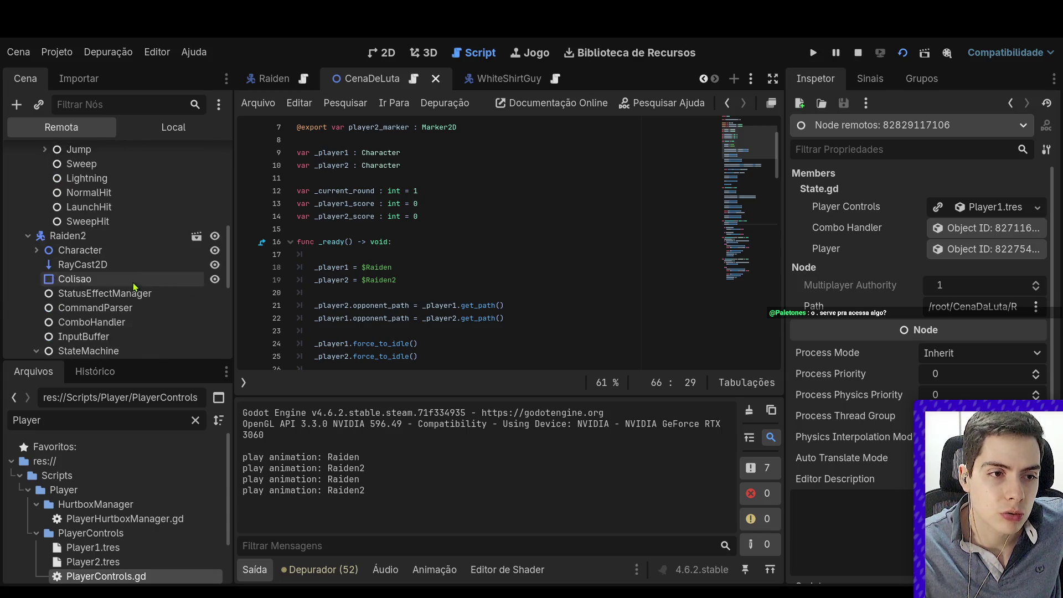
scroll(133, 287, down, 3)
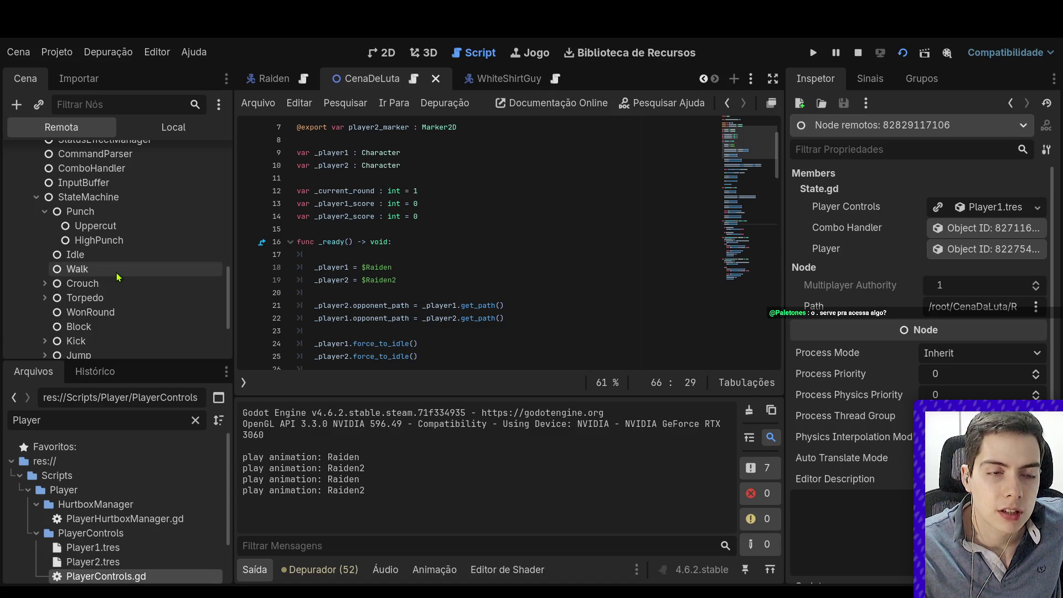
Inspect Raiden2's live Walk state, then Raiden's live AnimationPlayer
click(118, 270)
scroll(57, 245, up, 7)
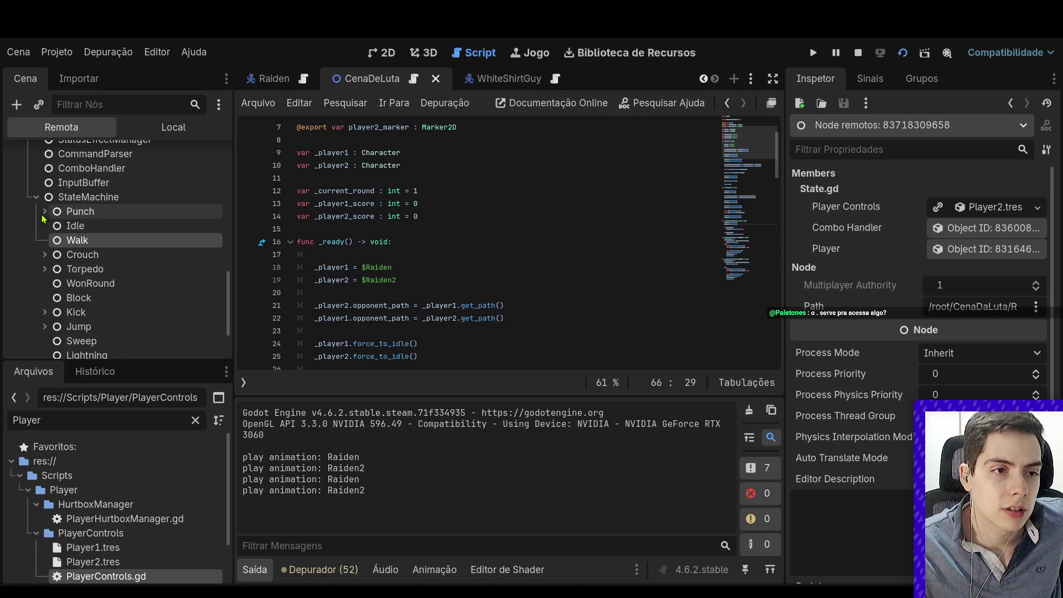
scroll(57, 244, up, 12)
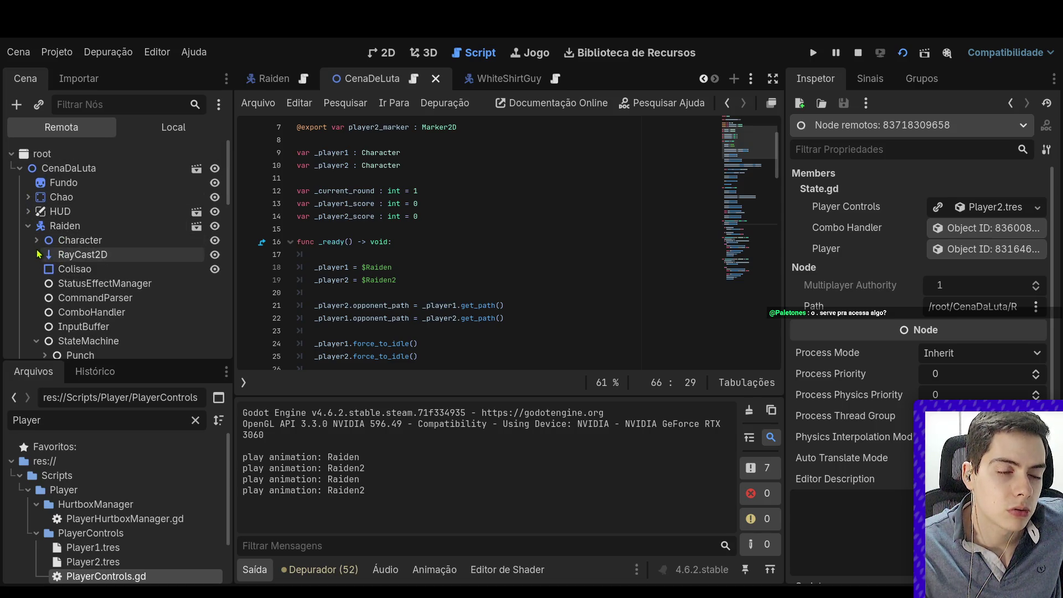
click(36, 240)
click(81, 271)
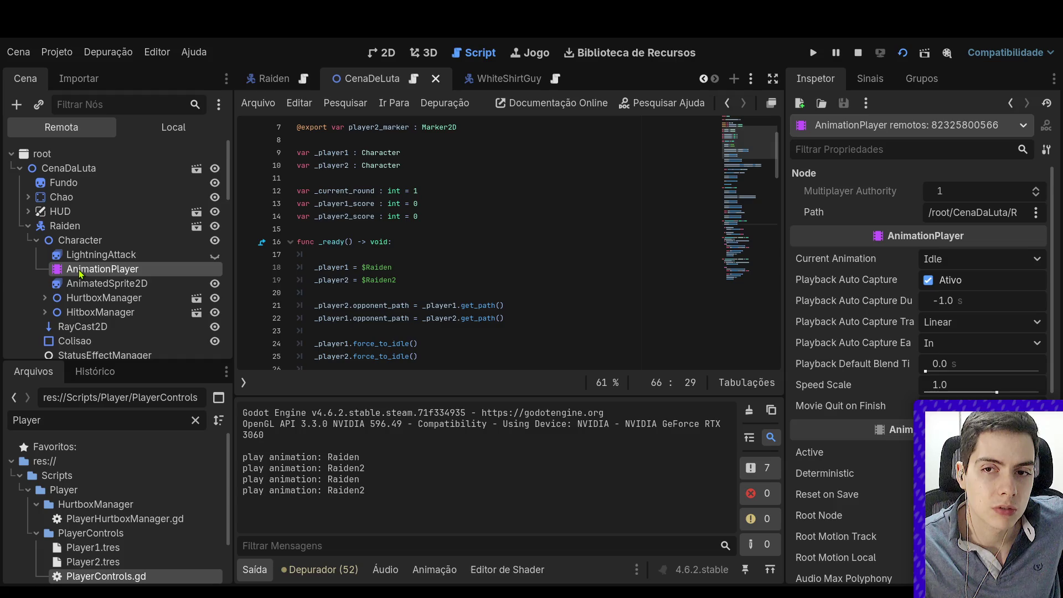
Inspect Raiden2's live AnimationPlayer in the Remote tree
scroll(81, 274, down, 9)
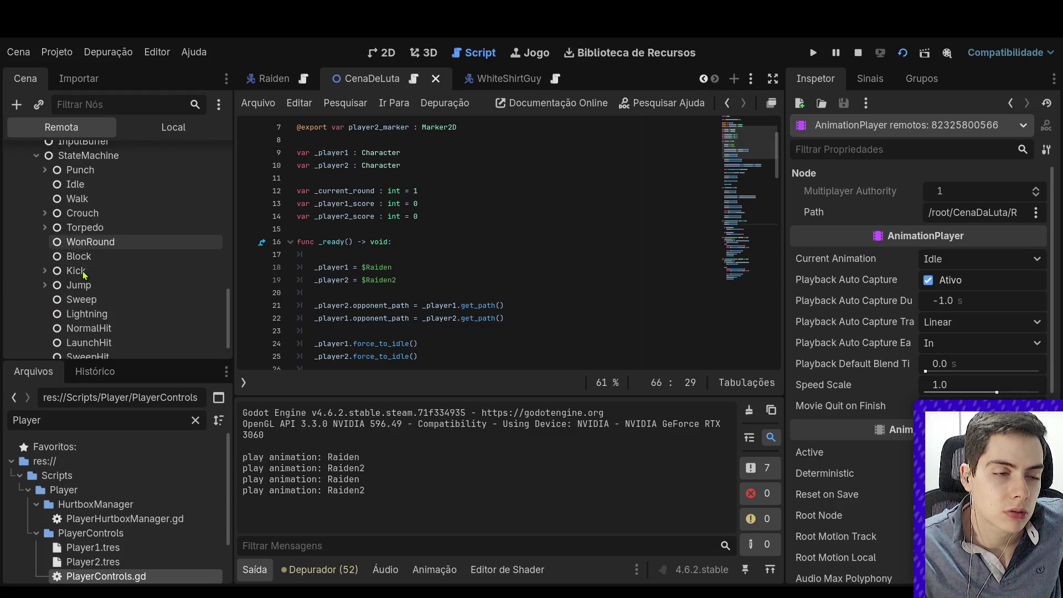
scroll(84, 275, down, 3)
scroll(84, 275, up, 8)
scroll(84, 275, down, 8)
scroll(85, 277, up, 5)
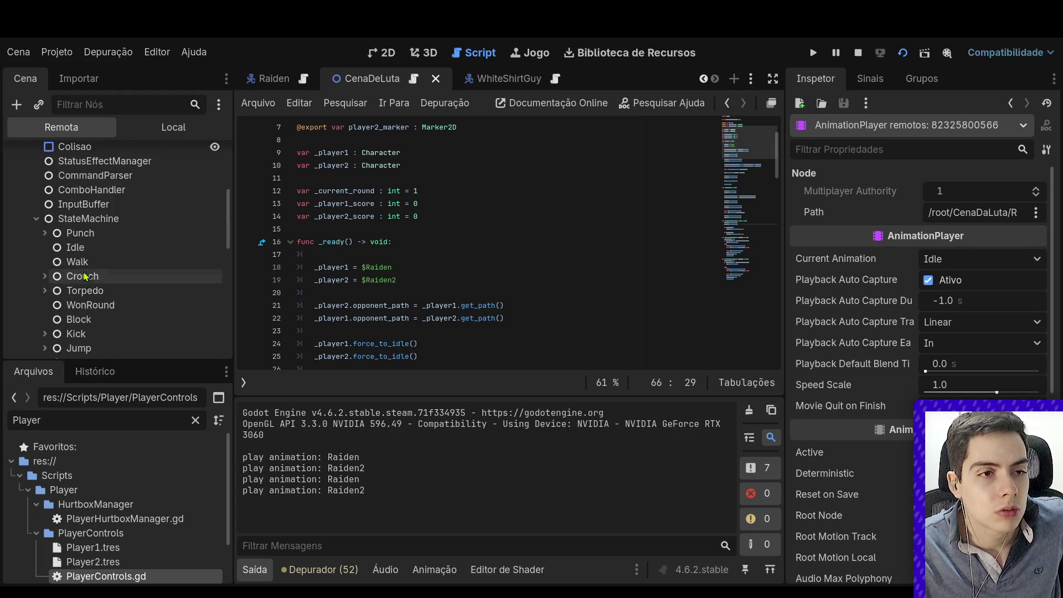
scroll(84, 277, up, 5)
scroll(86, 259, down, 6)
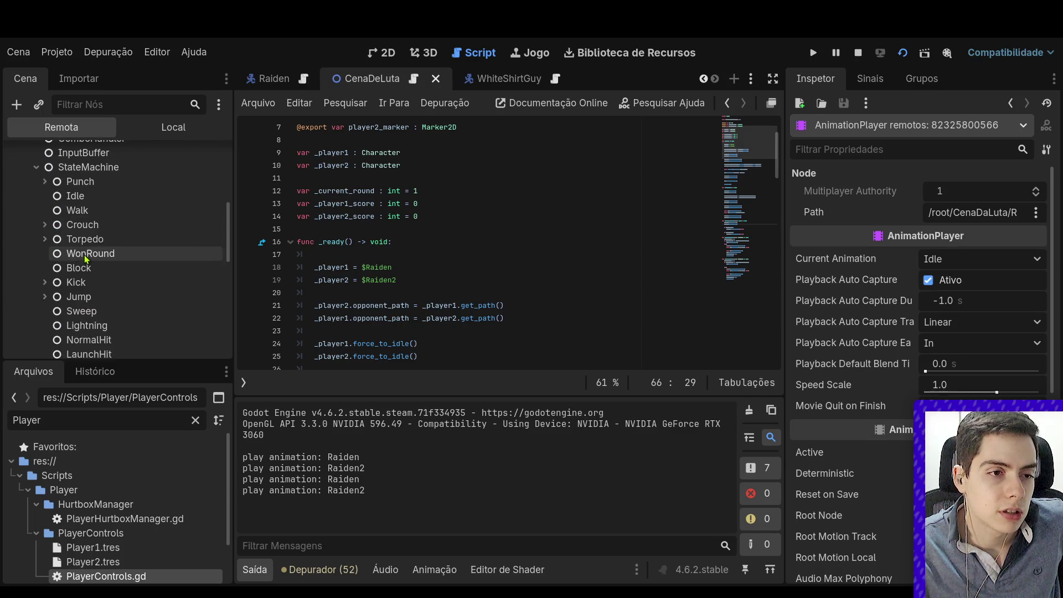
scroll(86, 259, down, 6)
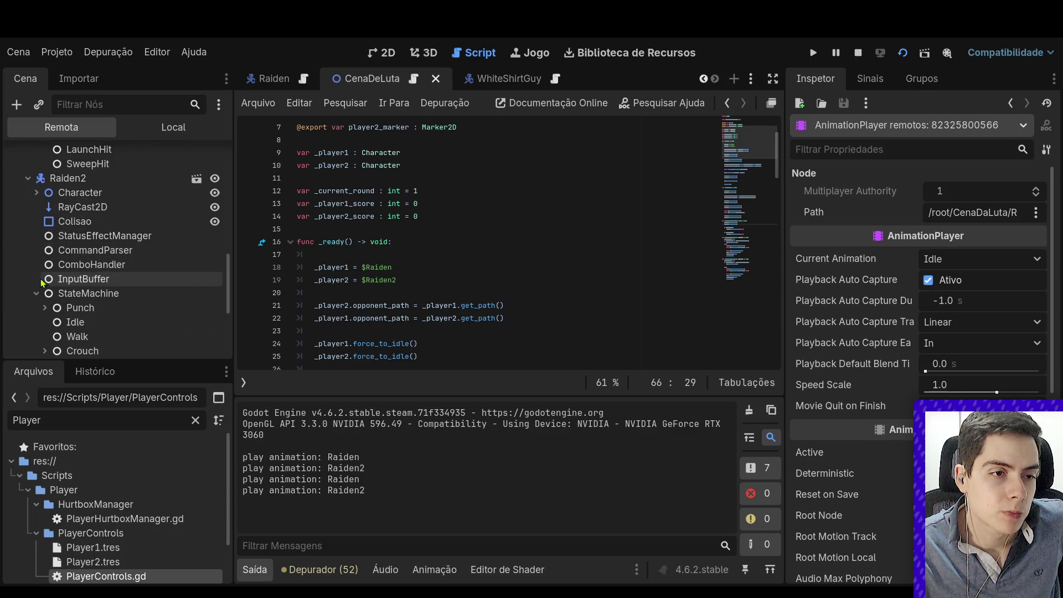
click(36, 192)
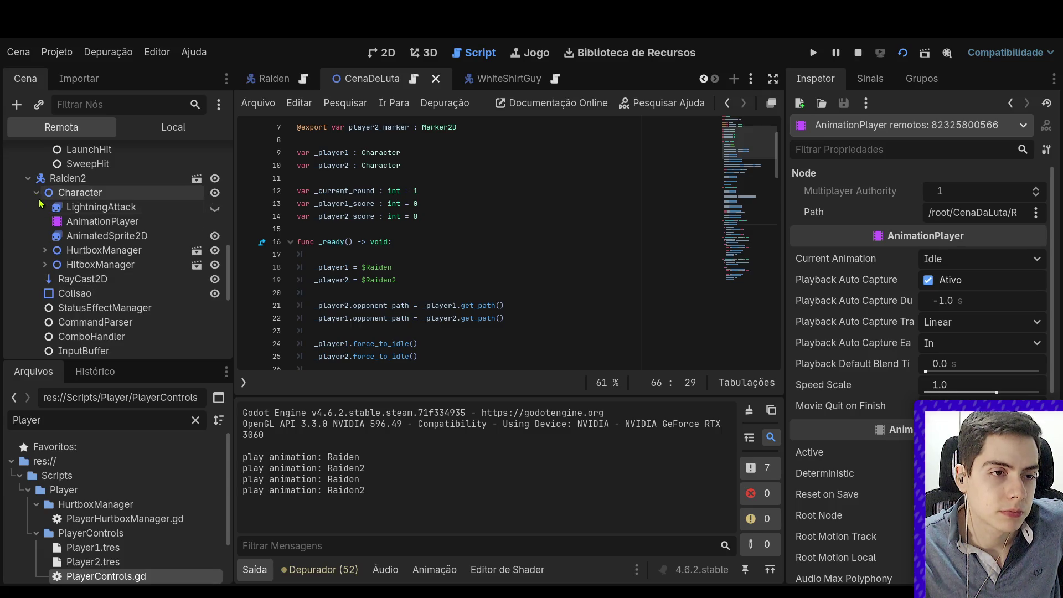
click(81, 222)
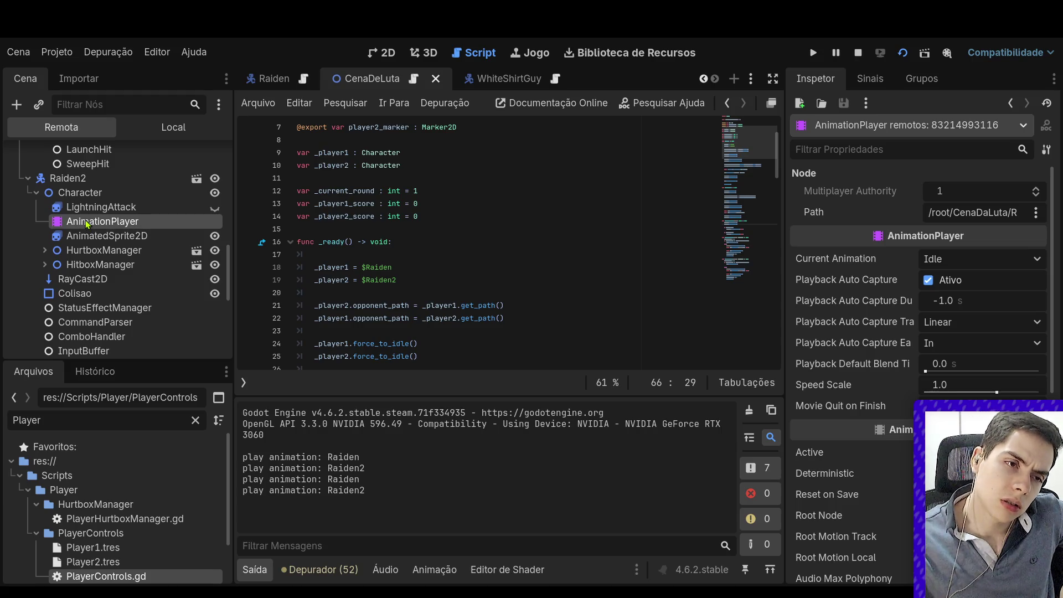
Inspect Raiden's and Raiden2's live StateMachines, then stop the game with F8
scroll(88, 233, down, 10)
scroll(96, 238, up, 5)
click(100, 246)
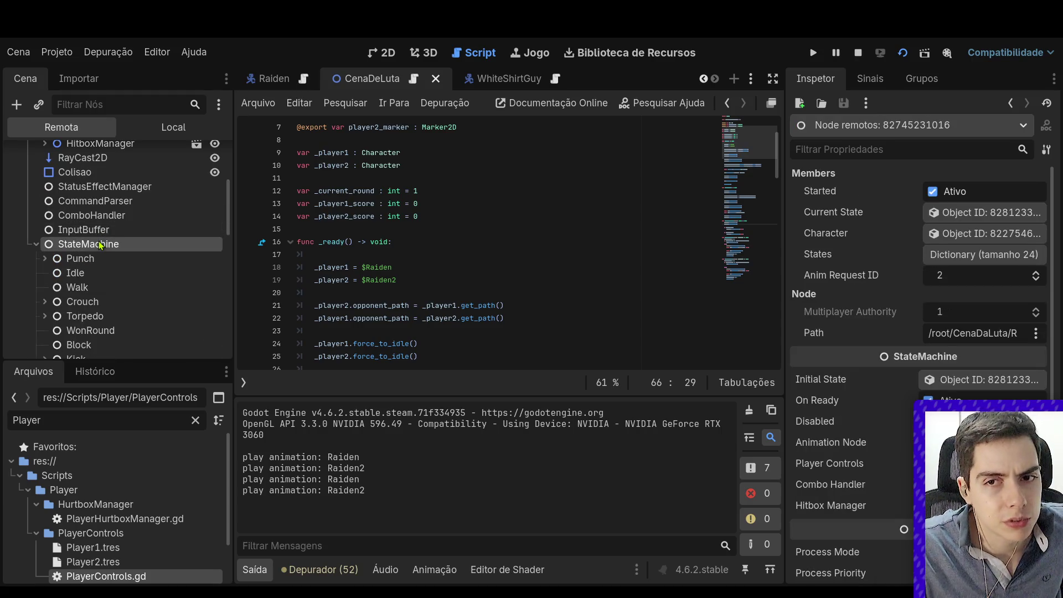
scroll(117, 257, down, 5)
scroll(122, 265, up, 6)
scroll(127, 273, down, 1)
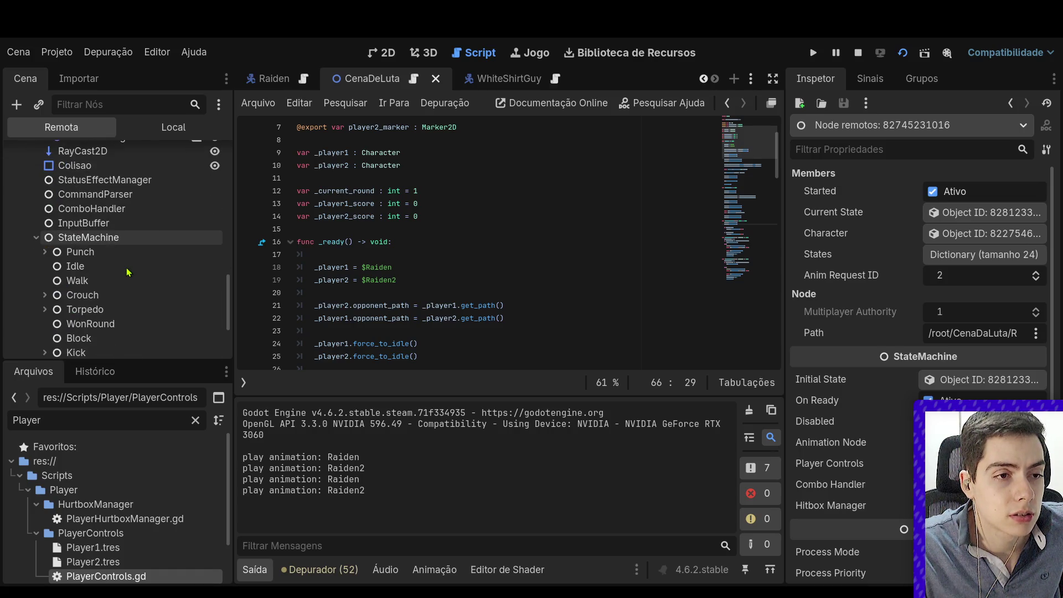
click(114, 241)
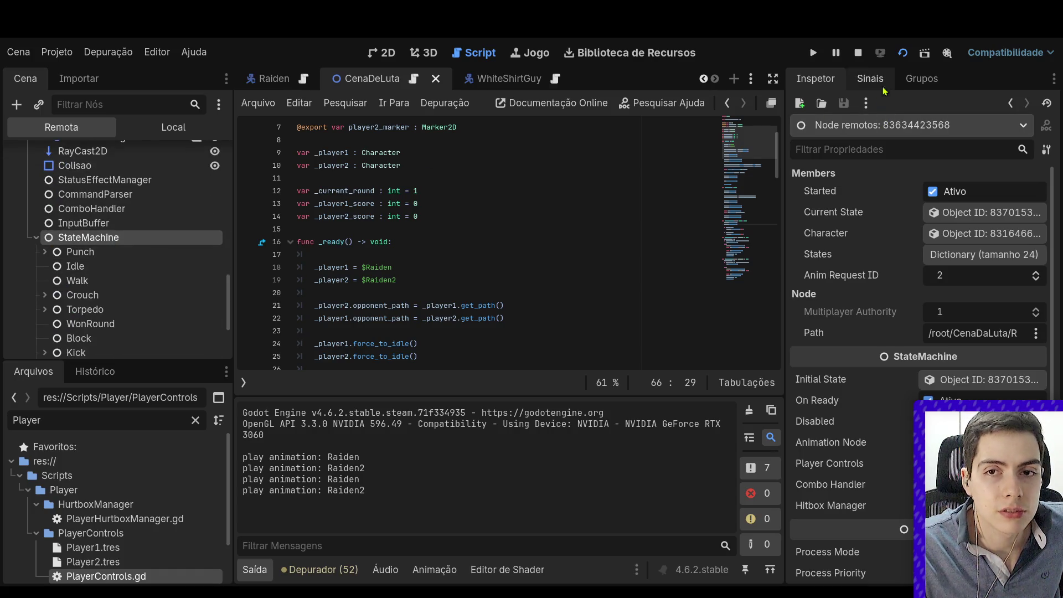
key(F8)
scroll(295, 236, up, 2)
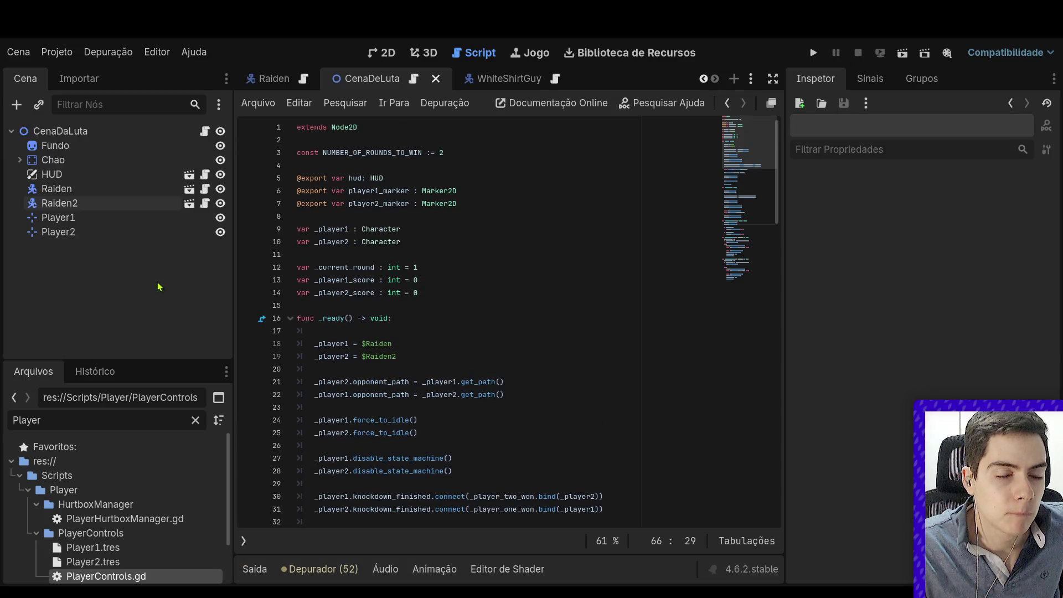
click(272, 78)
scroll(172, 255, up, 1)
scroll(195, 323, down, 2)
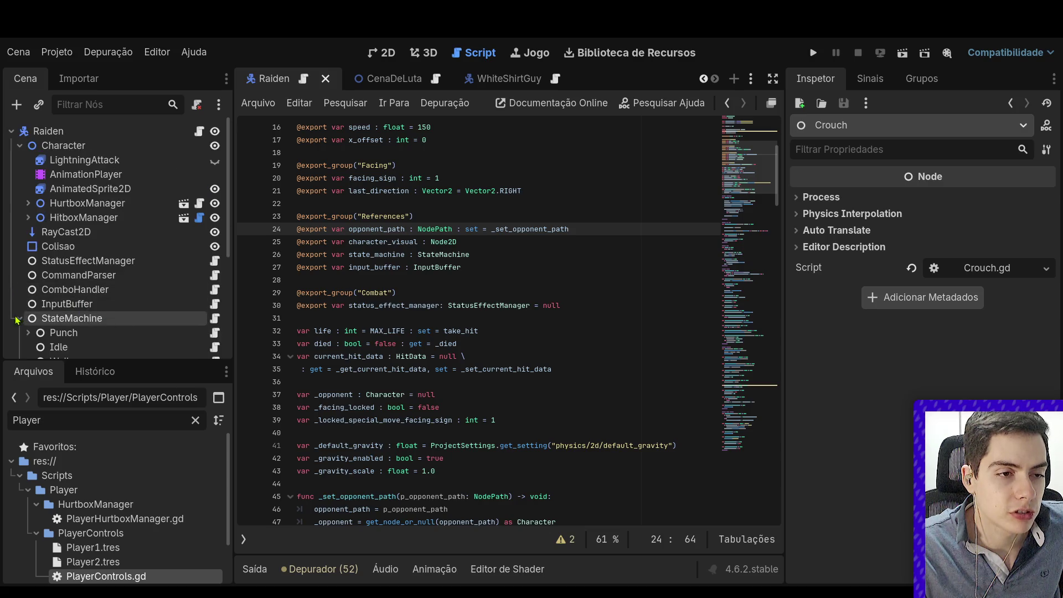
scroll(195, 323, down, 4)
click(215, 204)
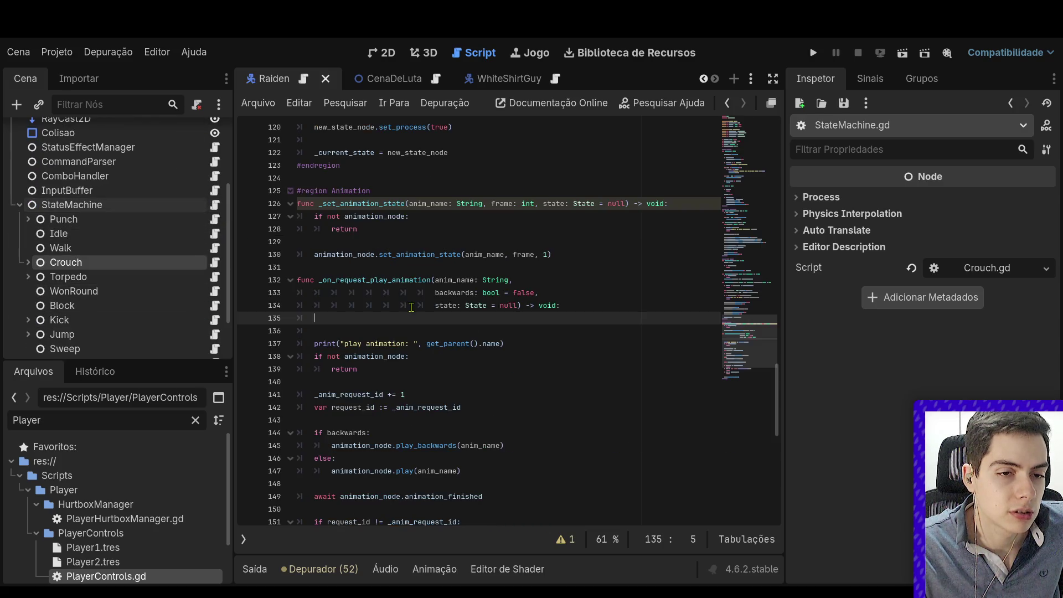
scroll(412, 306, up, 20)
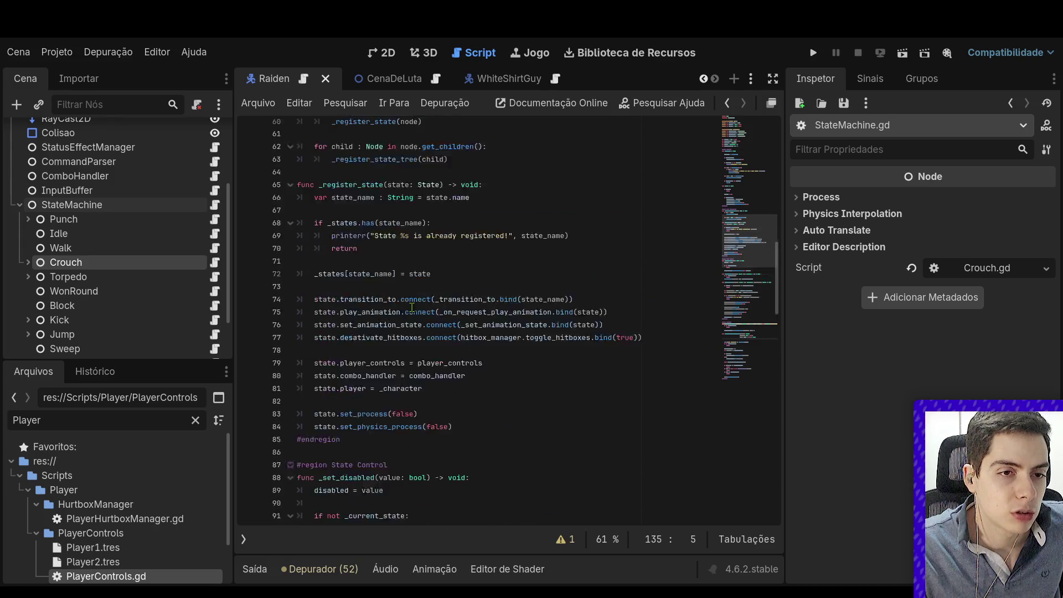
scroll(414, 307, up, 10)
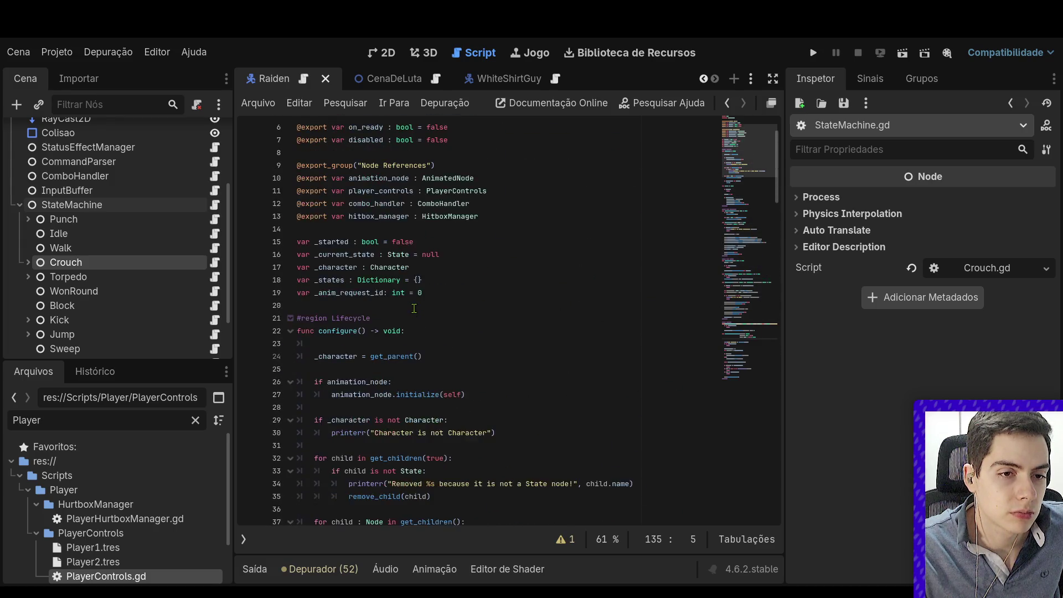
scroll(414, 308, down, 3)
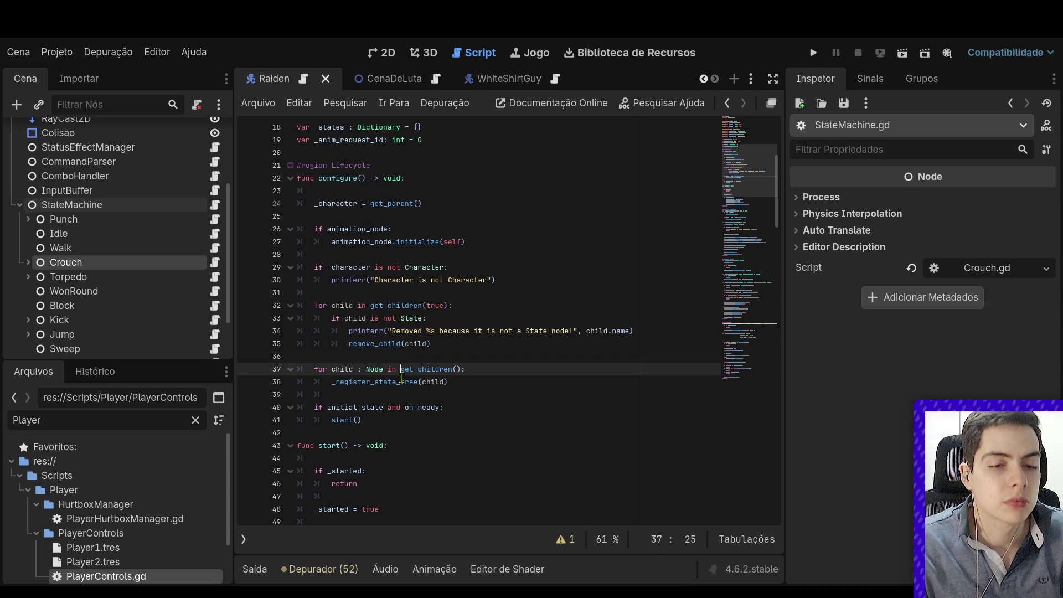
ctrl+click(379, 386)
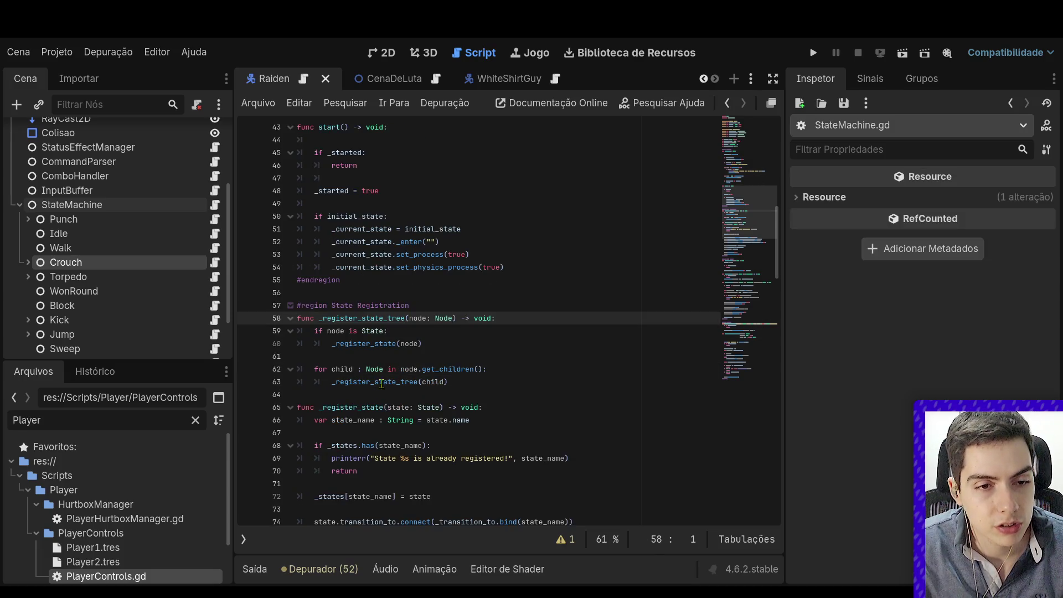
ctrl+click(382, 344)
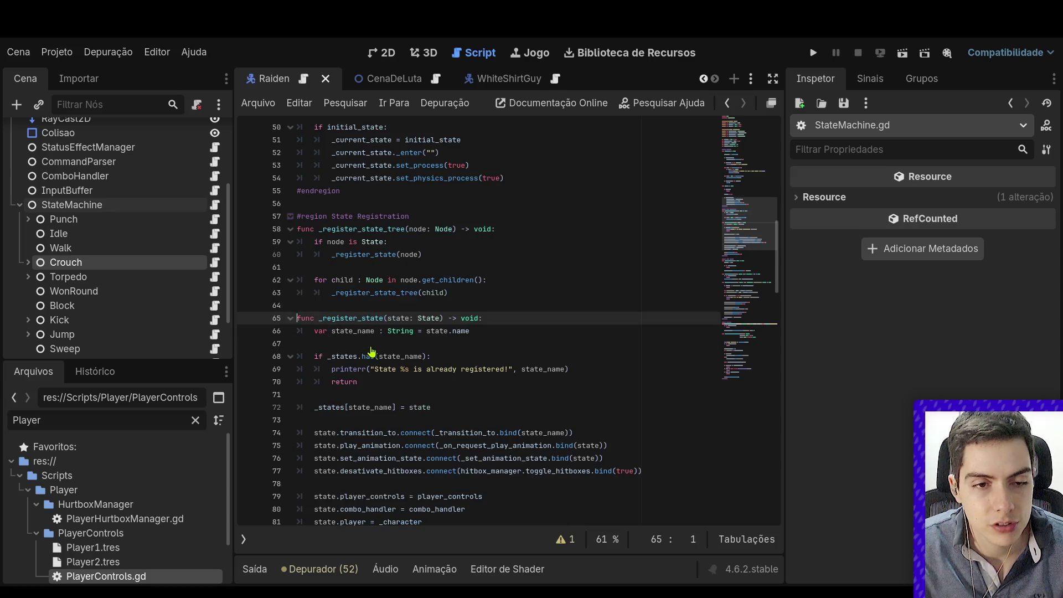
scroll(654, 341, down, 3)
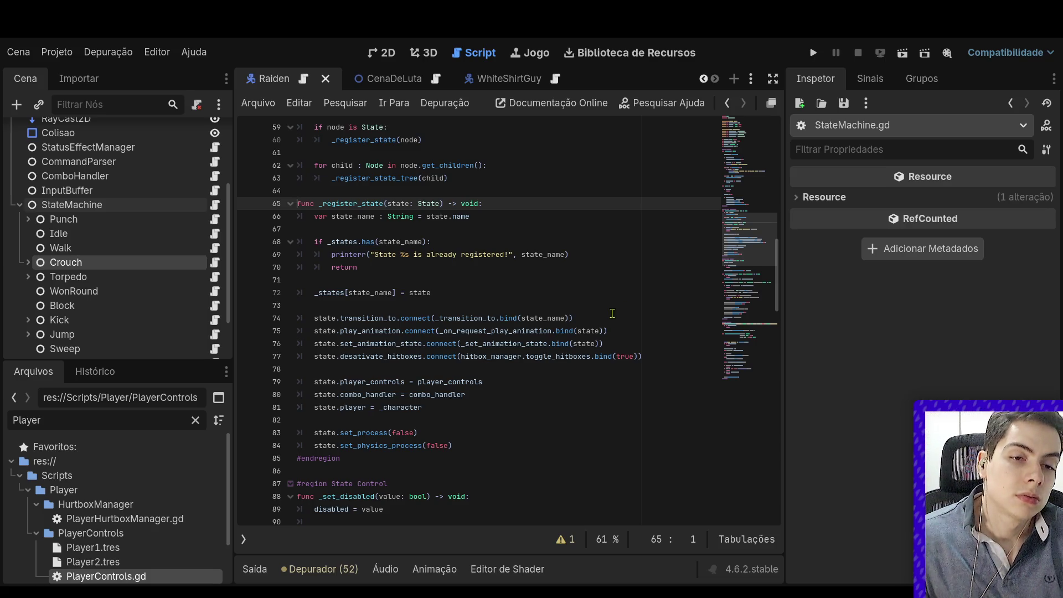
scroll(603, 317, up, 5)
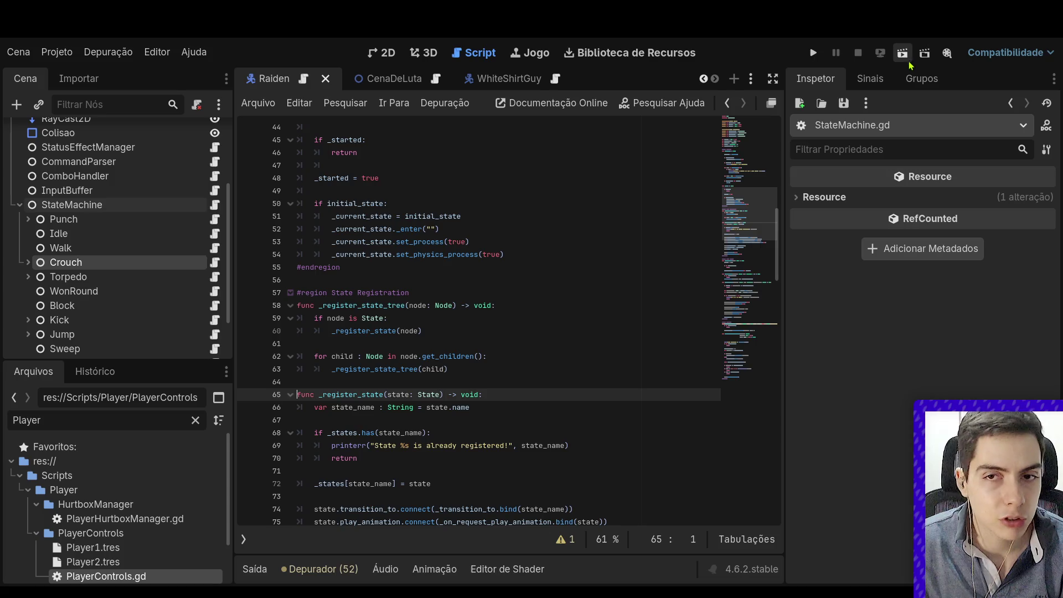
click(390, 80)
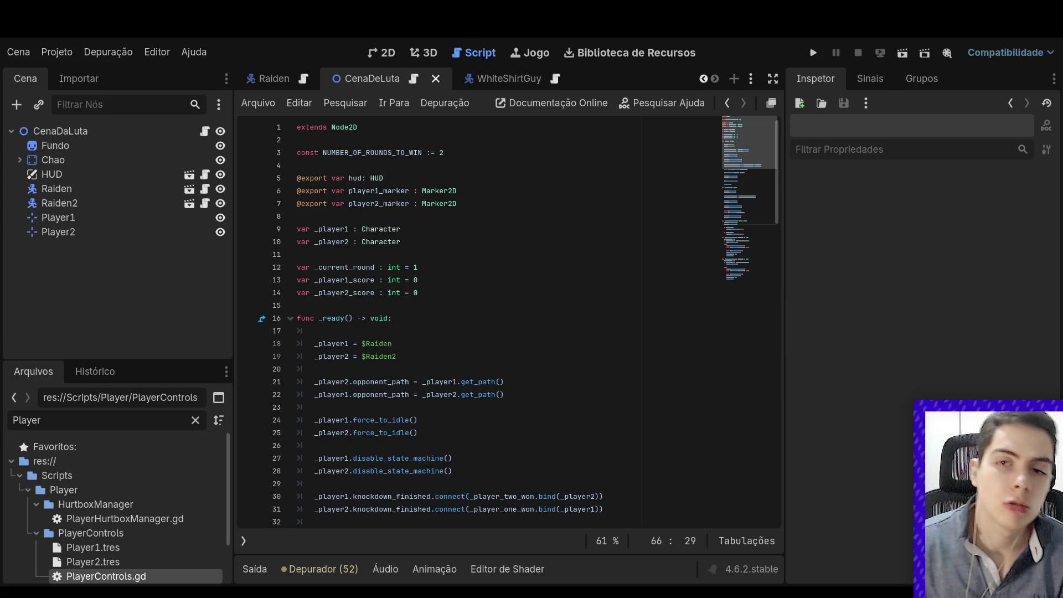
click(903, 53)
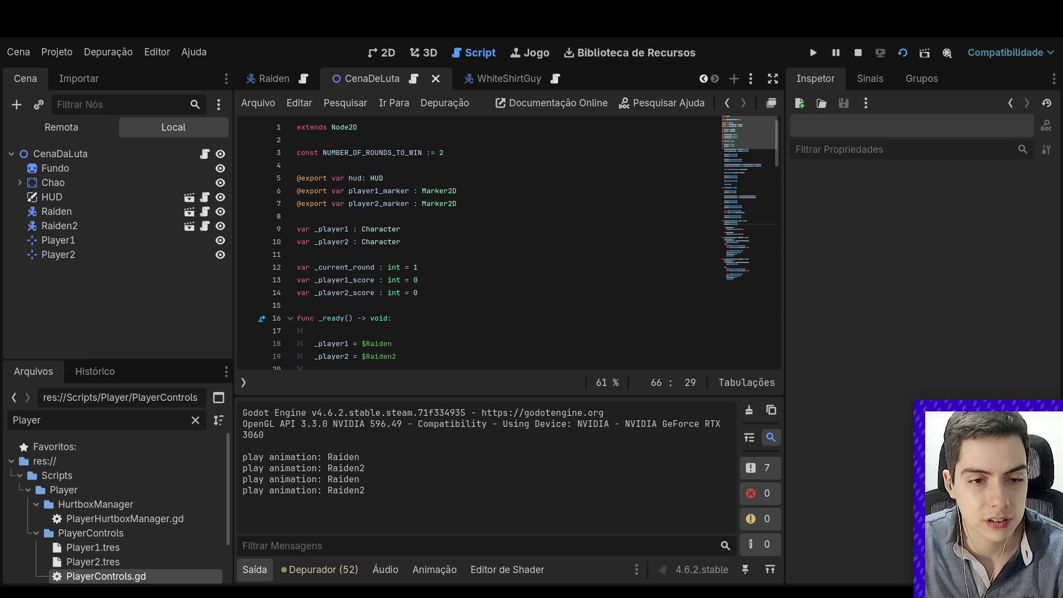
Pause the game and list the live StateMachine's States dictionary entries
click(837, 53)
click(61, 127)
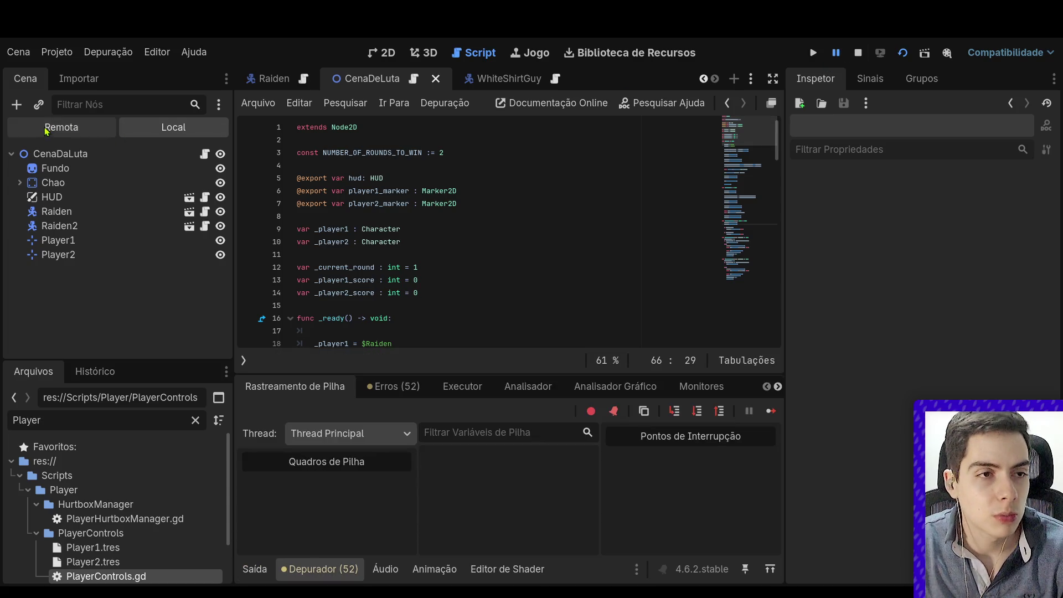
scroll(133, 252, down, 5)
click(82, 239)
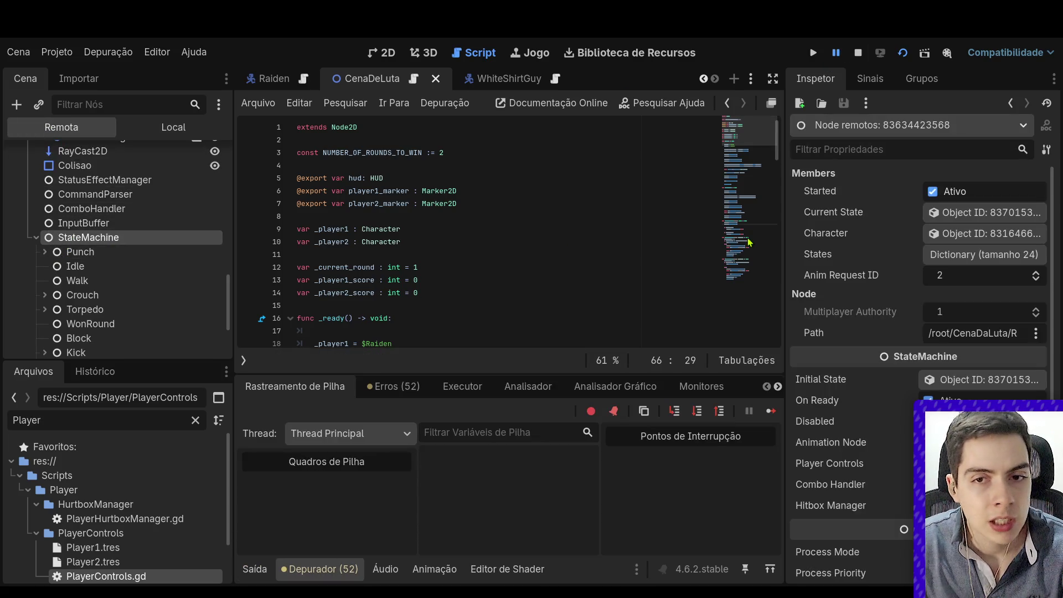
click(943, 256)
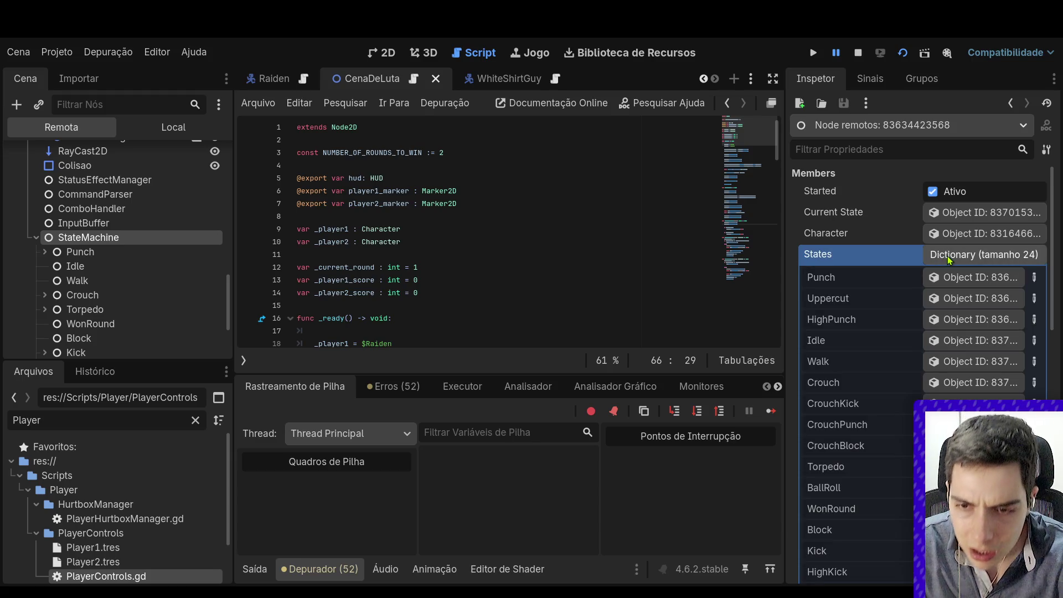
scroll(929, 326, down, 3)
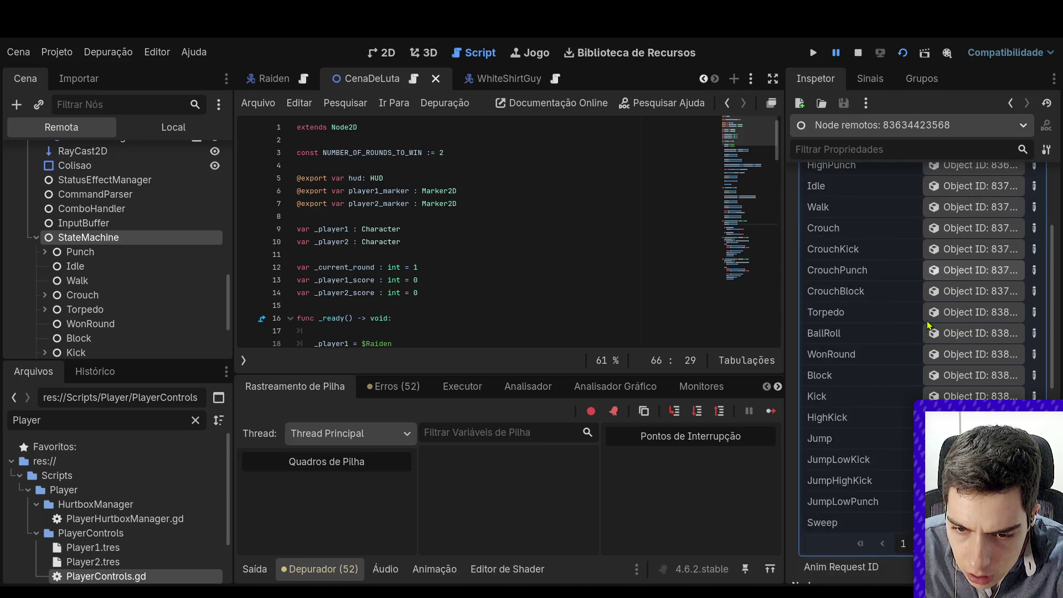
scroll(825, 290, up, 5)
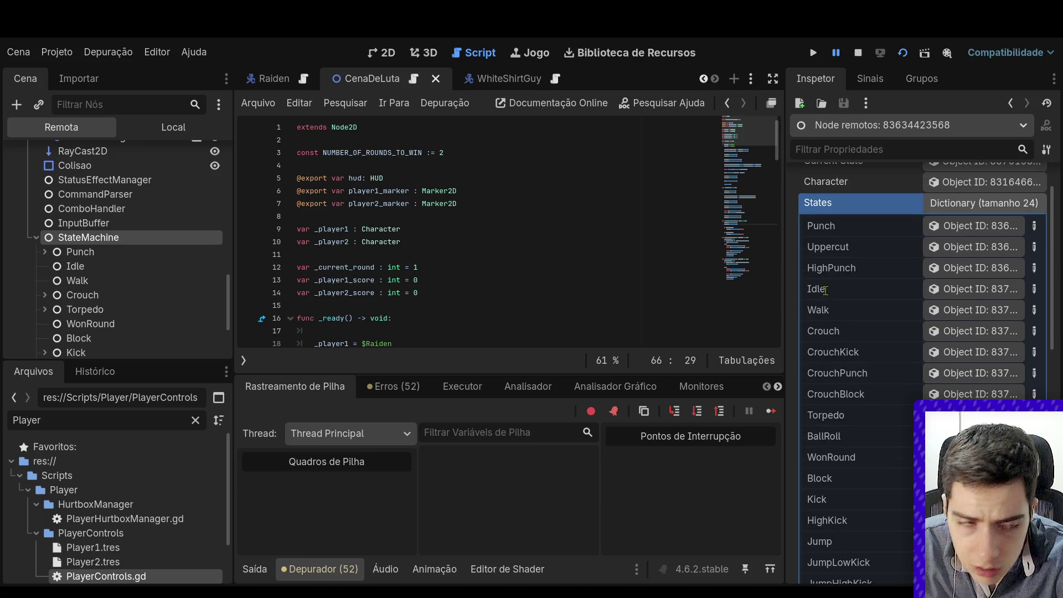
Expand the Punch, Crouch, Torpedo, Jump and Kick state groups in the Remote tree
click(44, 251)
scroll(53, 256, down, 3)
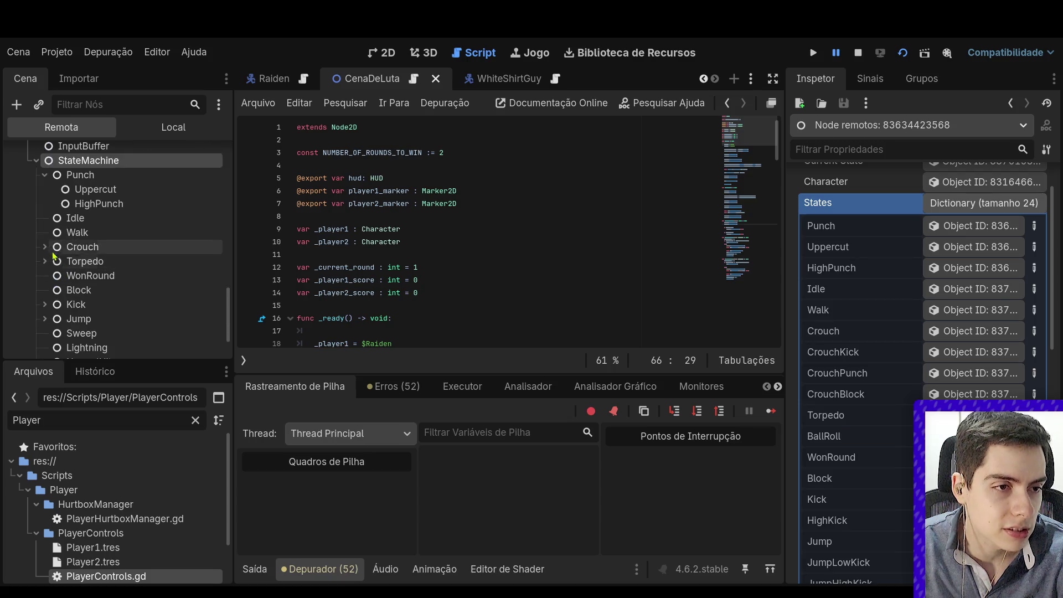
click(45, 247)
click(45, 308)
scroll(62, 305, down, 5)
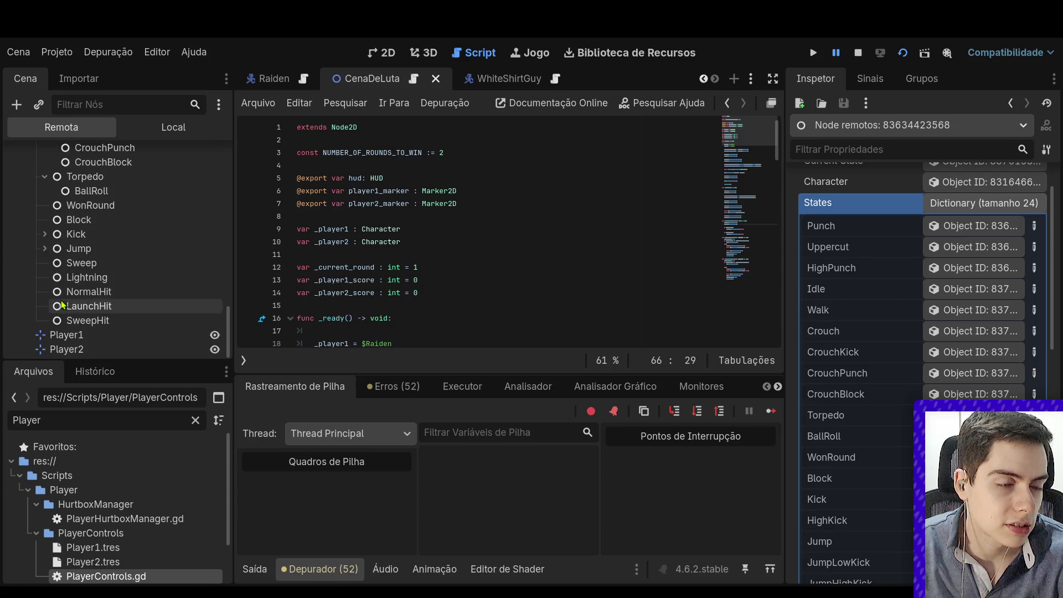
click(44, 248)
click(44, 233)
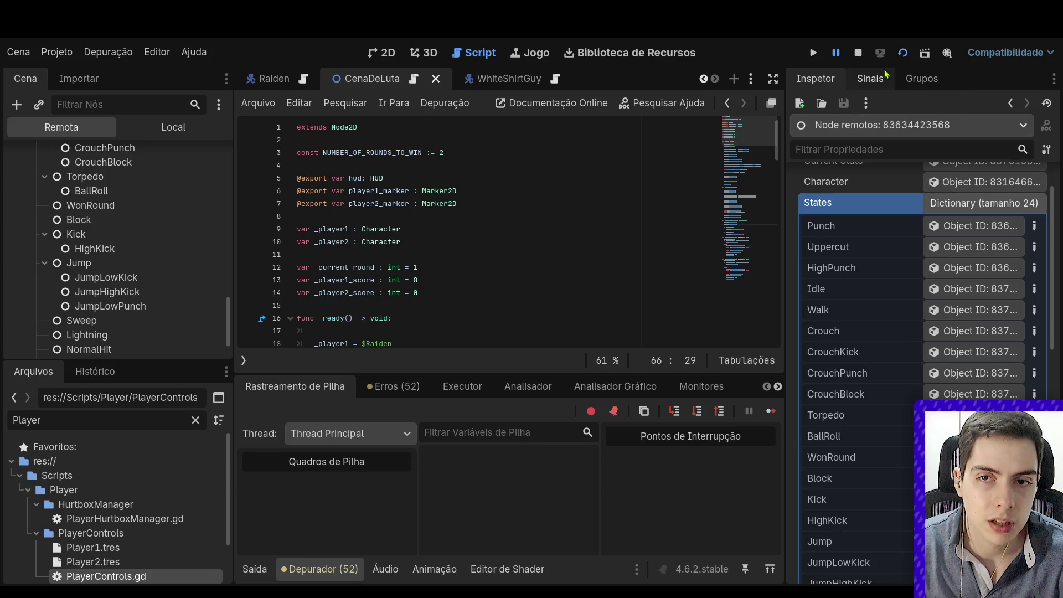
scroll(97, 247, up, 8)
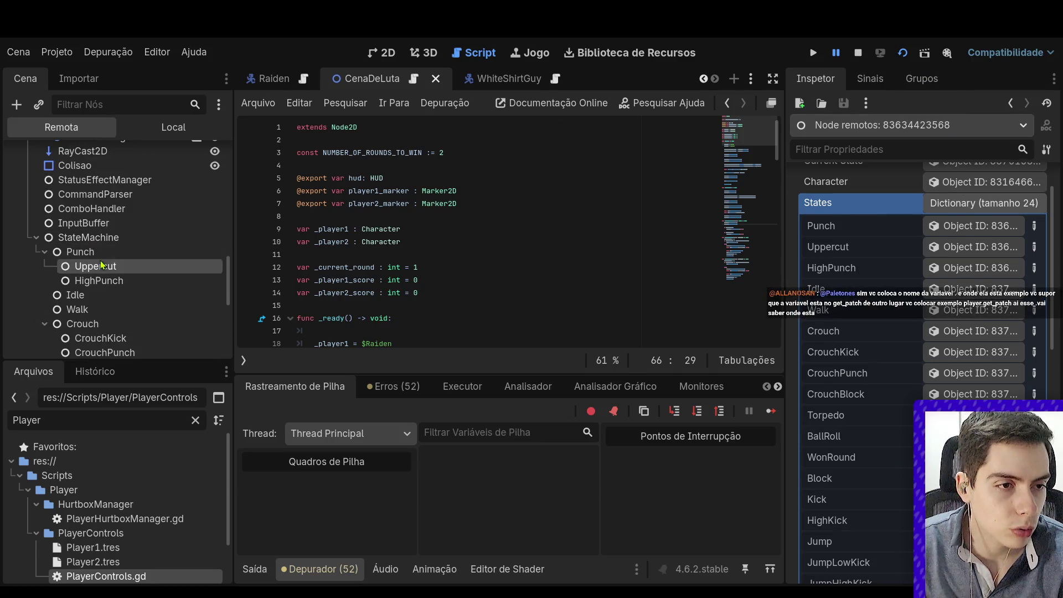
Inspect the live Punch, Uppercut, HighPunch, Walk, Crouch, CrouchKick, CrouchPunch, BallRoll, WonRound, Block, Kick and HighKick states
click(80, 252)
click(96, 266)
click(98, 281)
scroll(98, 280, down, 1)
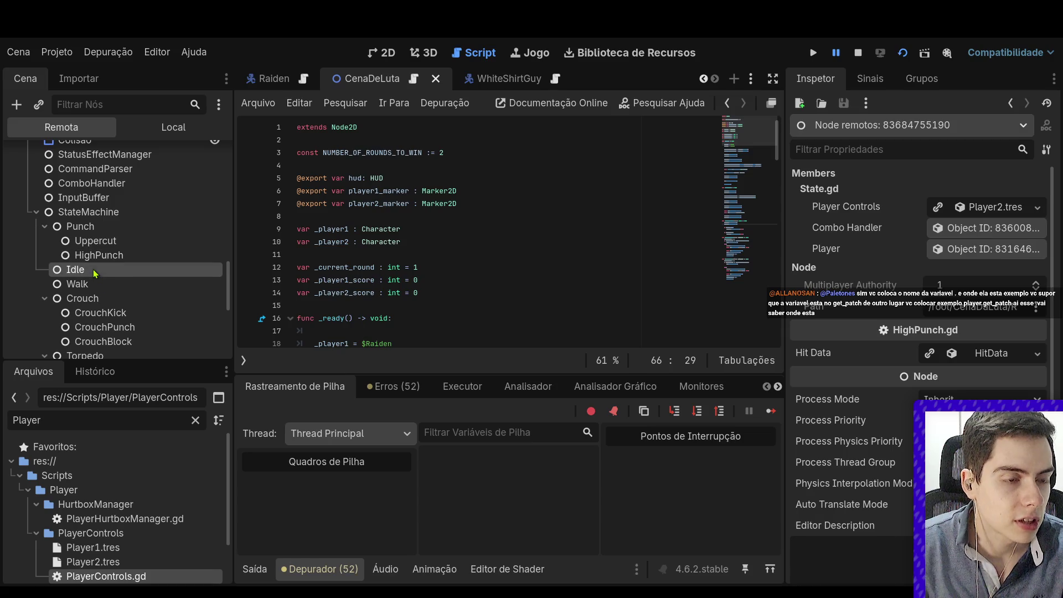
click(78, 283)
click(84, 298)
scroll(88, 277, down, 1)
click(101, 286)
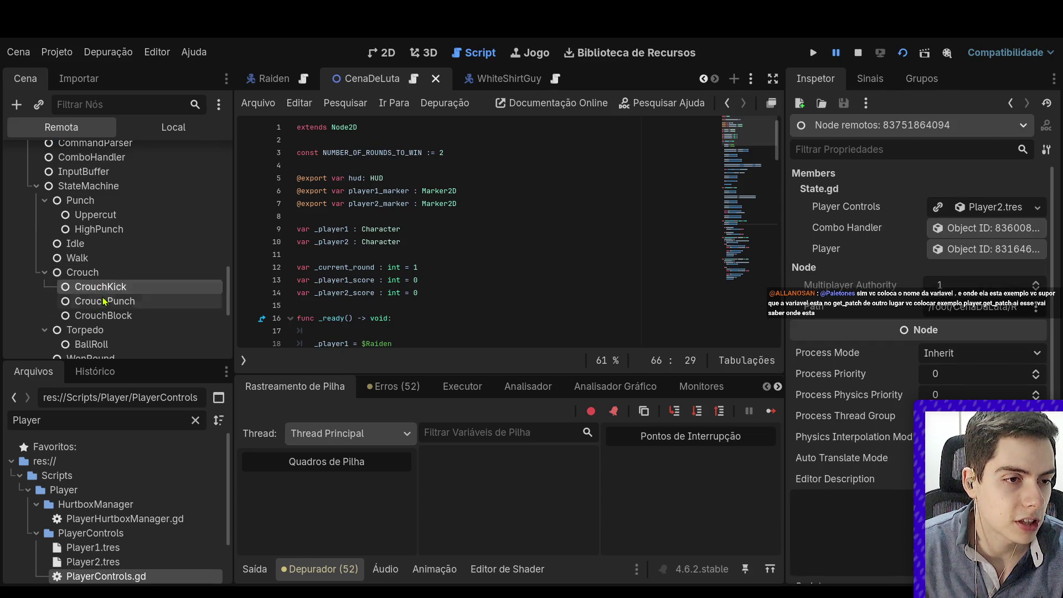
click(103, 301)
scroll(104, 301, down, 1)
click(92, 319)
scroll(99, 310, down, 2)
click(101, 285)
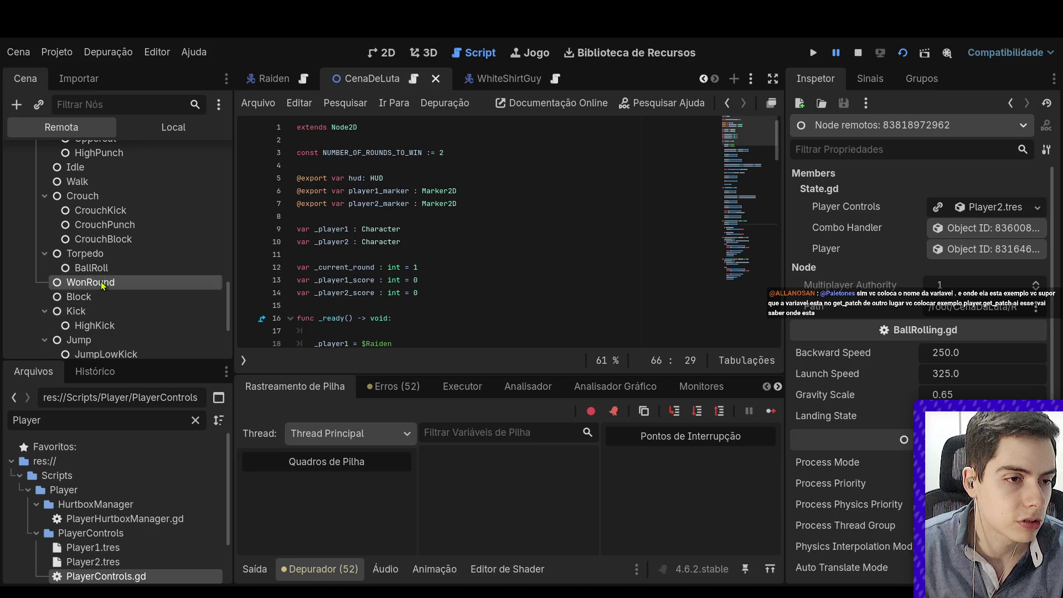
click(100, 296)
click(100, 310)
click(100, 325)
Inspect the live Jump, JumpLowKick, JumpHighKick, JumpLowPunch, Sweep, Lightning, NormalHit, LaunchHit and SweepHit states
scroll(99, 326, down, 2)
click(97, 289)
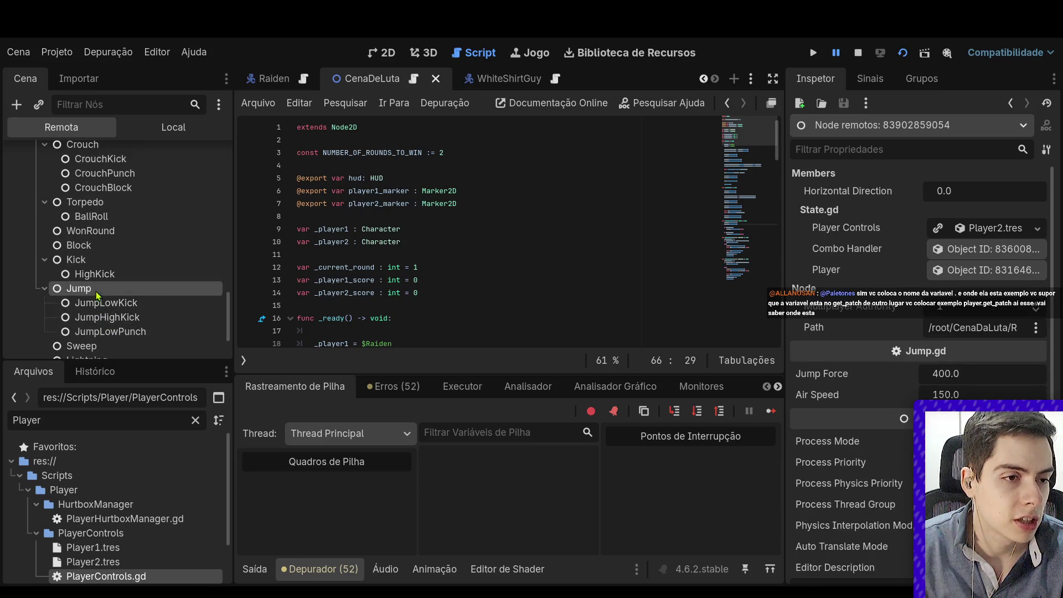
click(99, 303)
click(99, 317)
click(98, 332)
scroll(98, 332, down, 2)
click(97, 295)
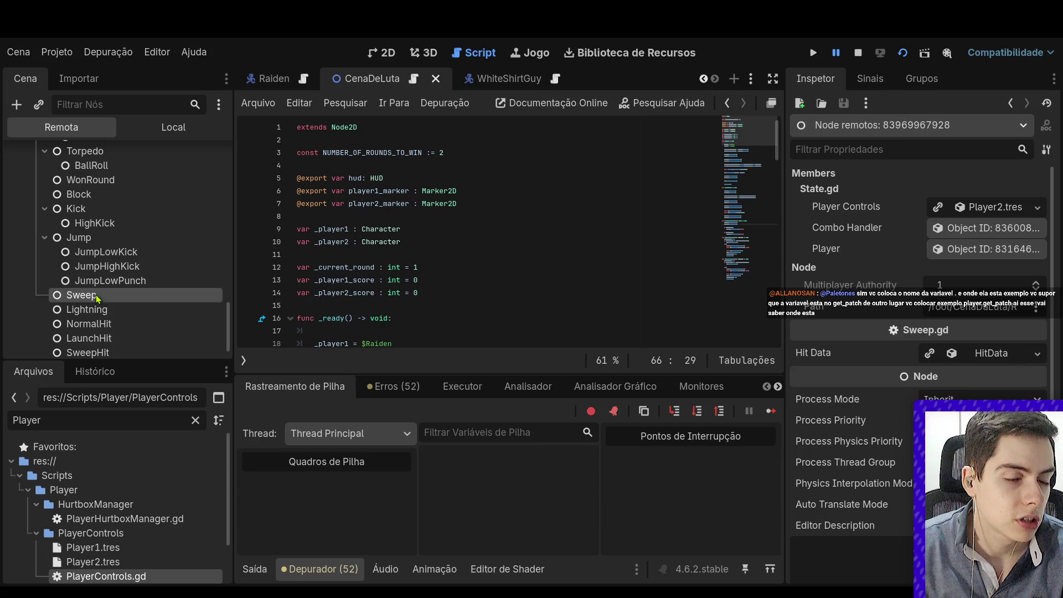
click(97, 310)
scroll(97, 309, down, 1)
click(100, 298)
click(100, 312)
click(102, 325)
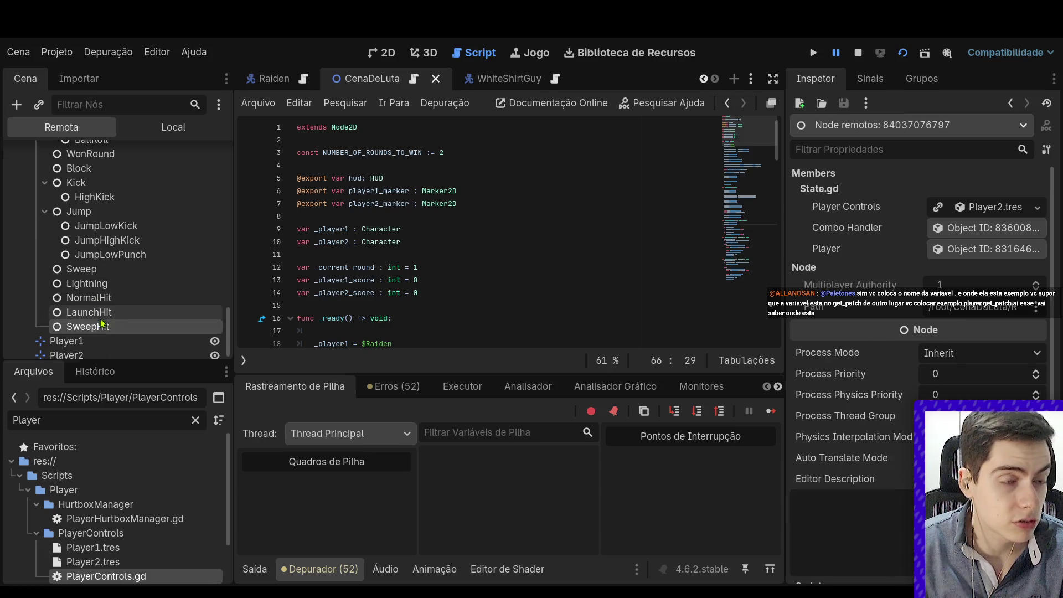
scroll(101, 324, up, 10)
Collapse the state list and reselect the StateMachine to view its 24-entry States dictionary
click(35, 270)
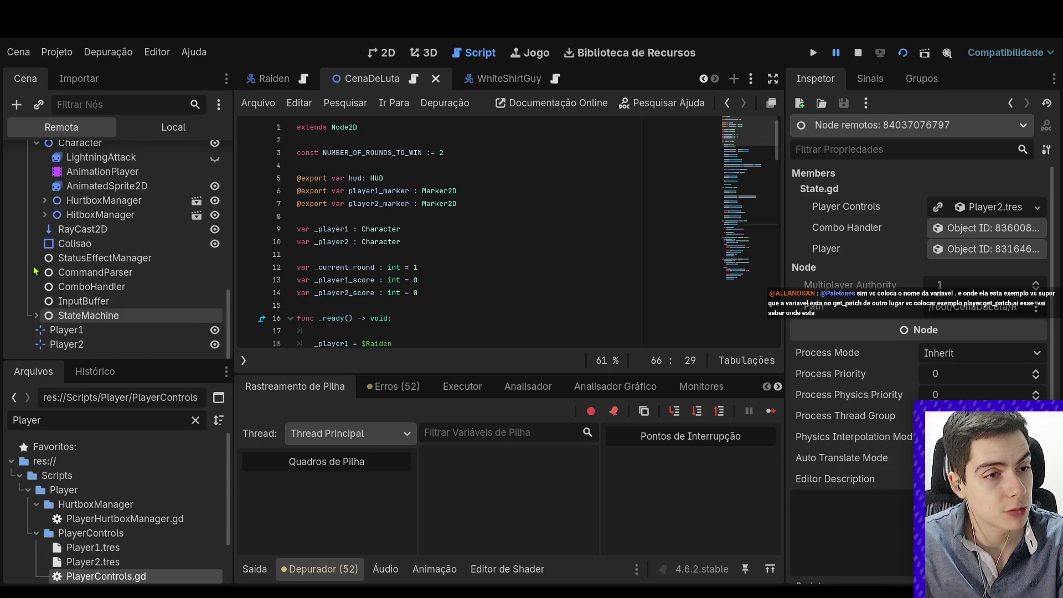
scroll(31, 268, up, 5)
scroll(44, 271, up, 5)
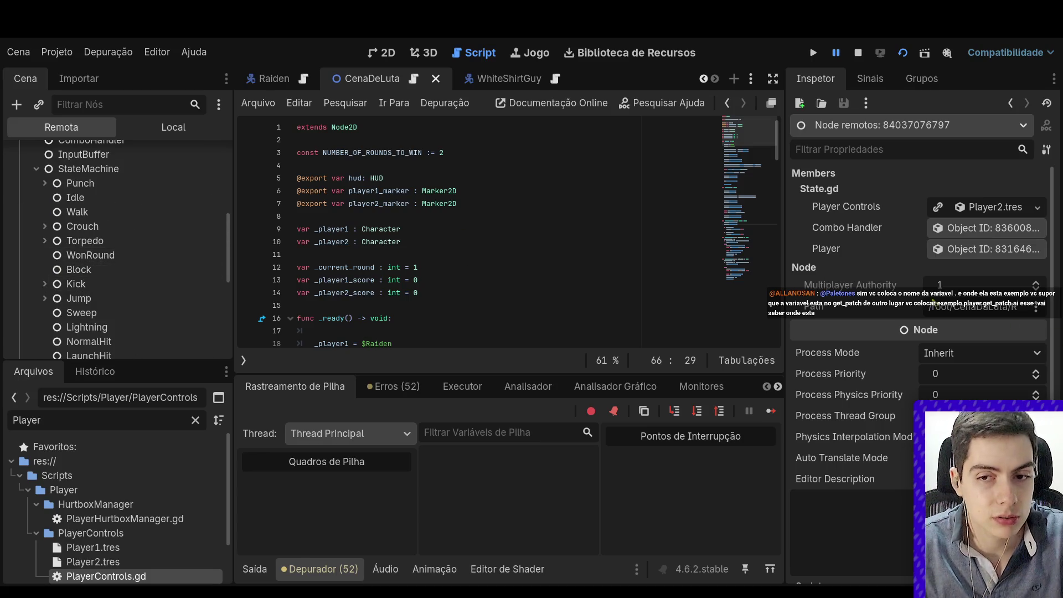
scroll(105, 301, down, 10)
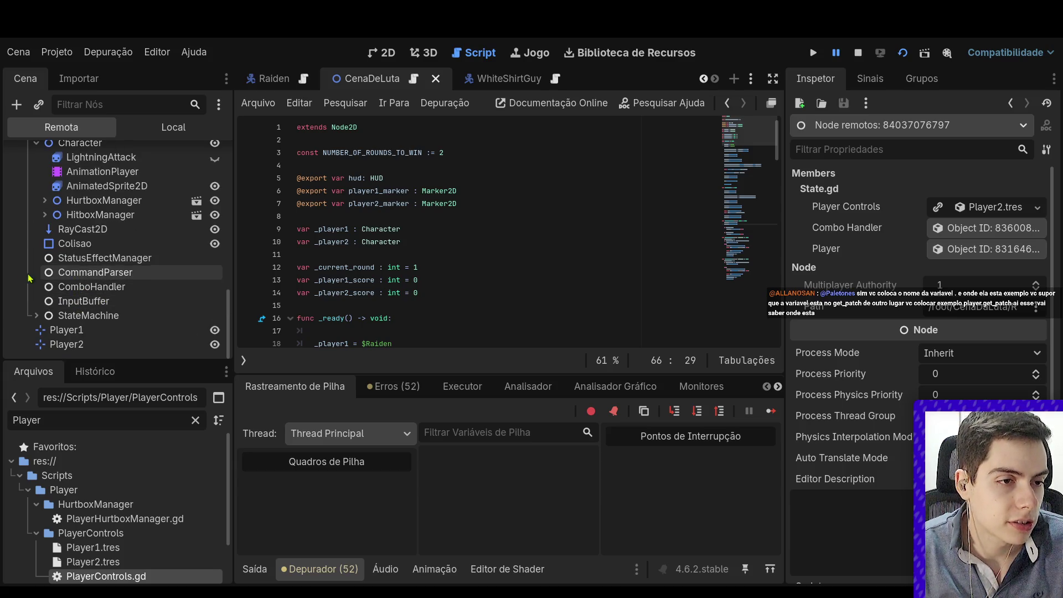
click(61, 317)
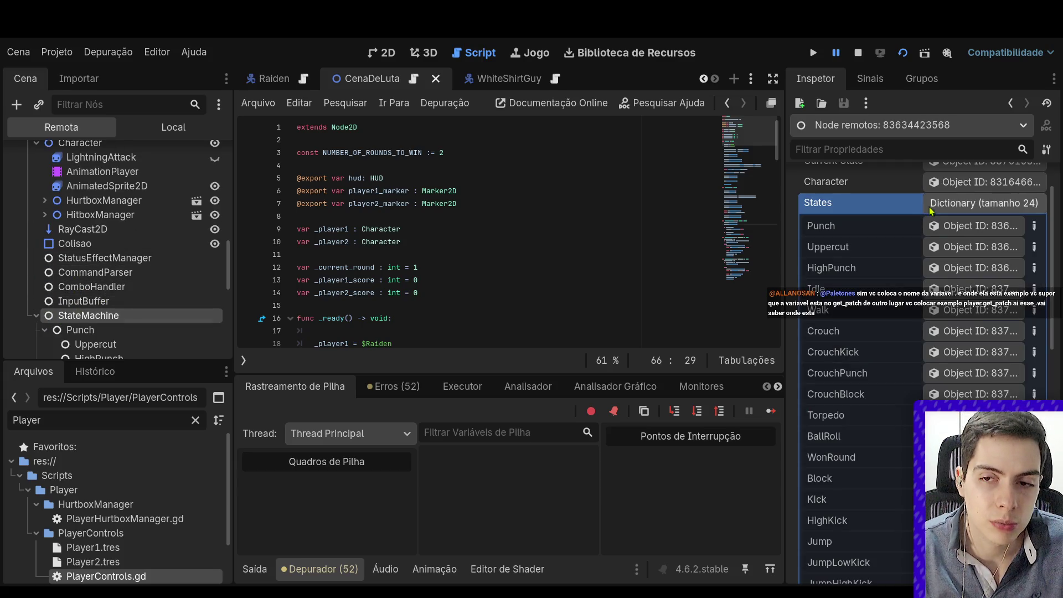
Select one player's live StateMachine and expand its Animation Node property
click(931, 210)
scroll(93, 293, up, 9)
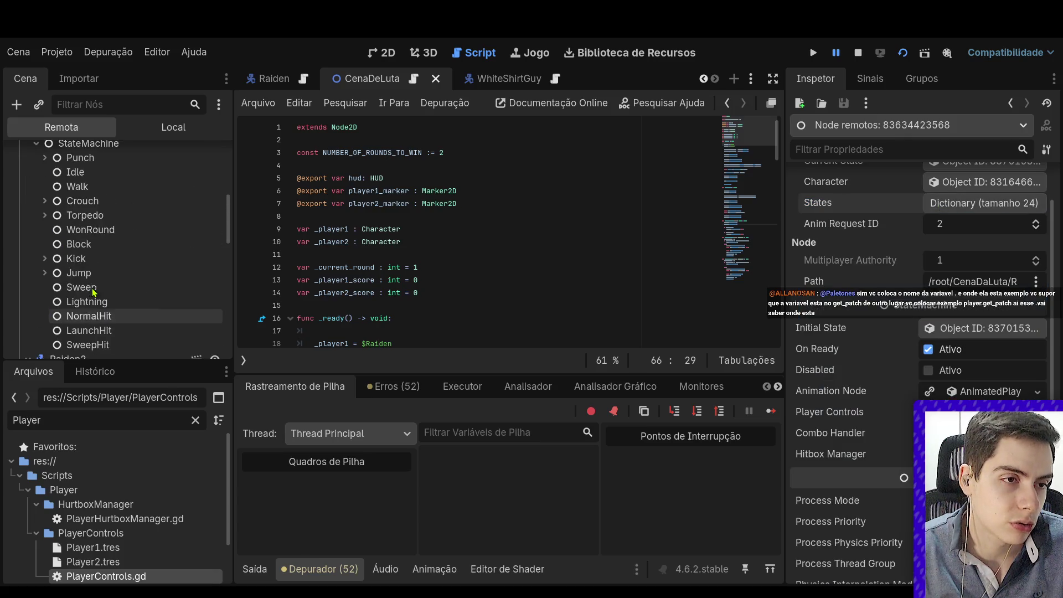
scroll(94, 292, up, 5)
click(107, 249)
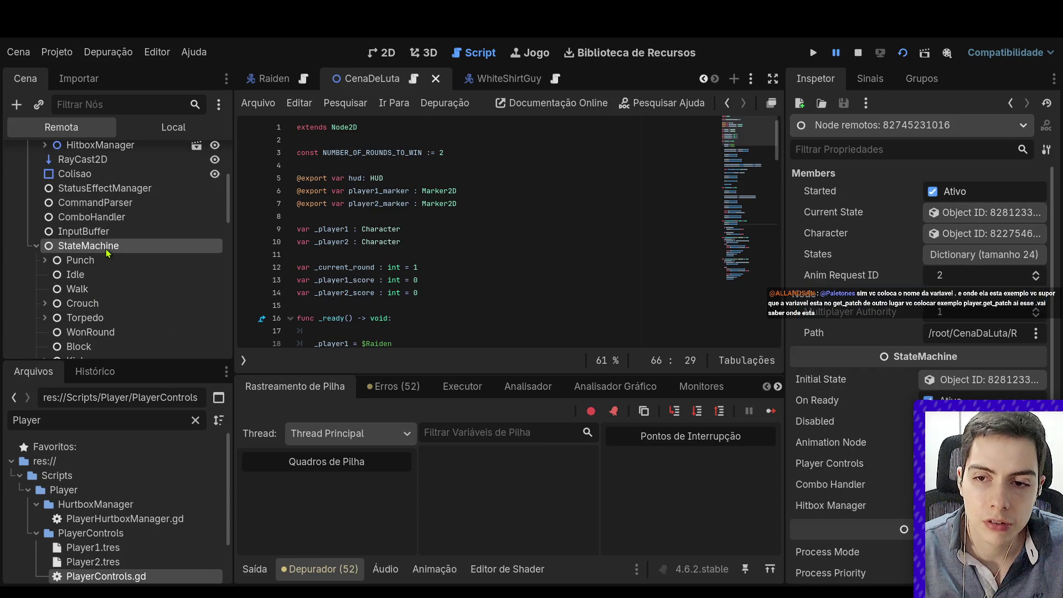
scroll(107, 253, up, 5)
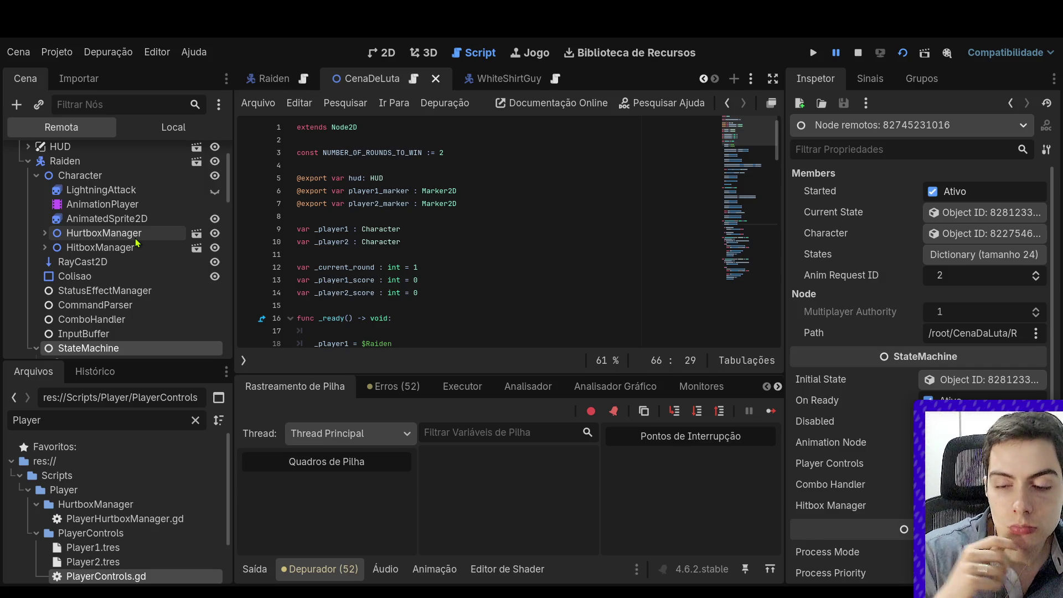
click(975, 442)
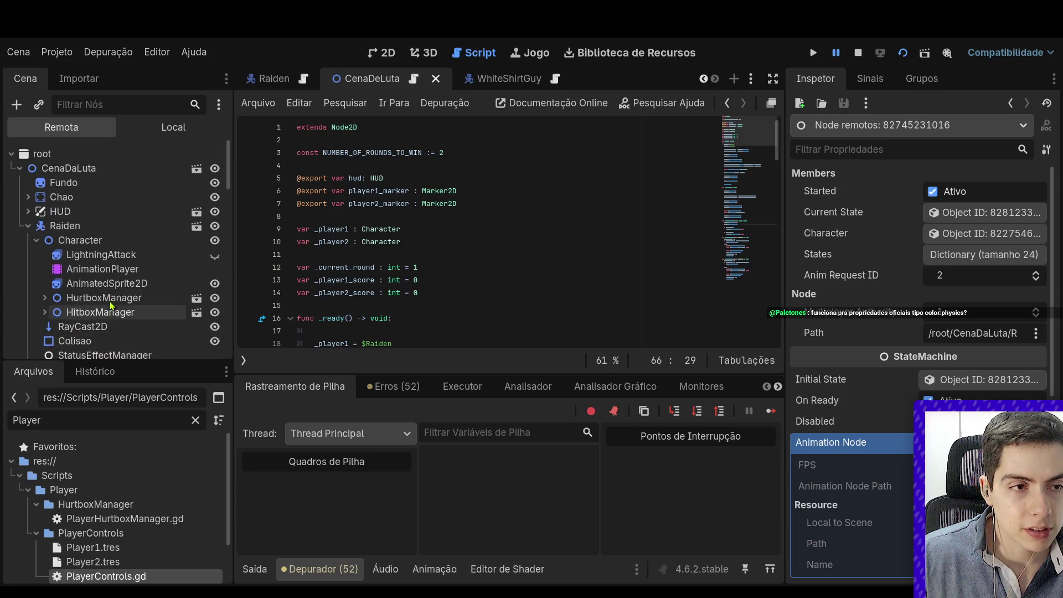
scroll(115, 308, down, 3)
scroll(114, 309, down, 10)
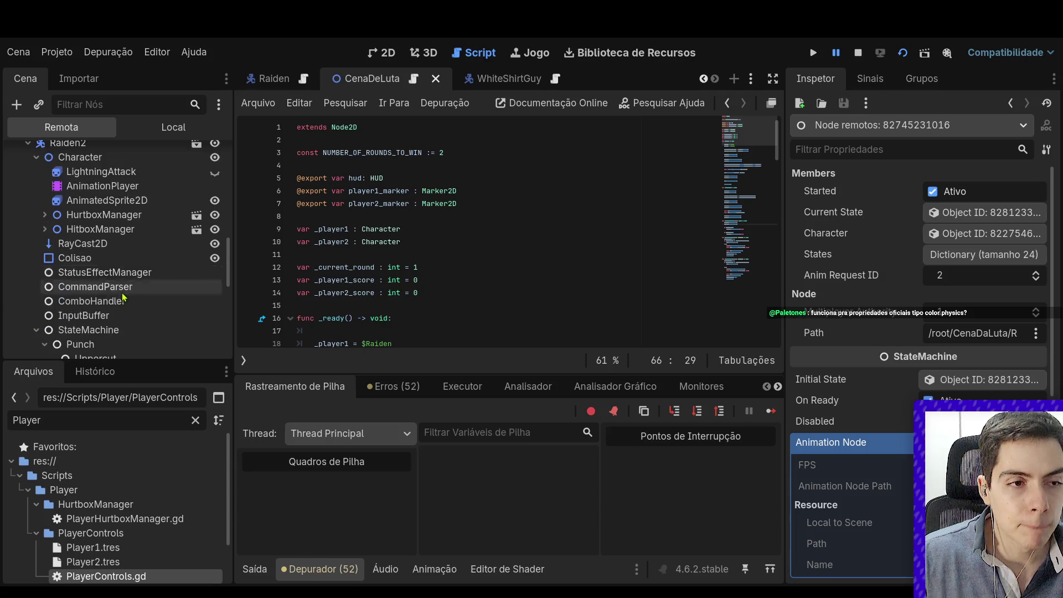
scroll(123, 289, up, 3)
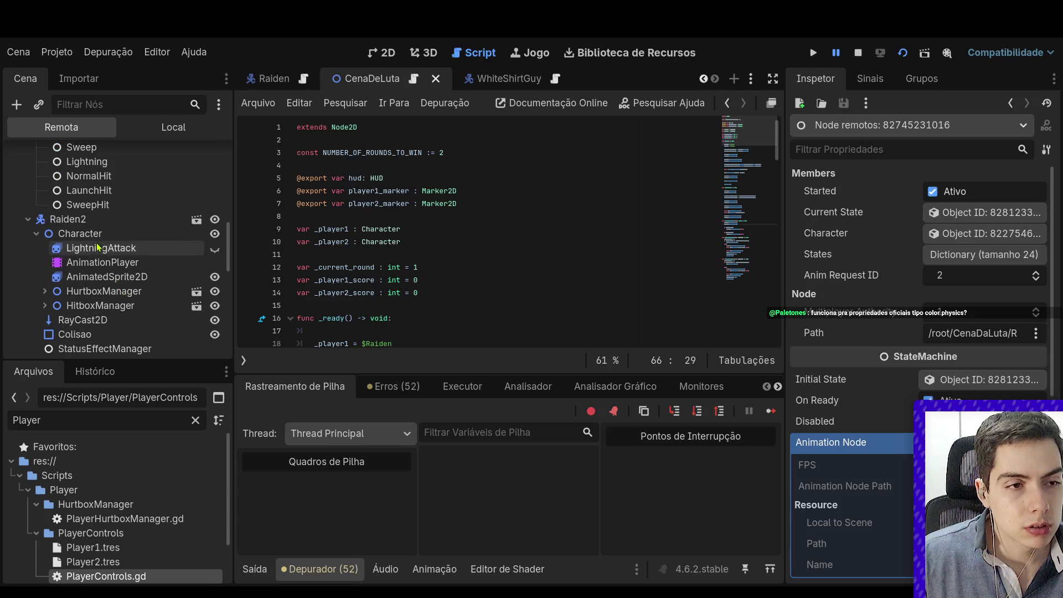
scroll(110, 256, down, 4)
Expand the other player's StateMachine Animation Node to check its FPS 12 and node path
click(89, 228)
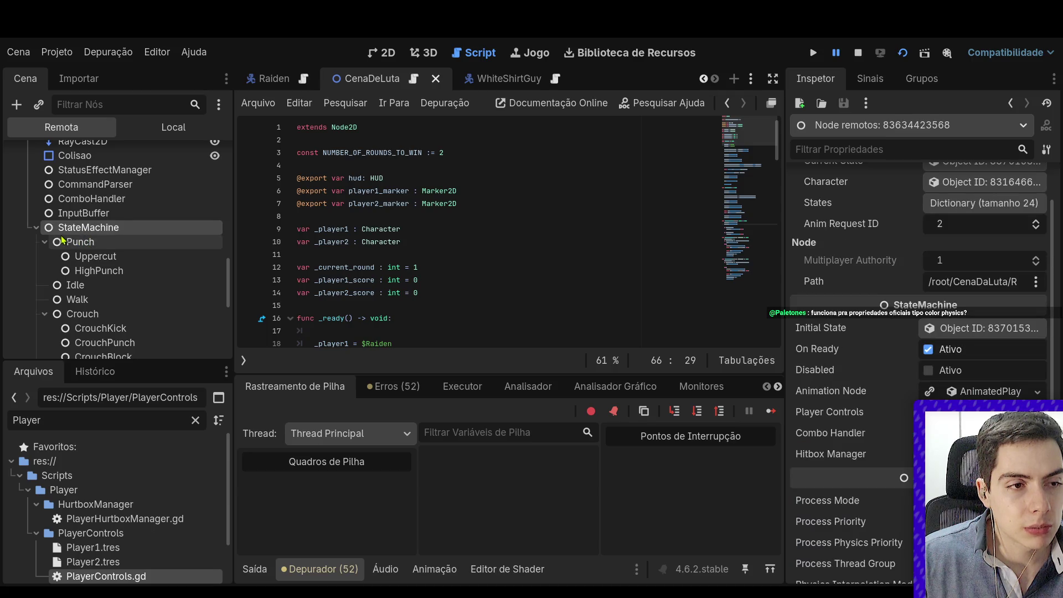
scroll(944, 382, up, 2)
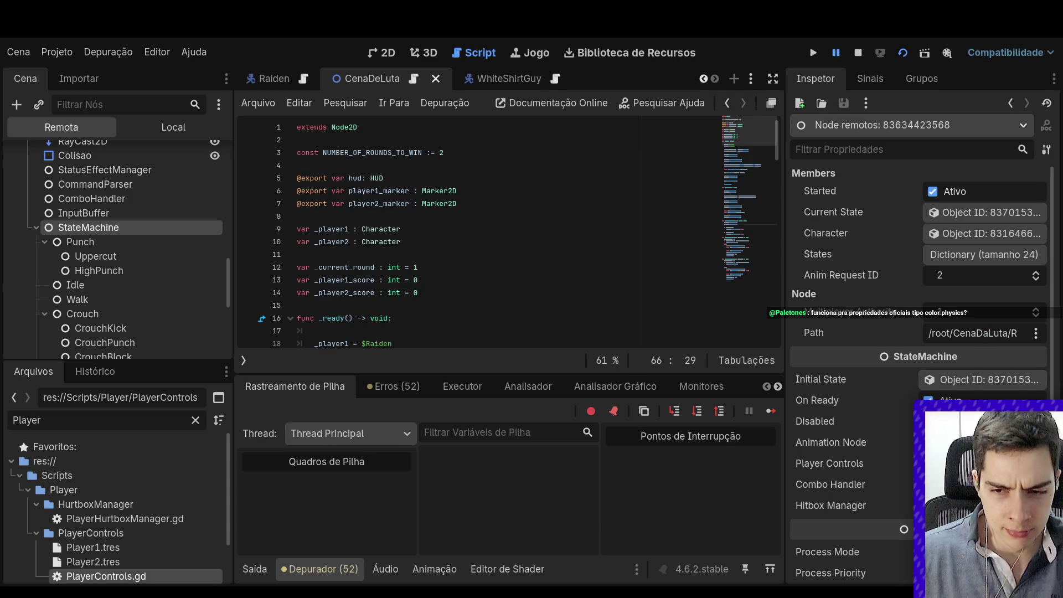
click(984, 442)
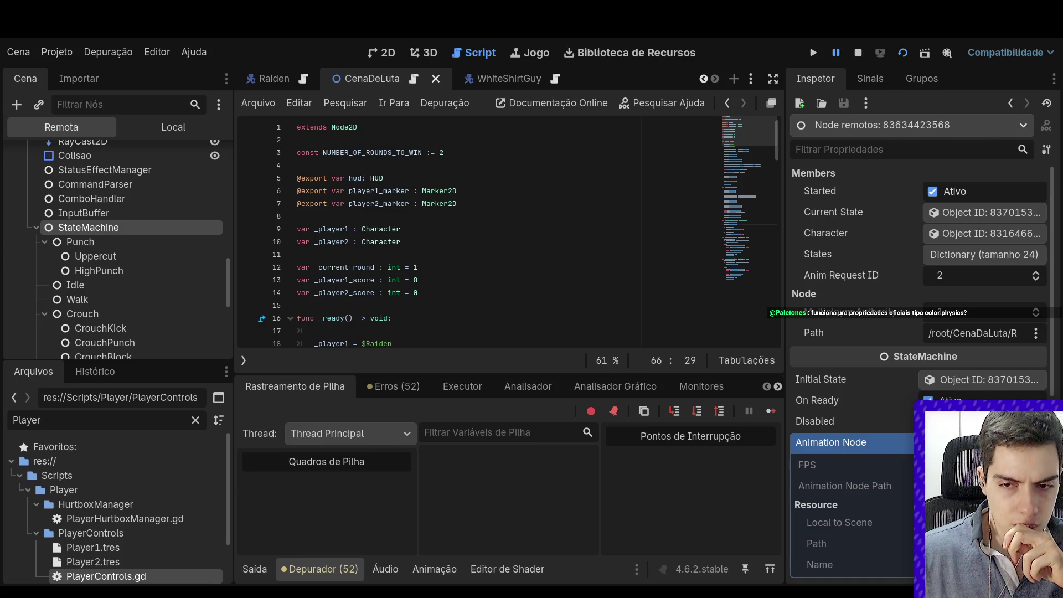
scroll(141, 233, up, 5)
scroll(142, 294, down, 4)
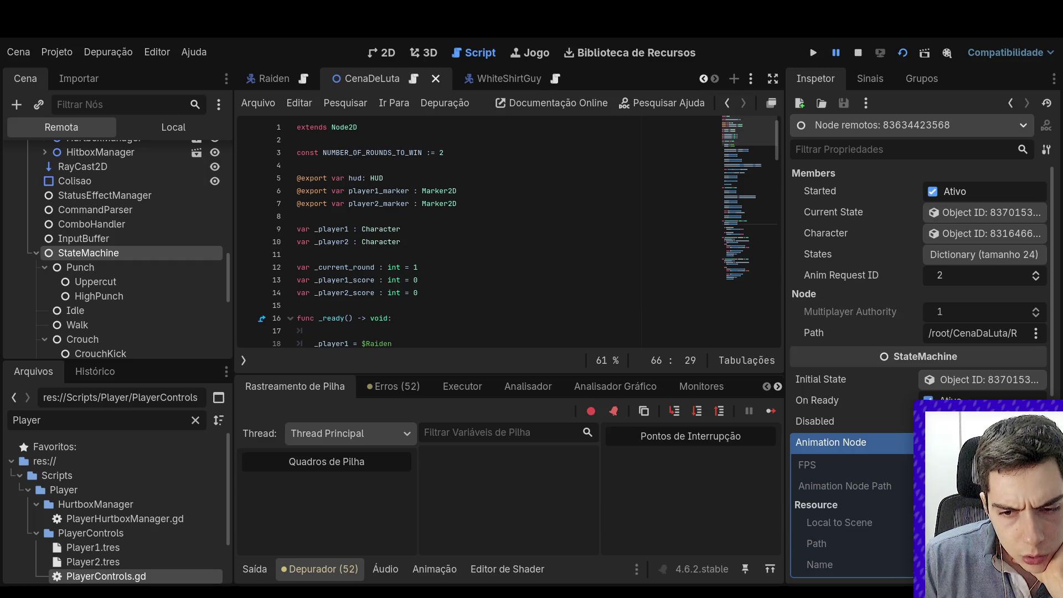
scroll(111, 281, up, 5)
scroll(976, 395, down, 5)
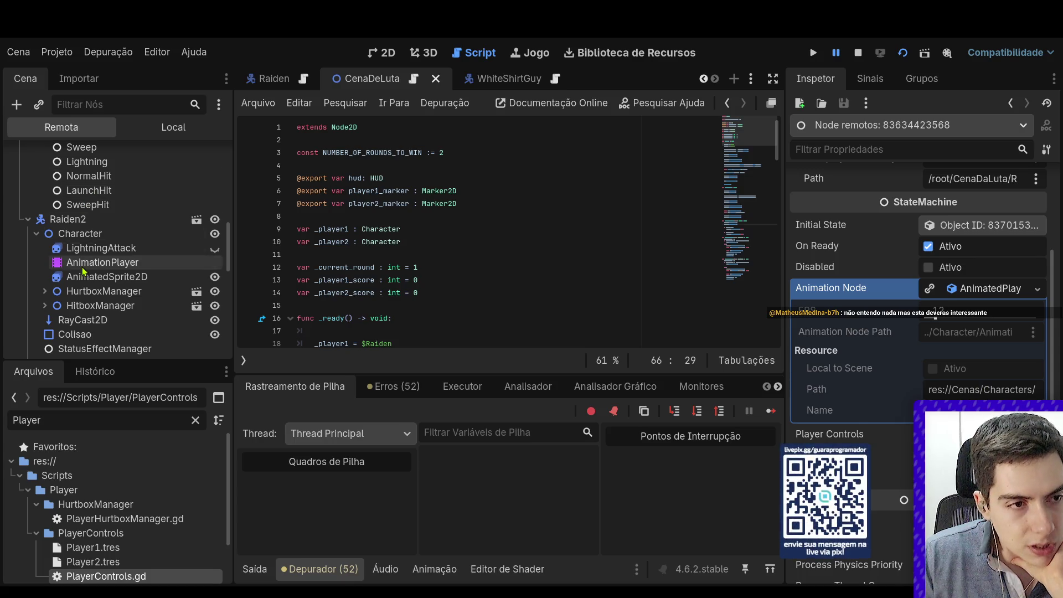
scroll(109, 275, up, 4)
scroll(109, 275, up, 3)
scroll(108, 271, down, 10)
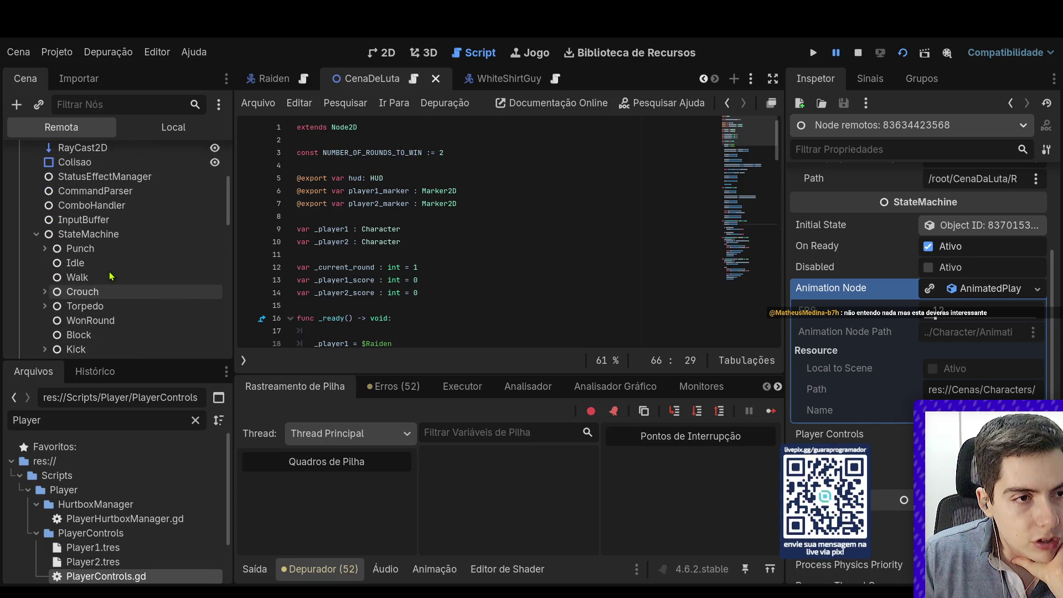
scroll(108, 270, up, 1)
scroll(108, 270, down, 2)
Recheck the second player's StateMachine beside its InputBuffer node, then stop the game with F8
click(108, 285)
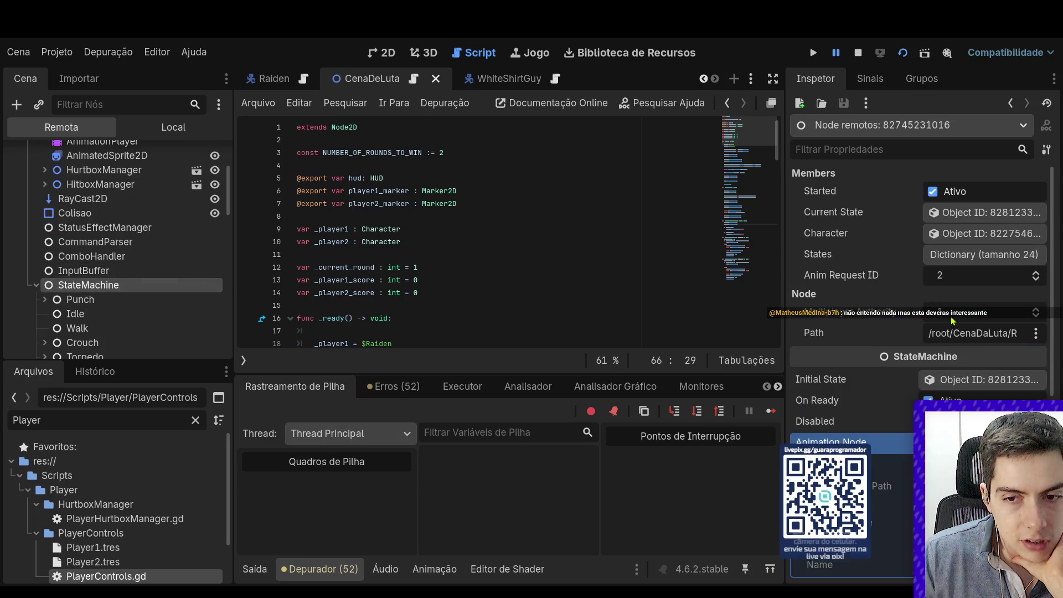
scroll(1007, 369, up, 3)
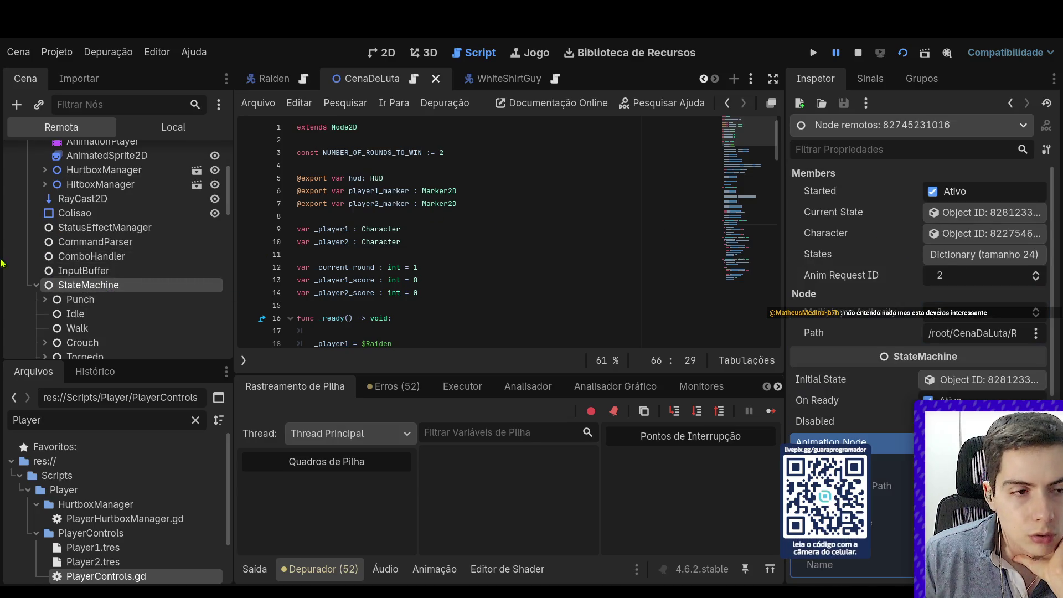
click(83, 271)
click(83, 285)
scroll(964, 338, down, 4)
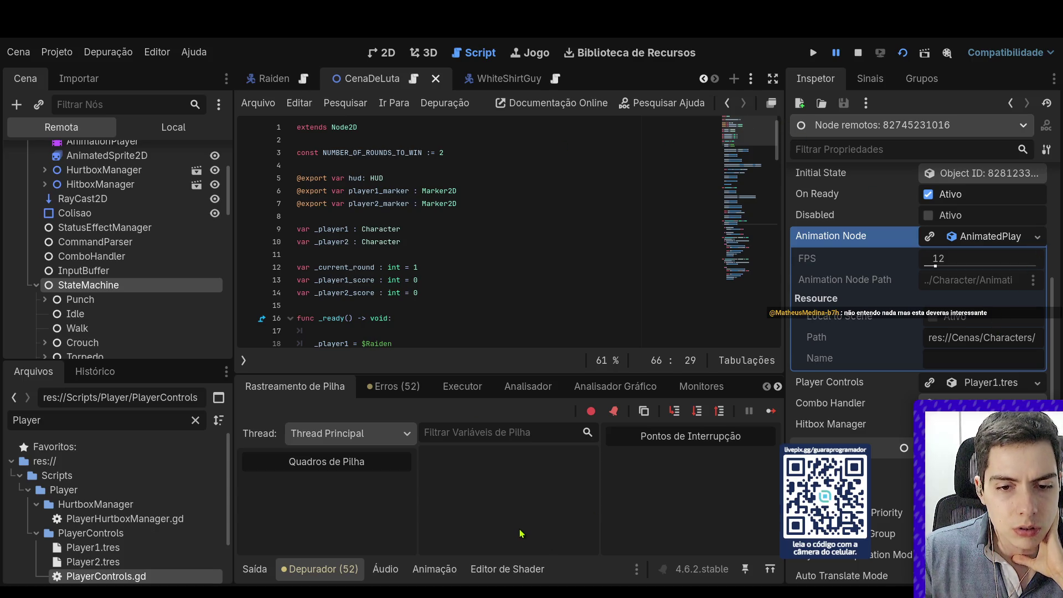
key(F8)
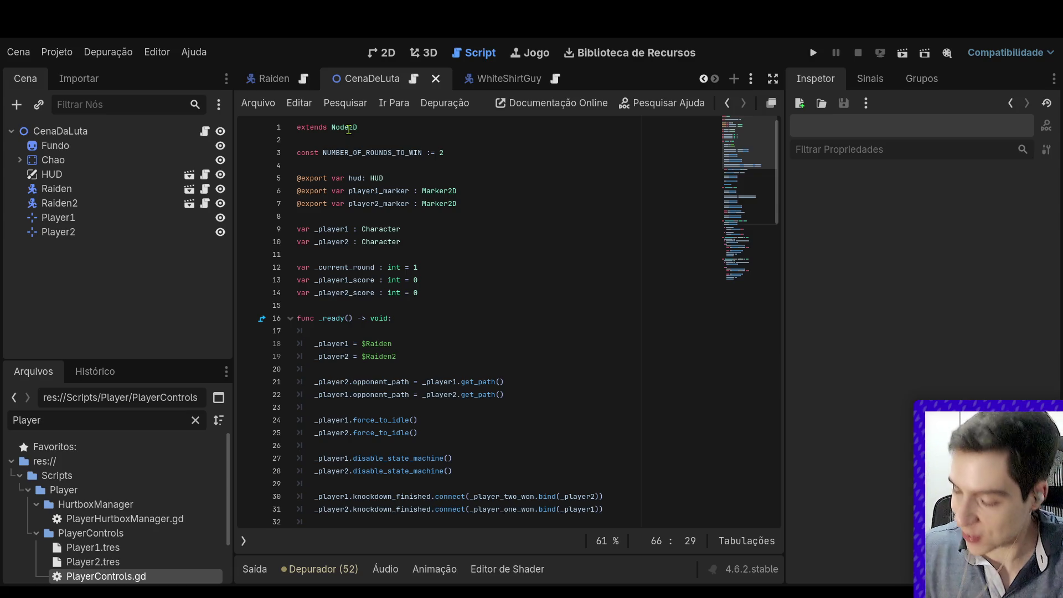
Go to _ready in the CenaDeLuta script, then show Raiden2's Character ID 2 properties
click(518, 319)
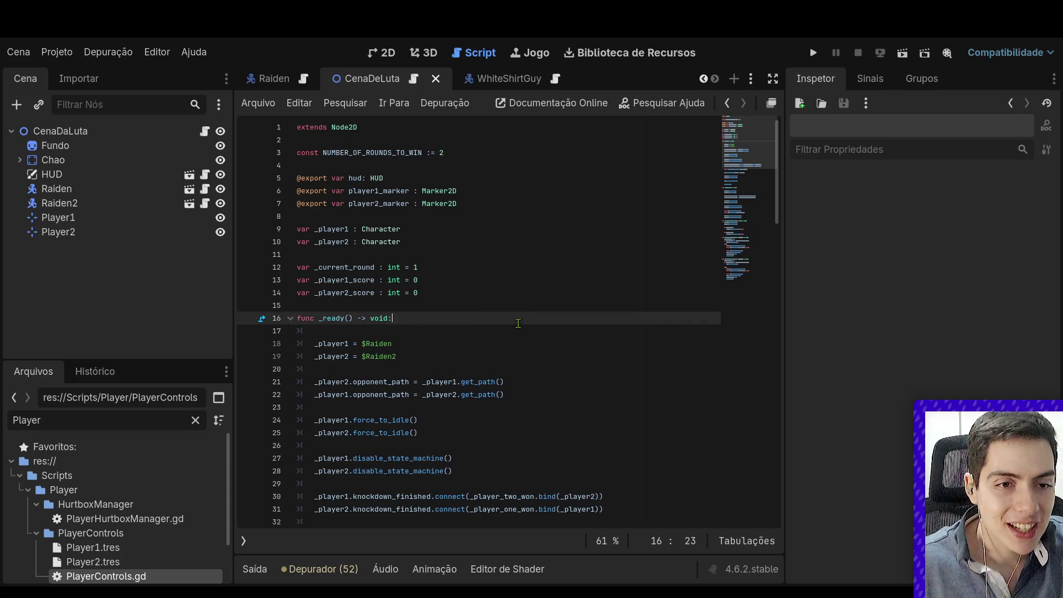
scroll(522, 319, down, 5)
scroll(515, 312, up, 5)
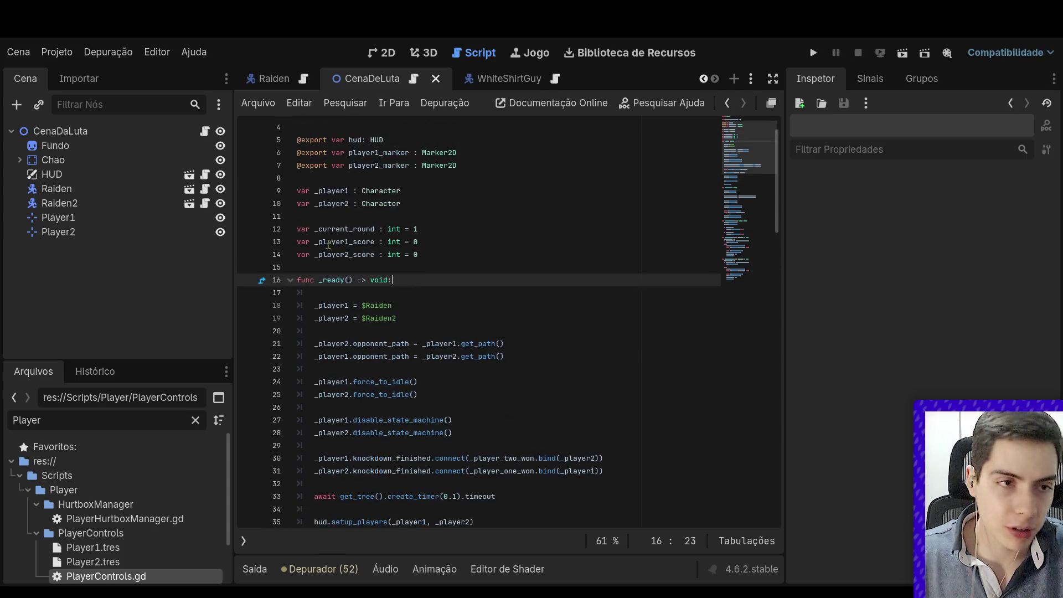
click(106, 203)
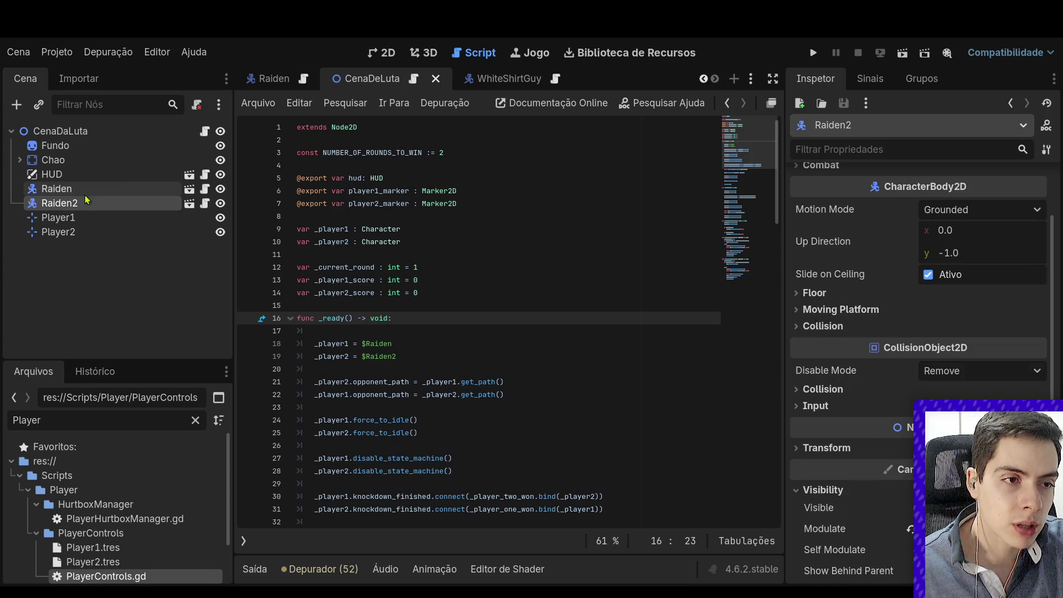
Open the Raiden scene and look over its AnimatedSprite2D and AnimationPlayer nodes
click(194, 206)
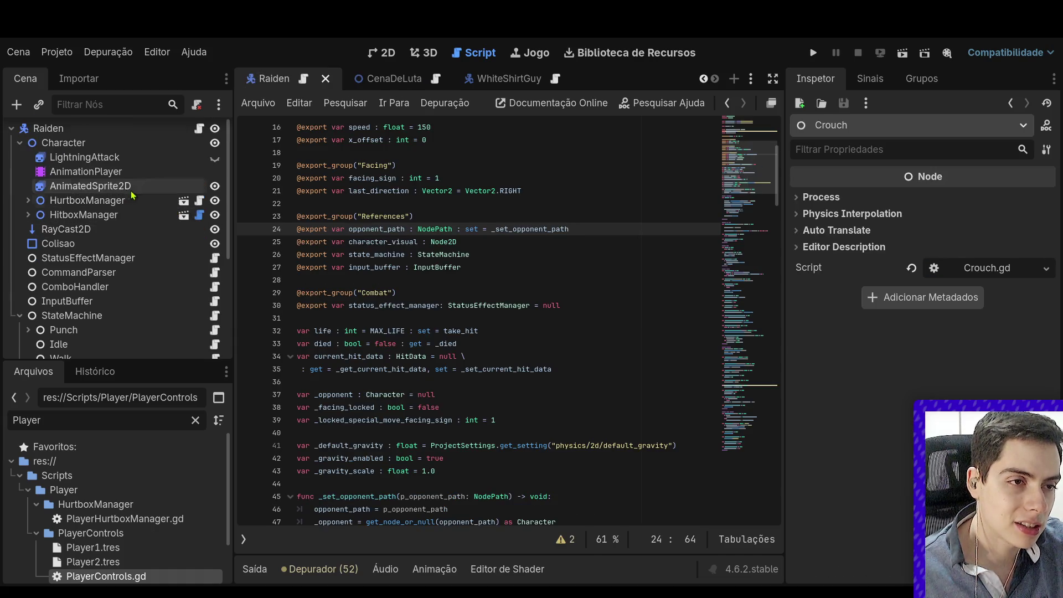
click(92, 188)
click(111, 175)
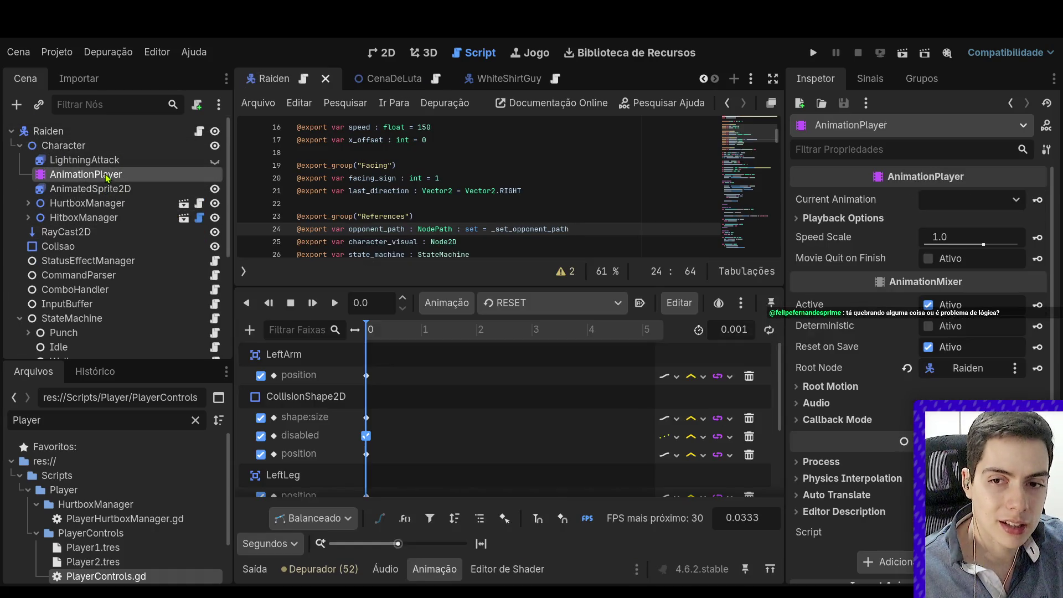
scroll(110, 221, down, 5)
scroll(83, 222, up, 2)
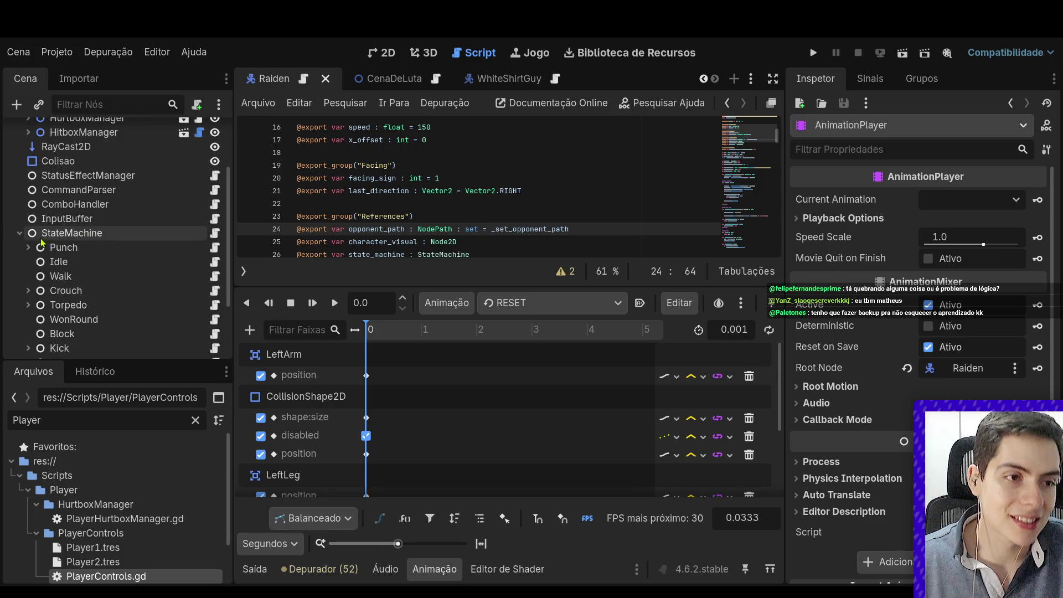
Inspect the StateMachine's Animation Node property and save the Raiden scene
click(20, 171)
click(72, 318)
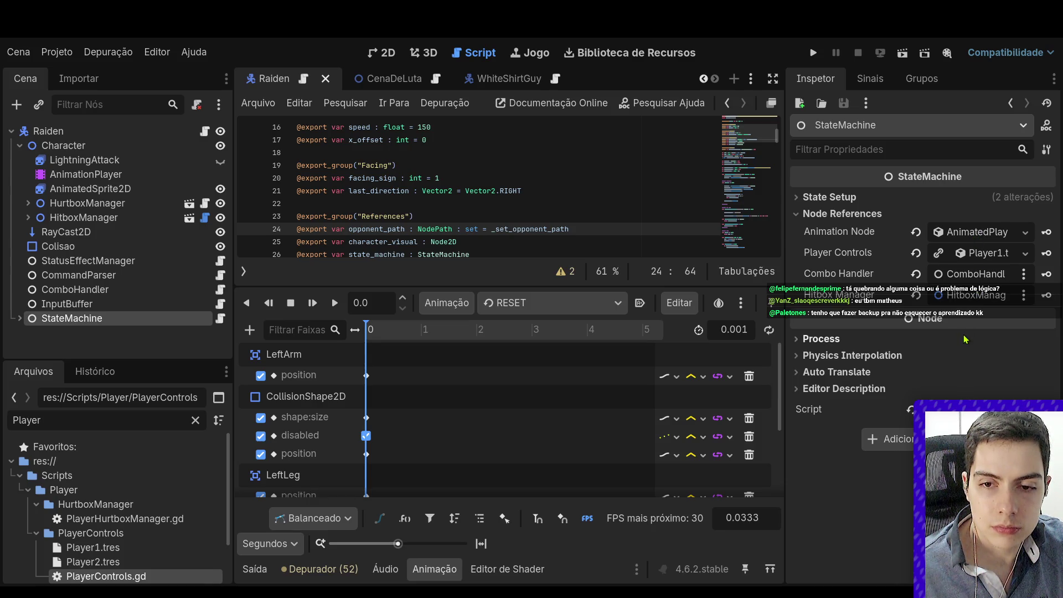
click(975, 232)
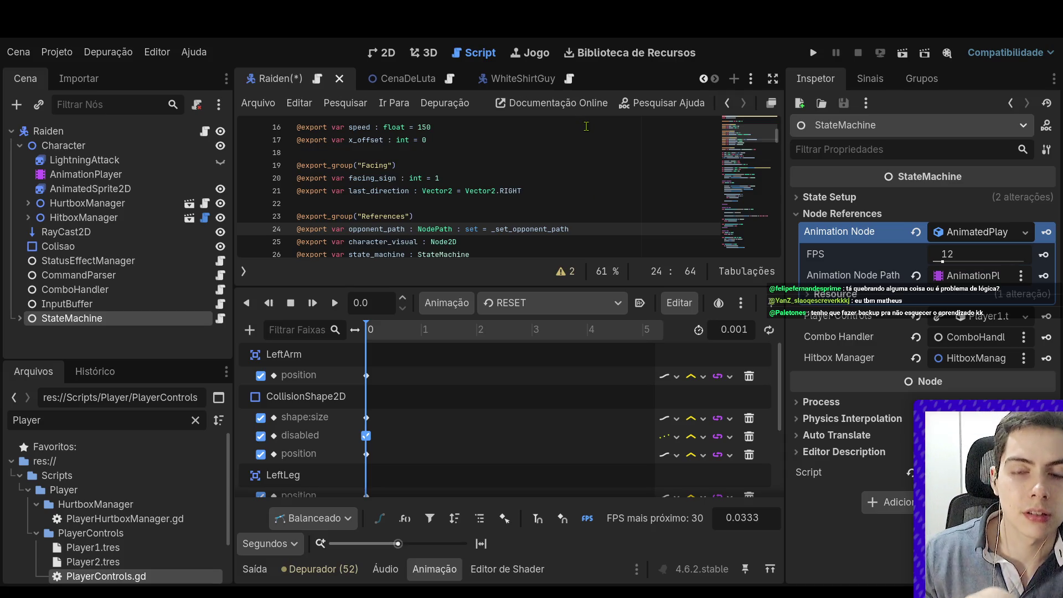
key(ctrl+s)
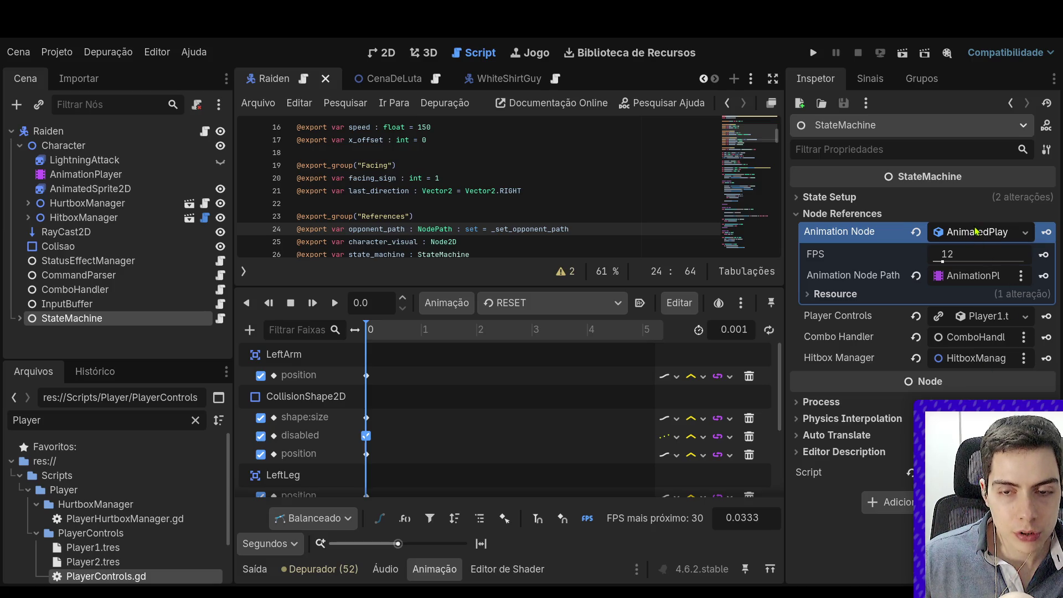
click(404, 82)
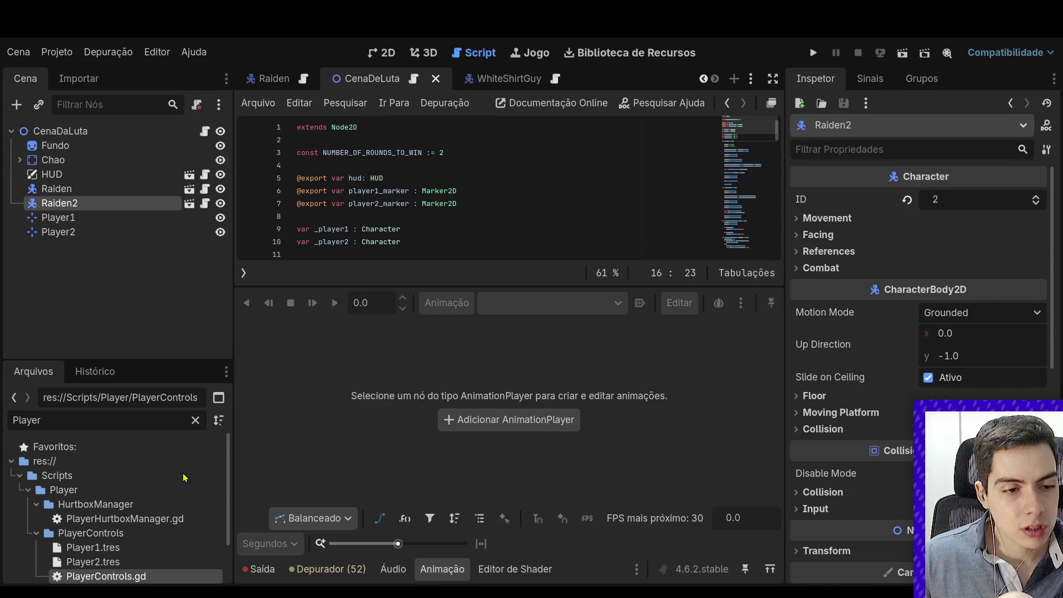
Inspect the fight scene StateMachine's node references and Animation Node, then save CenaDeLuta
scroll(95, 248, down, 3)
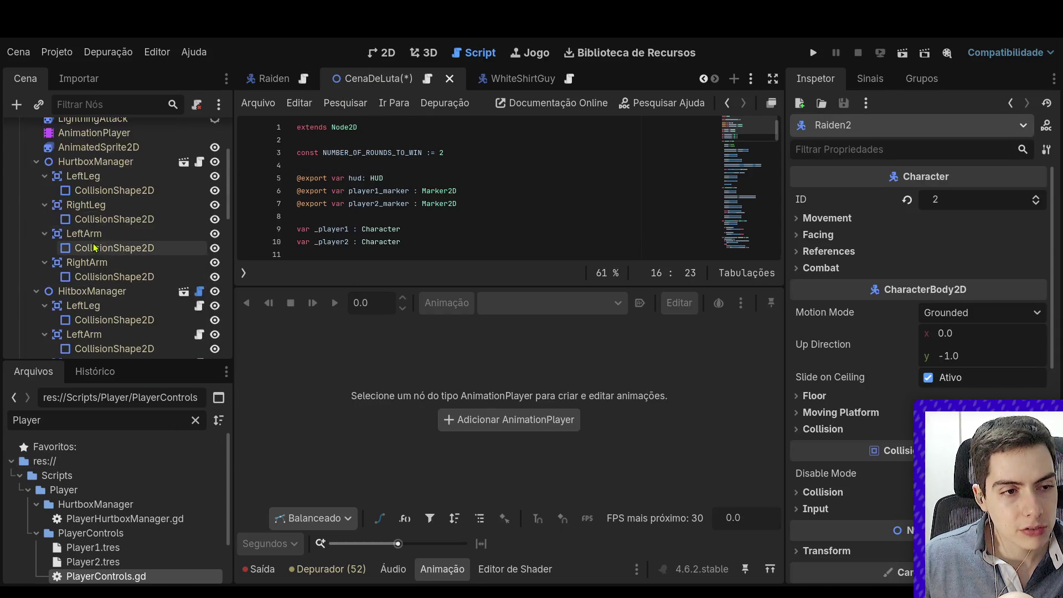
scroll(94, 247, up, 2)
scroll(58, 257, down, 5)
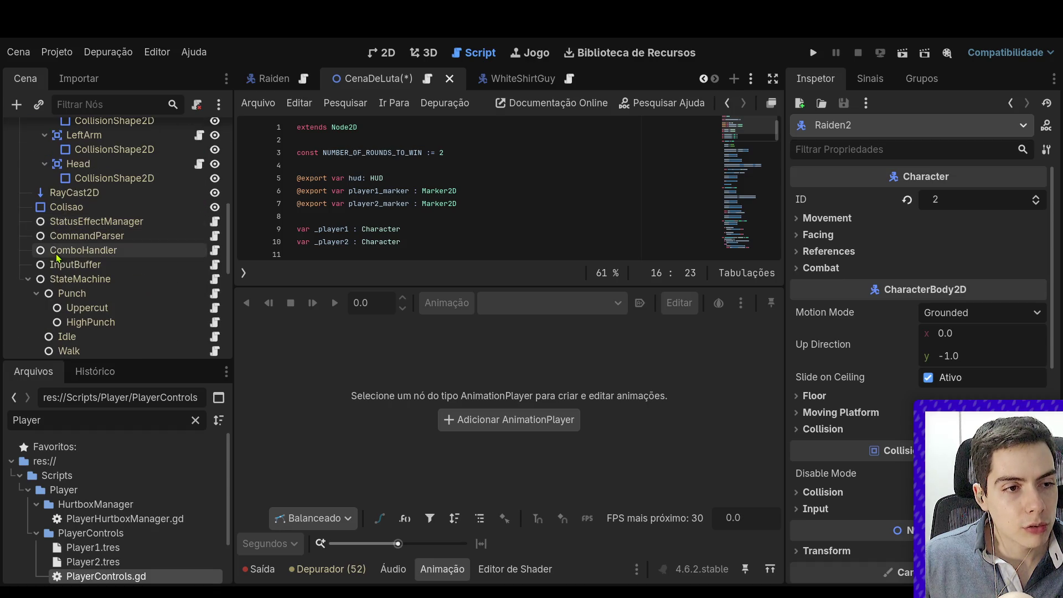
click(28, 279)
click(80, 317)
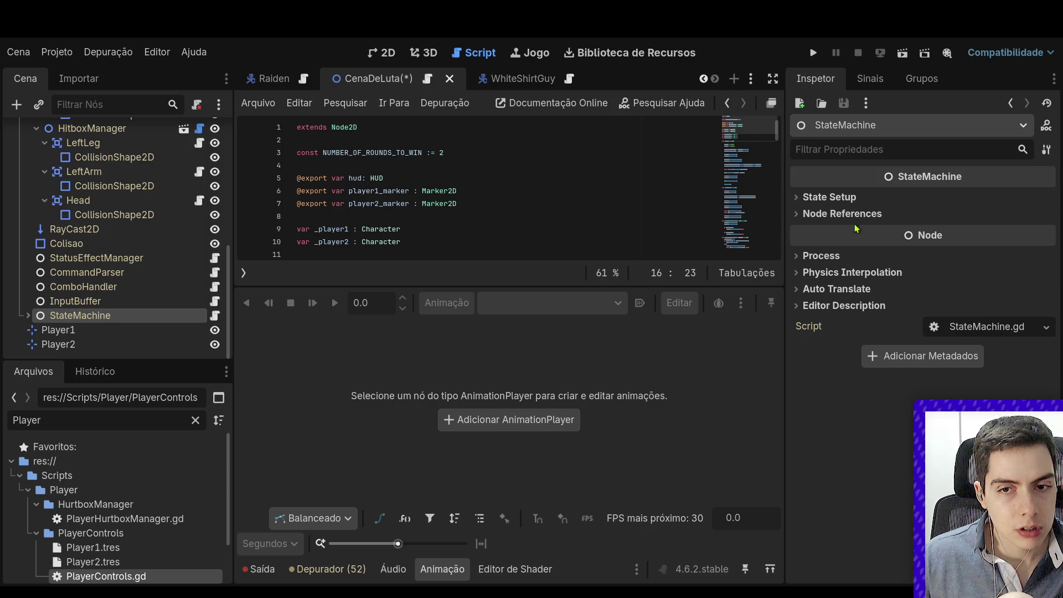
click(842, 214)
click(1000, 236)
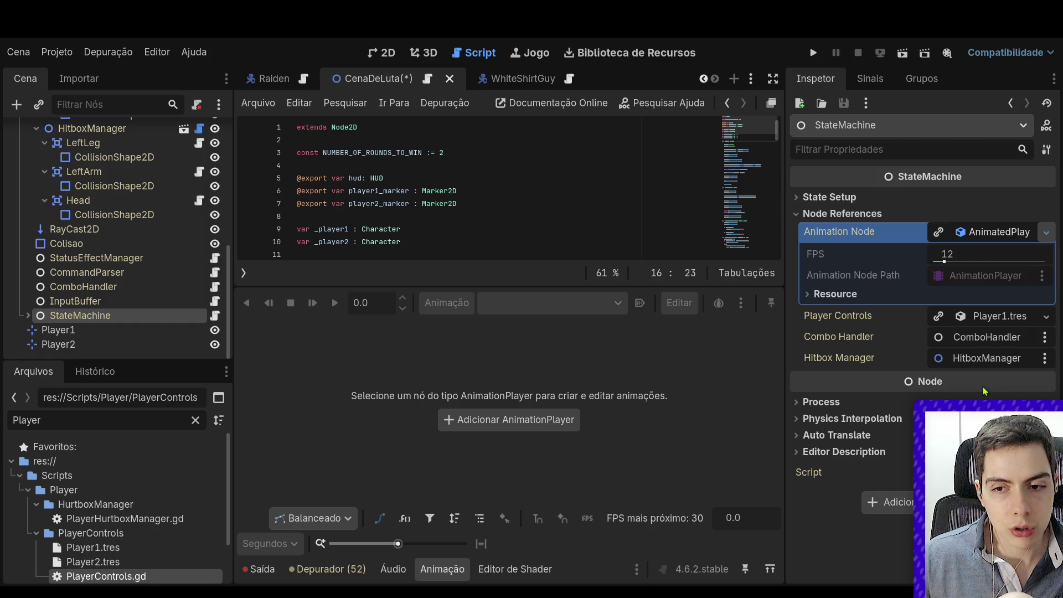
key(Up)
key(ctrl+s)
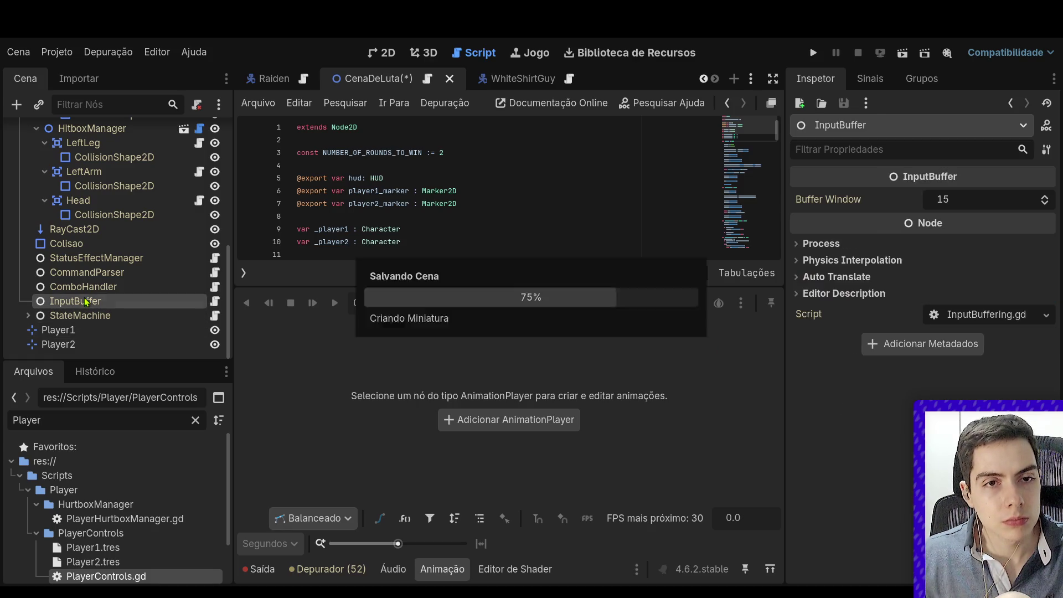
Test-run the fight scene, stop it, and switch to the WhiteShirtGuy scene
click(903, 53)
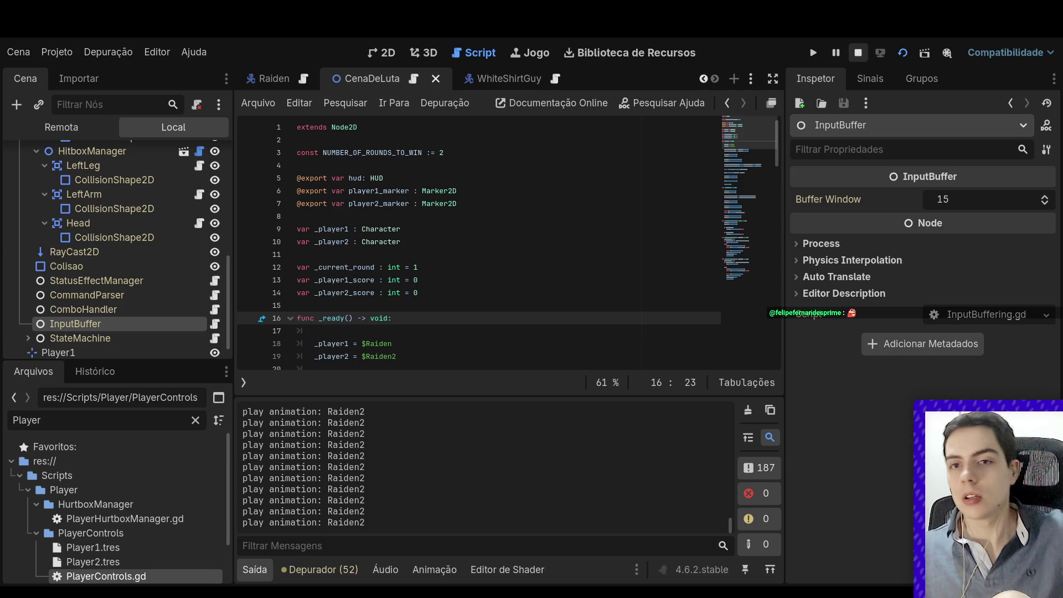
click(858, 53)
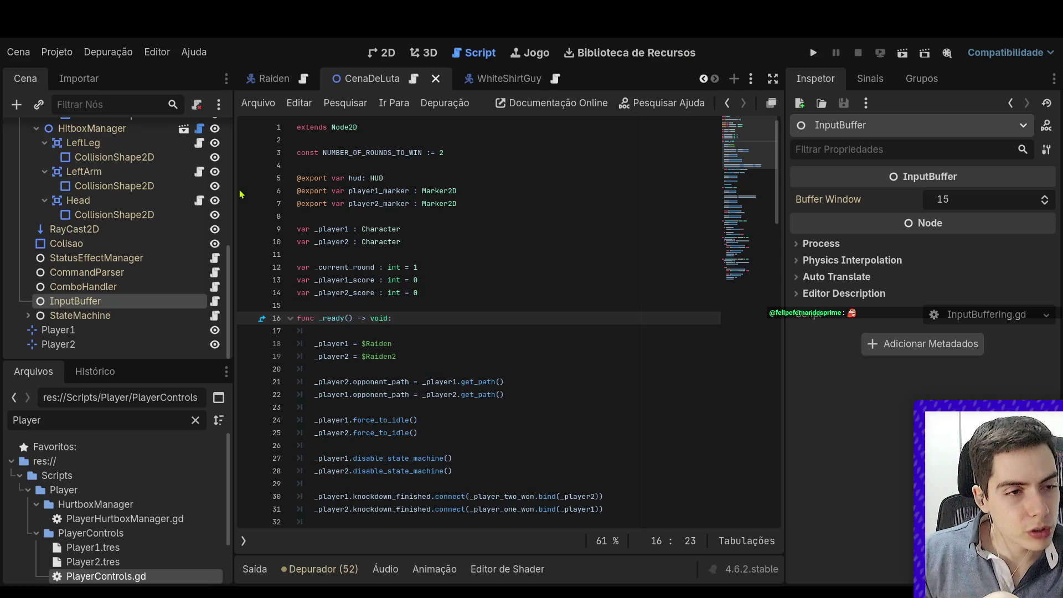
click(488, 78)
scroll(106, 272, down, 3)
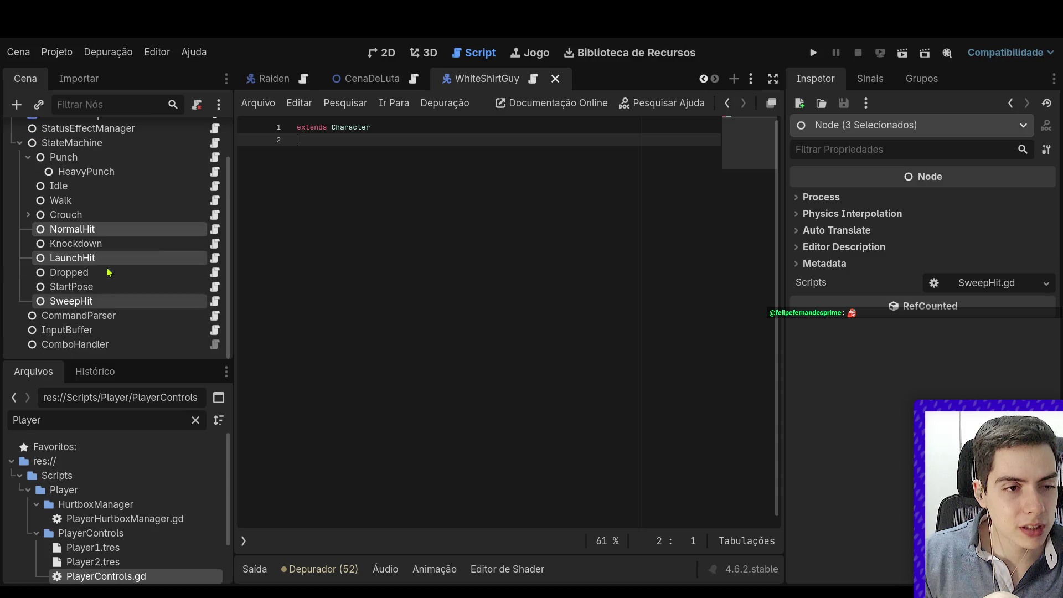
Check the Raiden scene's Character node, then return to CenaDeLuta and select Raiden2
click(168, 245)
click(265, 79)
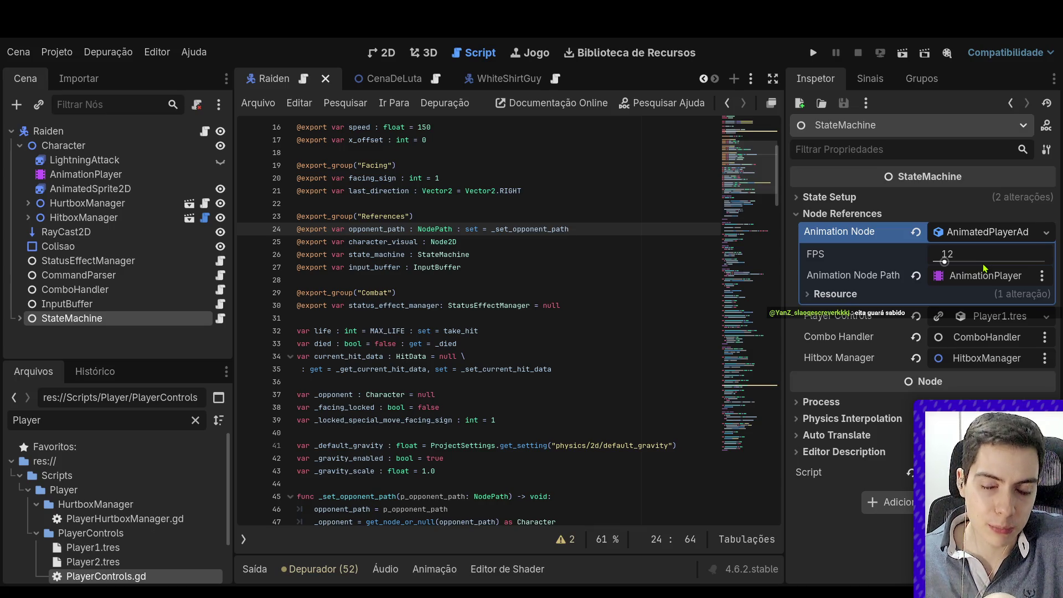
click(106, 145)
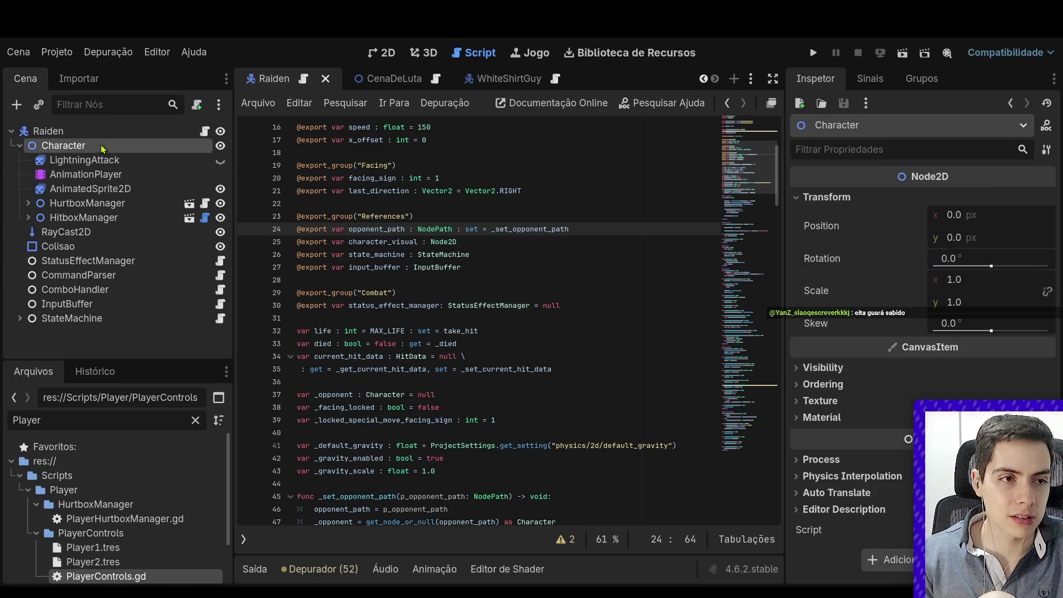
click(377, 78)
scroll(83, 249, up, 10)
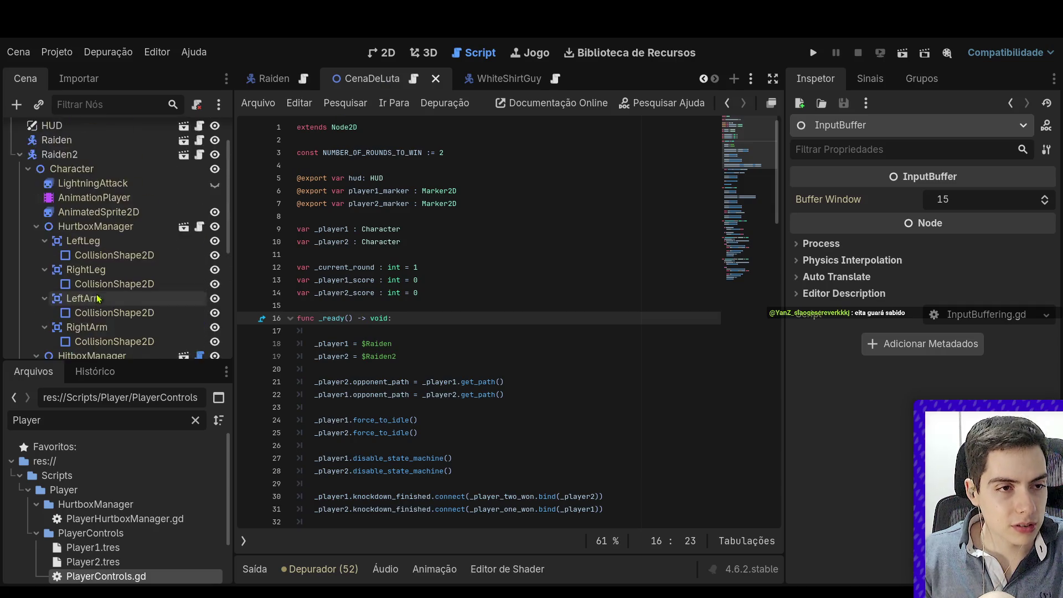
click(71, 203)
key(Left)
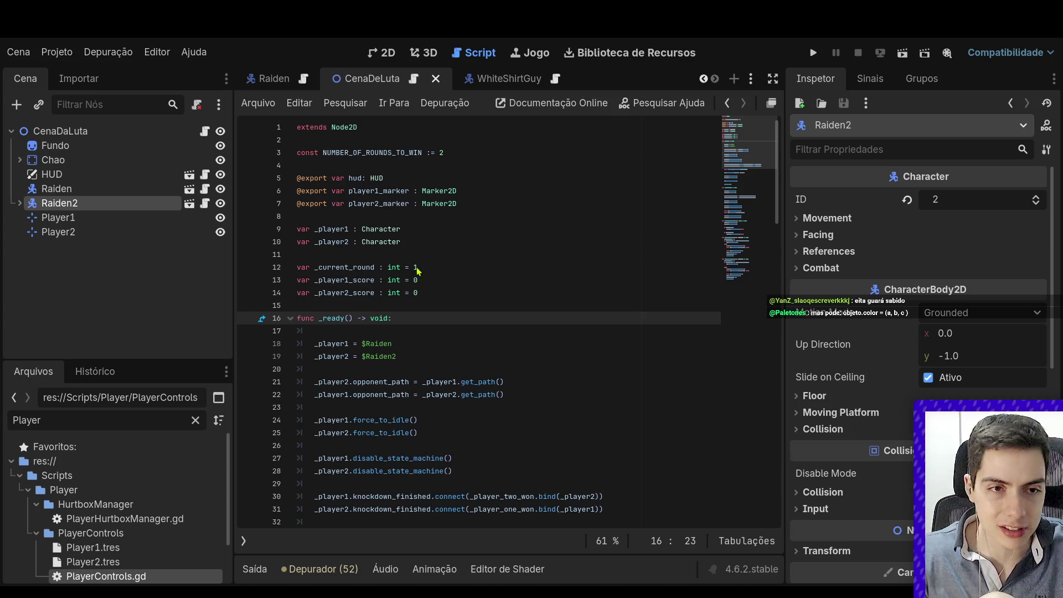
click(407, 344)
click(422, 334)
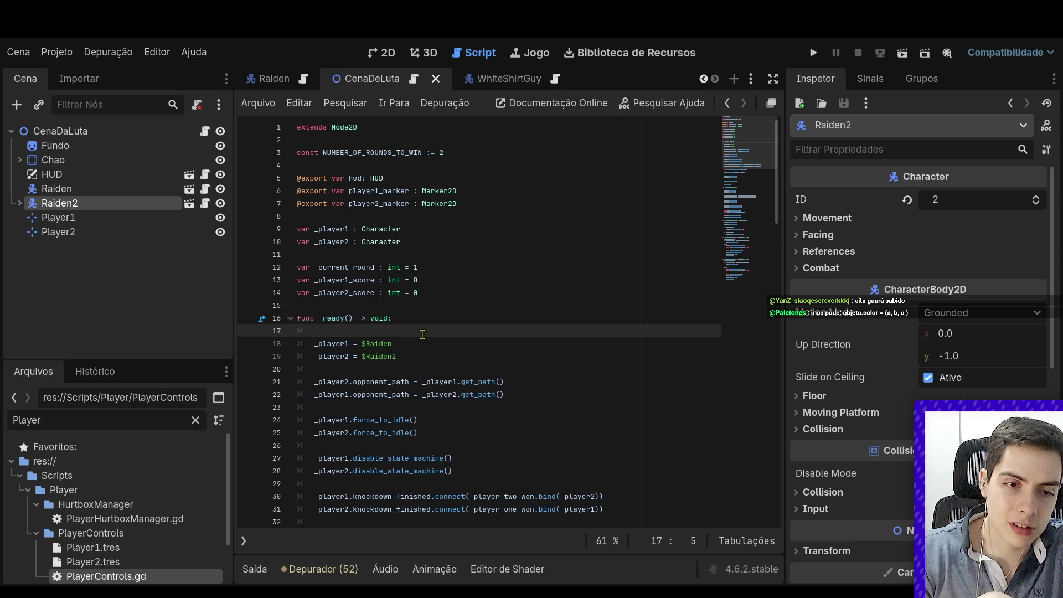
text(colo)
key(BackSpace)
key(BackSpace)
key(BackSpace)
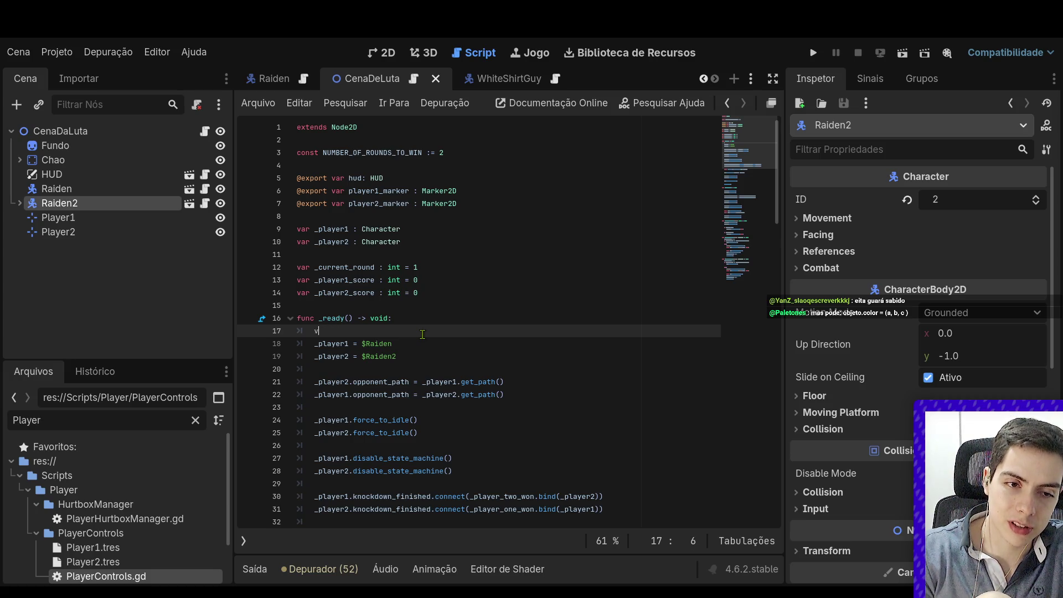
text(color = Color.)
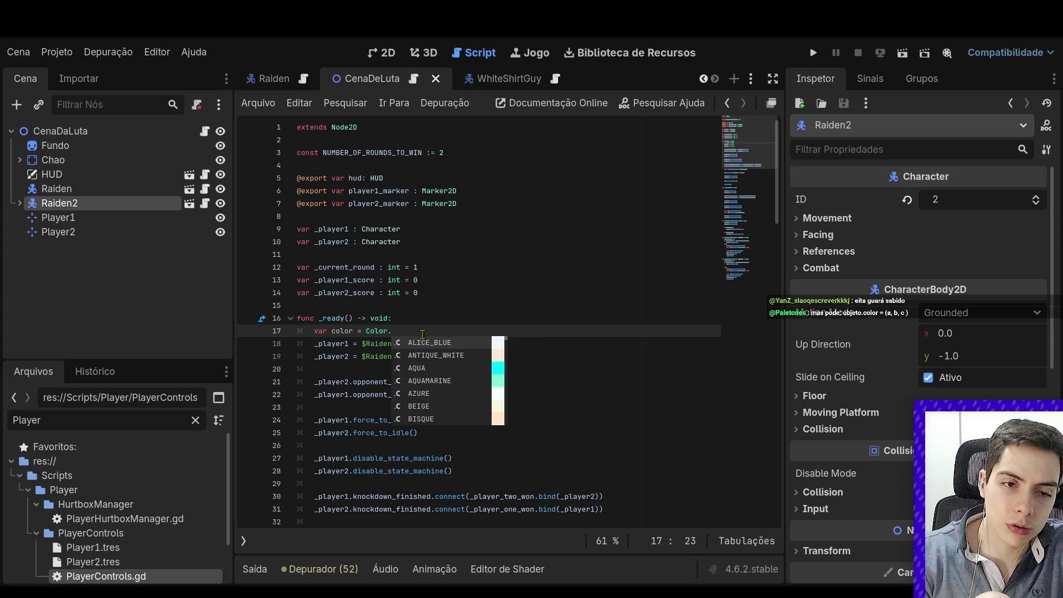
key(Down)
key(Down)
key(Down)
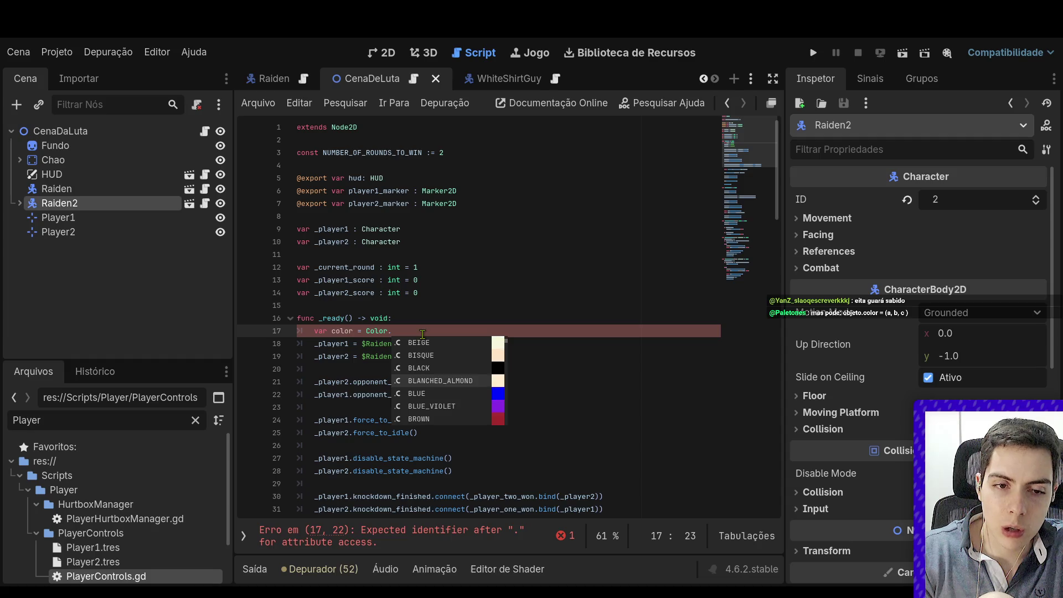
text(new()
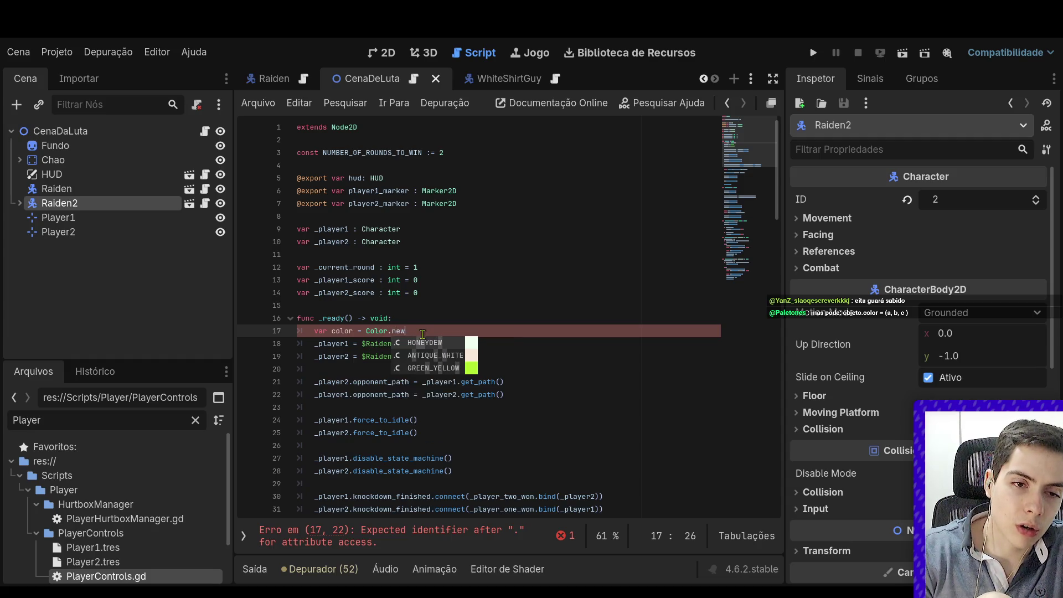
ctrl+click(383, 328)
scroll(378, 345, down, 10)
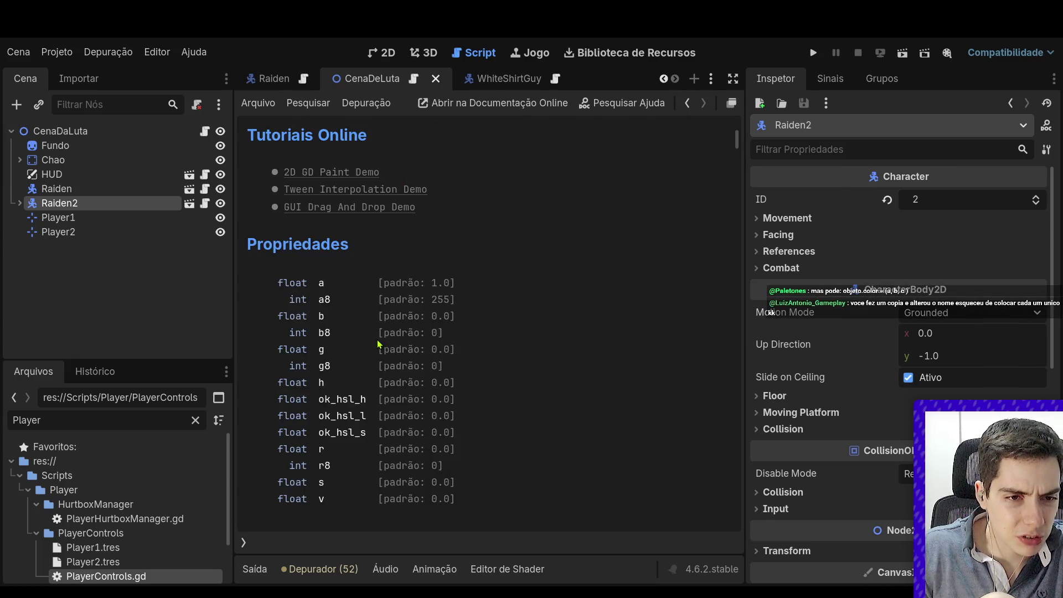
scroll(378, 345, down, 8)
key(alt+Left)
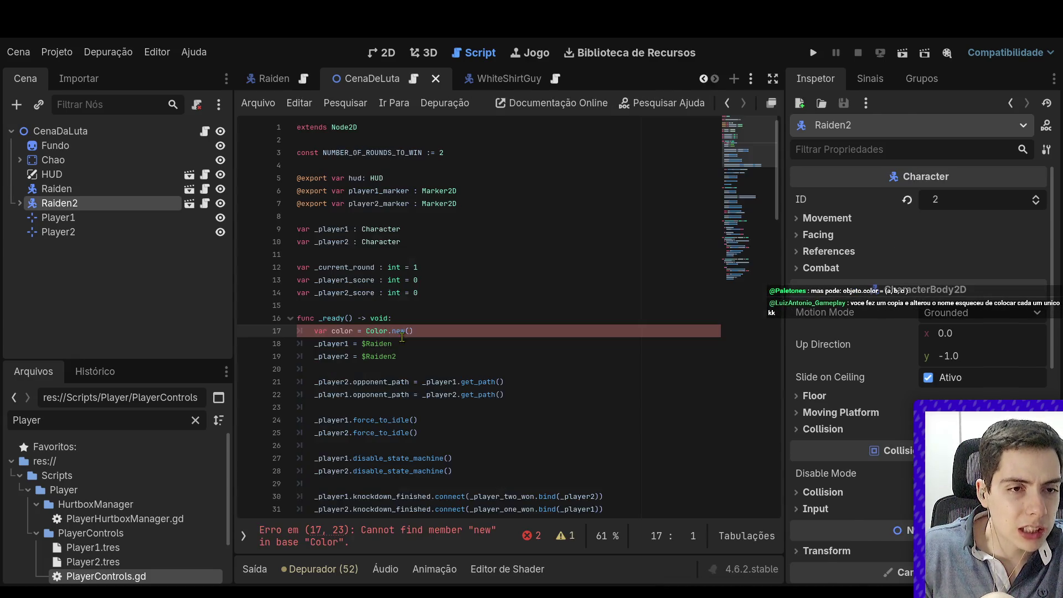
key(BackSpace)
key(BackSpace)
key(BackSpace)
text(()
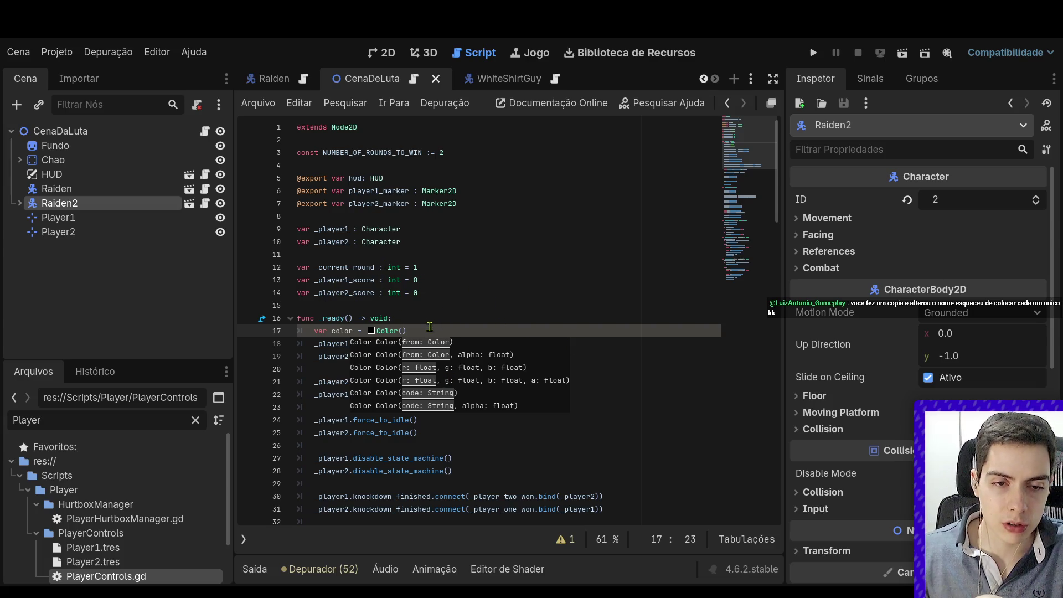
drag(430, 331, 296, 319)
click(634, 321)
key(shift+Down)
key(BackSpace)
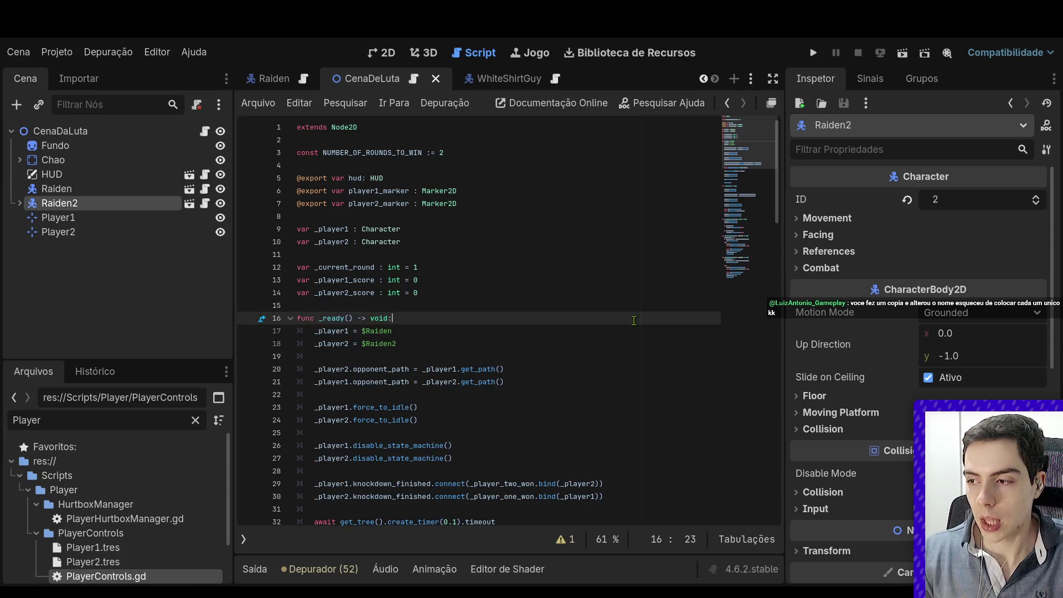
Save the fight scene, open Raiden2's own scene and inspect its StateMachine node
key(ctrl+s)
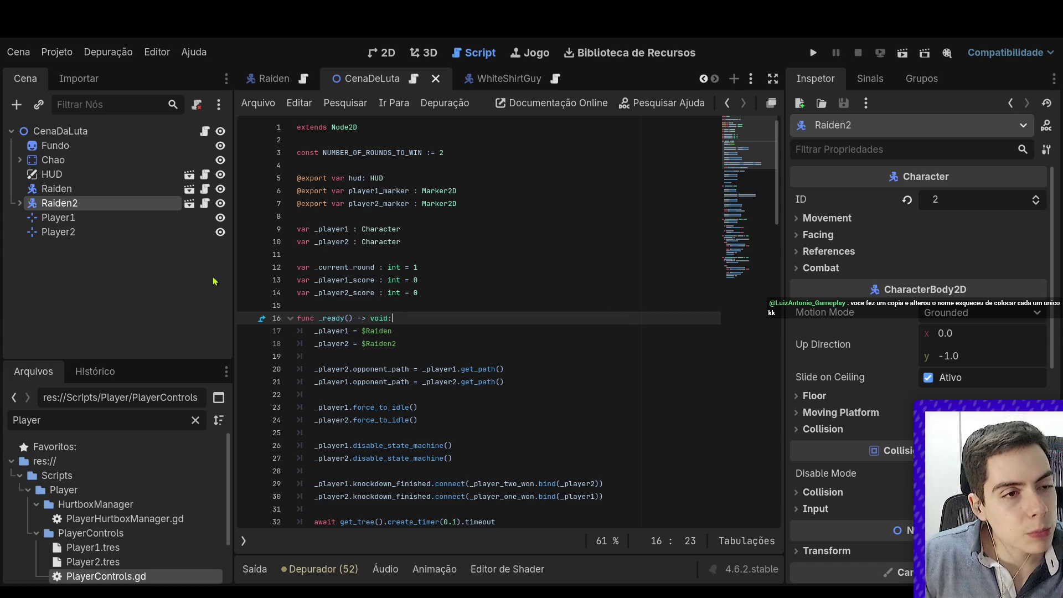
click(191, 205)
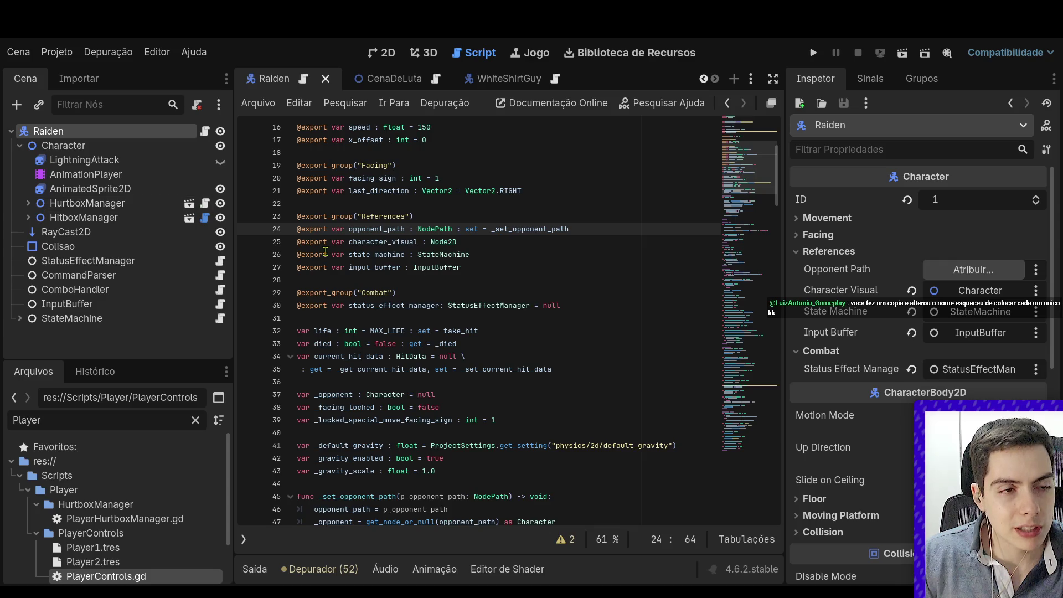
click(72, 318)
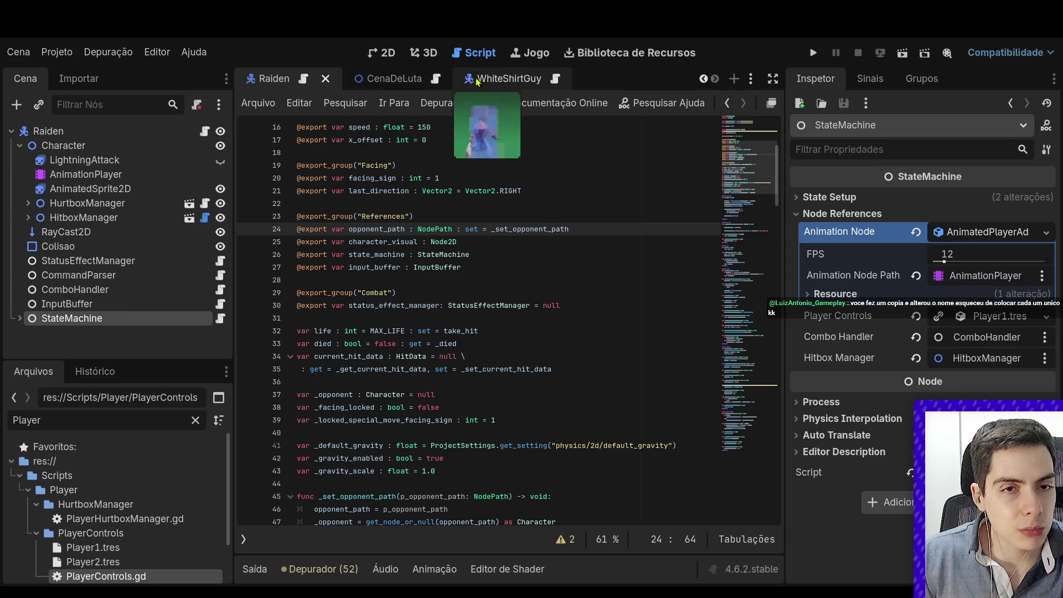
Save CenaDeLuta again, then go to the Raiden scene's script and scroll to _ready()
click(514, 79)
click(373, 78)
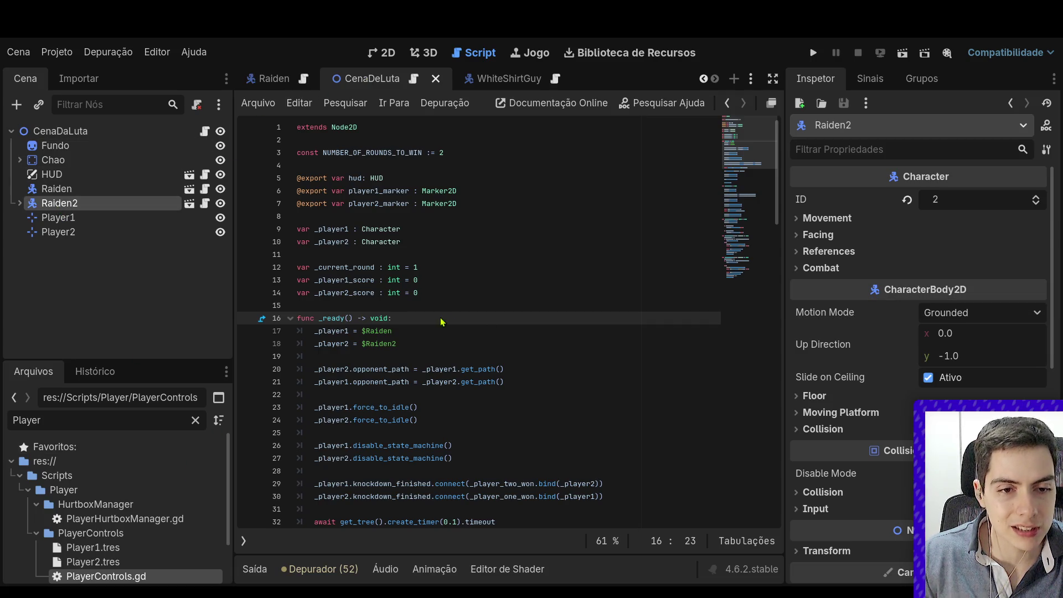
click(136, 277)
key(ctrl+s)
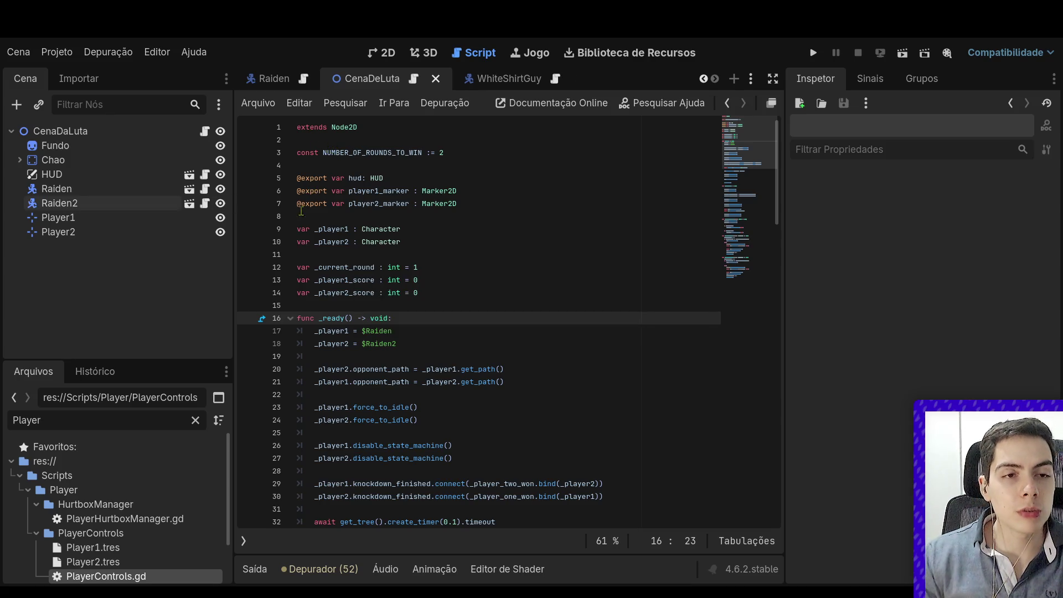
click(266, 82)
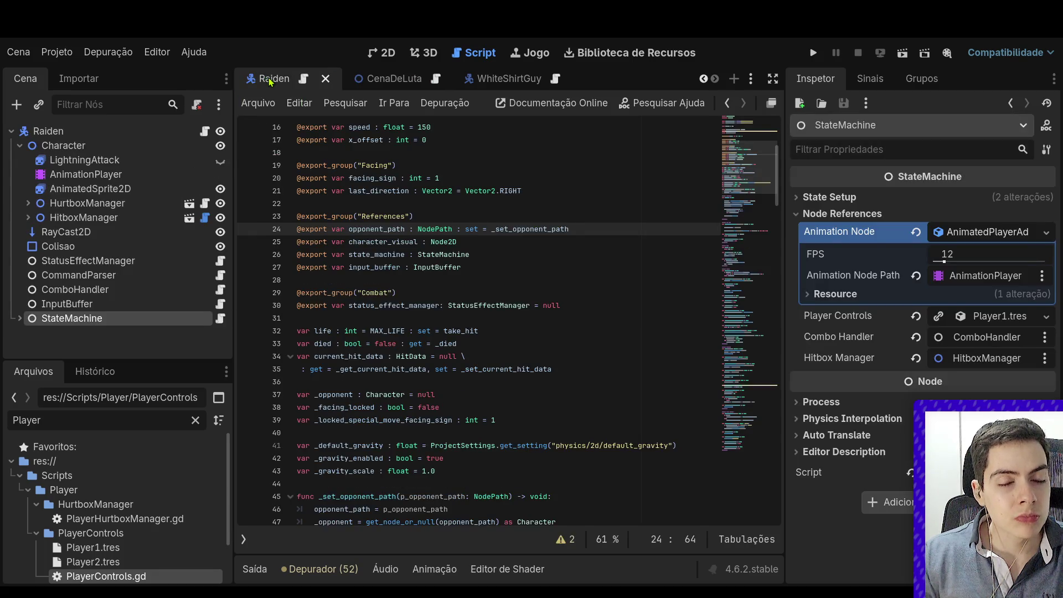
scroll(515, 382, down, 6)
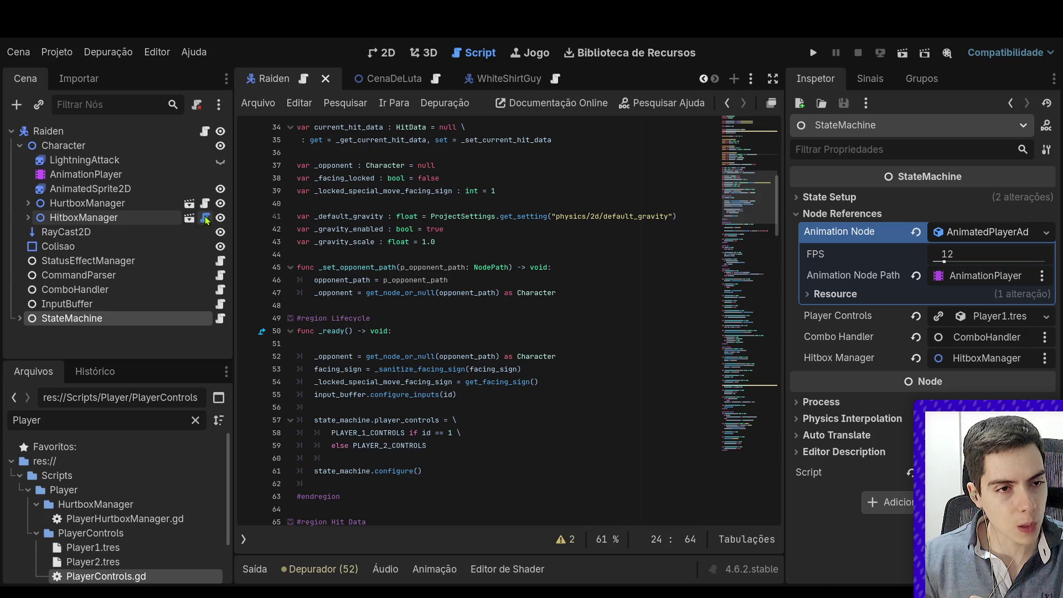
Open StateMachine.gd and scroll through its node references and configure() function
click(220, 318)
scroll(373, 367, up, 5)
scroll(374, 367, down, 10)
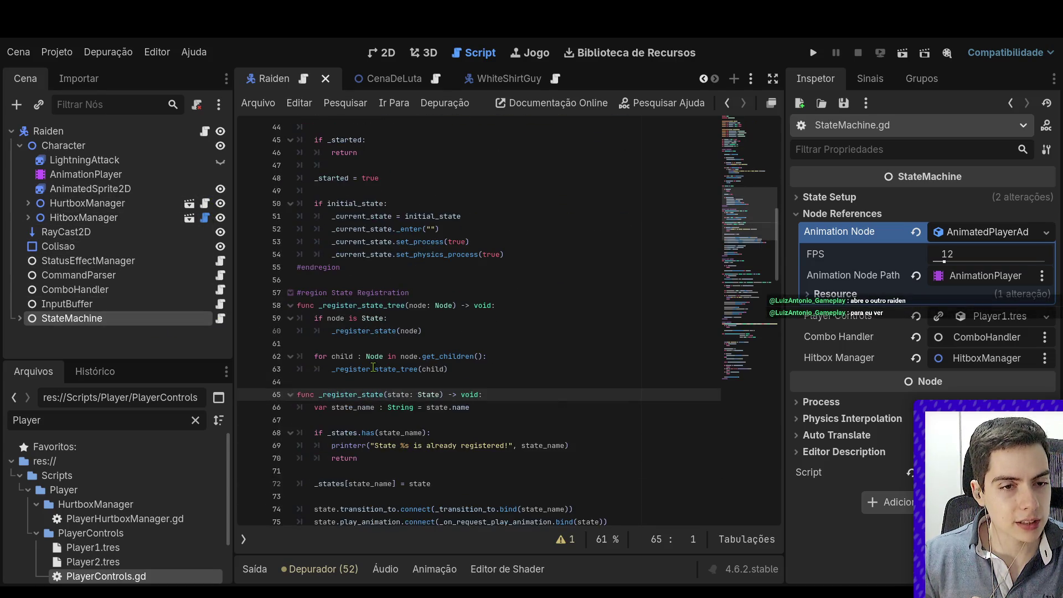
scroll(374, 367, up, 20)
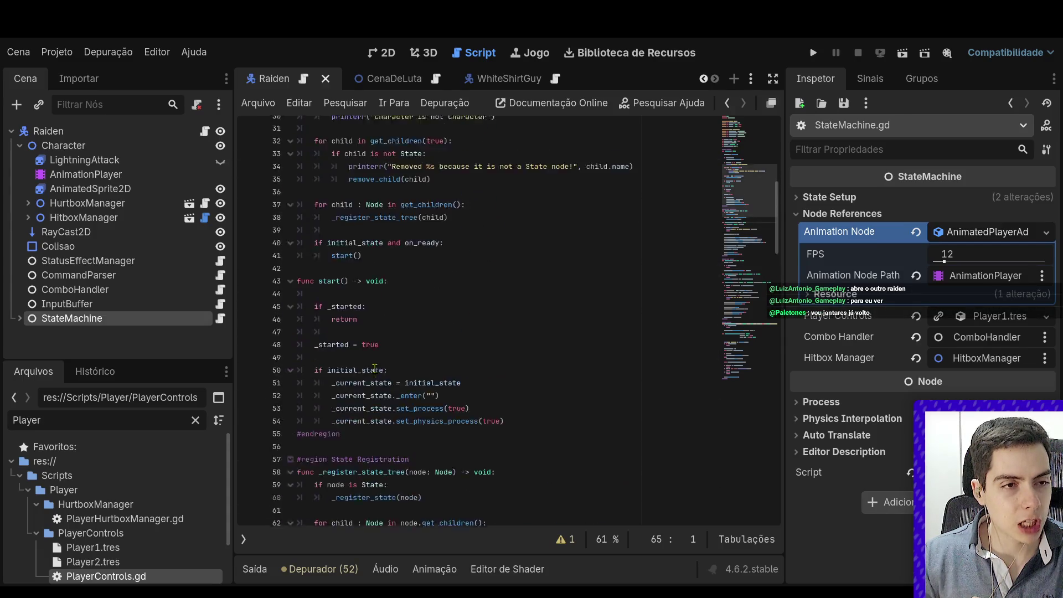
scroll(375, 369, down, 7)
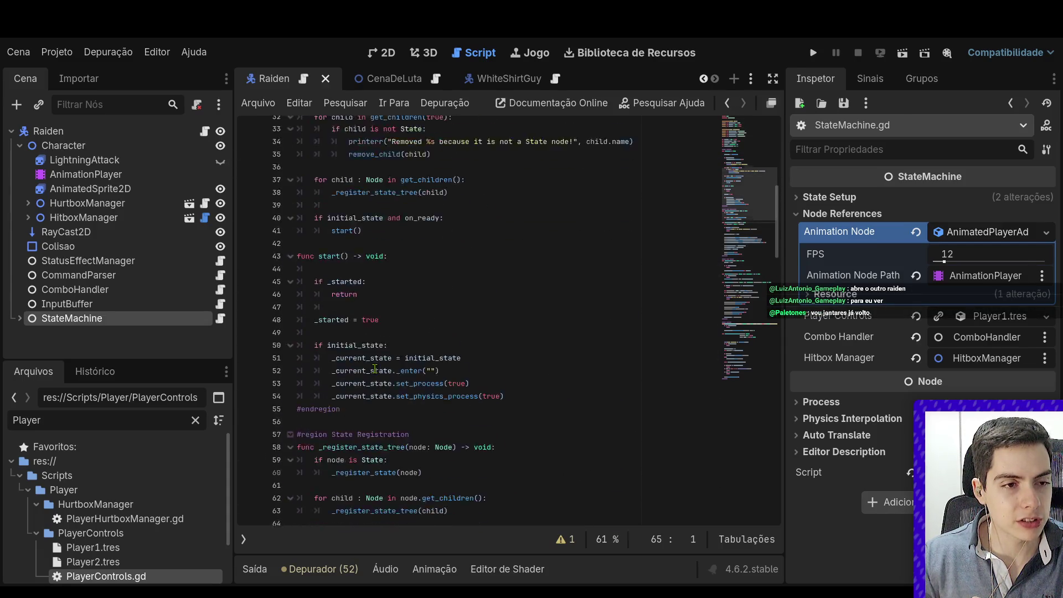
scroll(492, 392, up, 7)
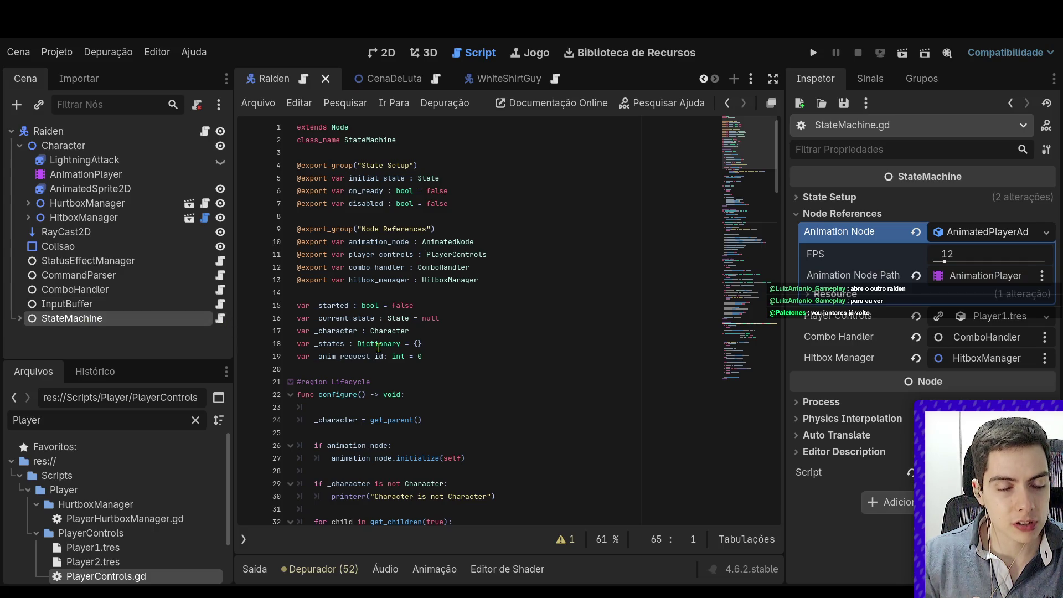
scroll(411, 358, down, 3)
Change configure()'s signature to take p_player_controls: PlayerControls and p_animation_player: AnimationPlayer
click(361, 280)
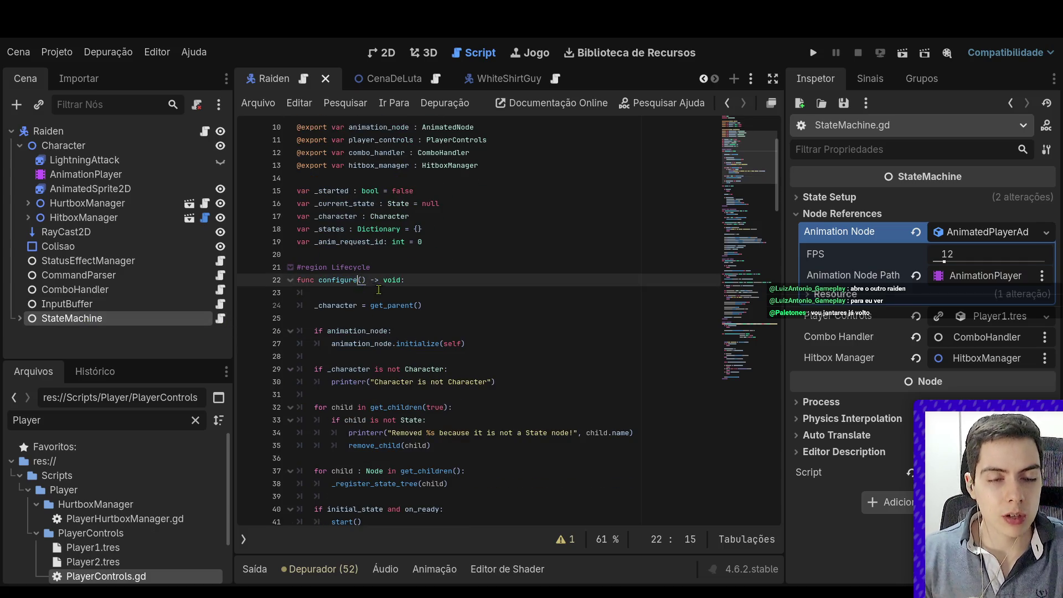
text(Anim)
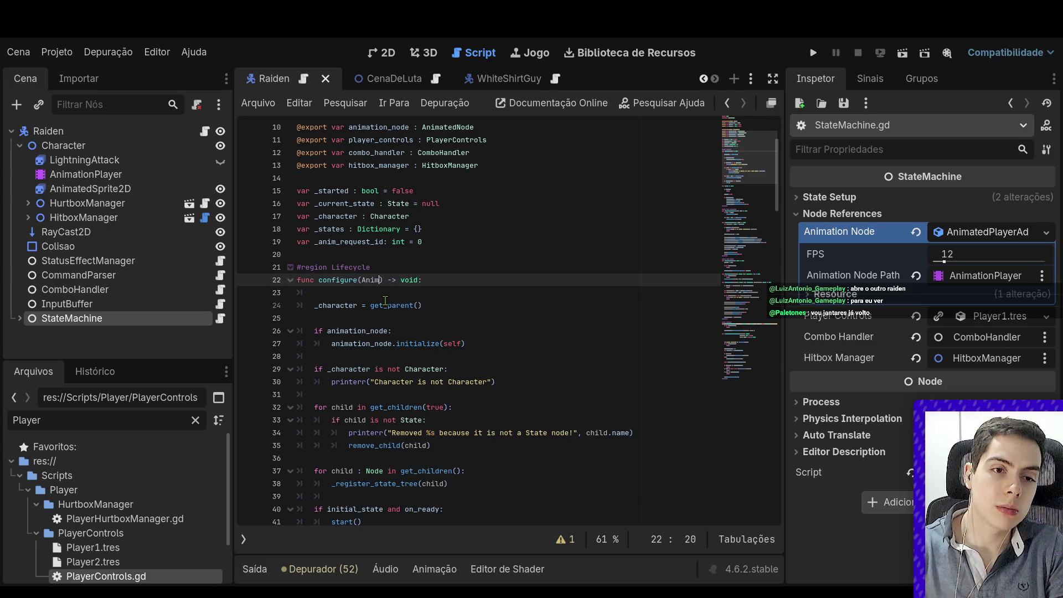
key(BackSpace)
key(BackSpace)
key(BackSpace)
text(p_animati)
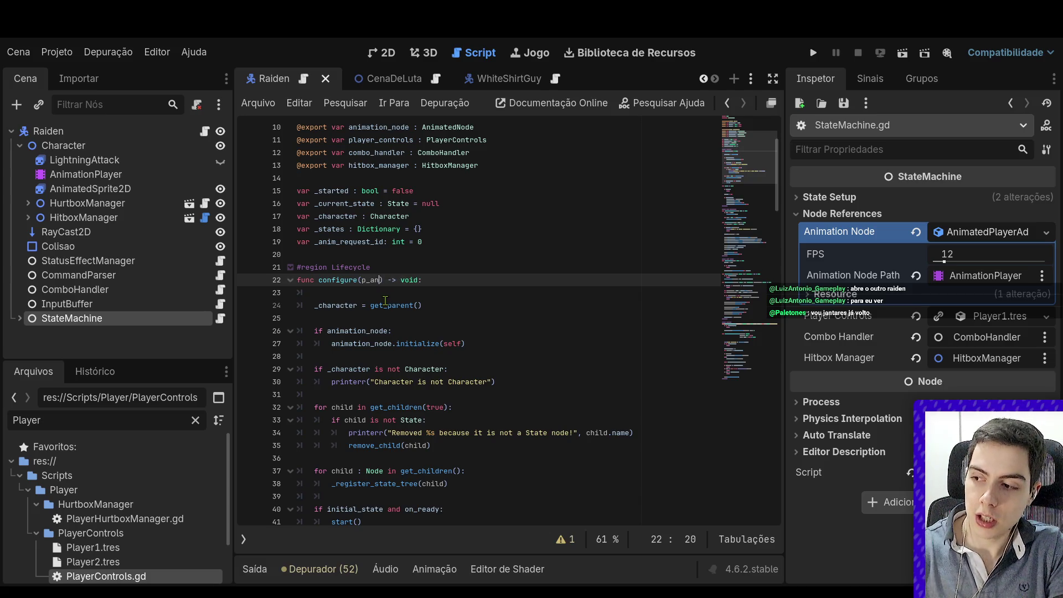
text(on_player)
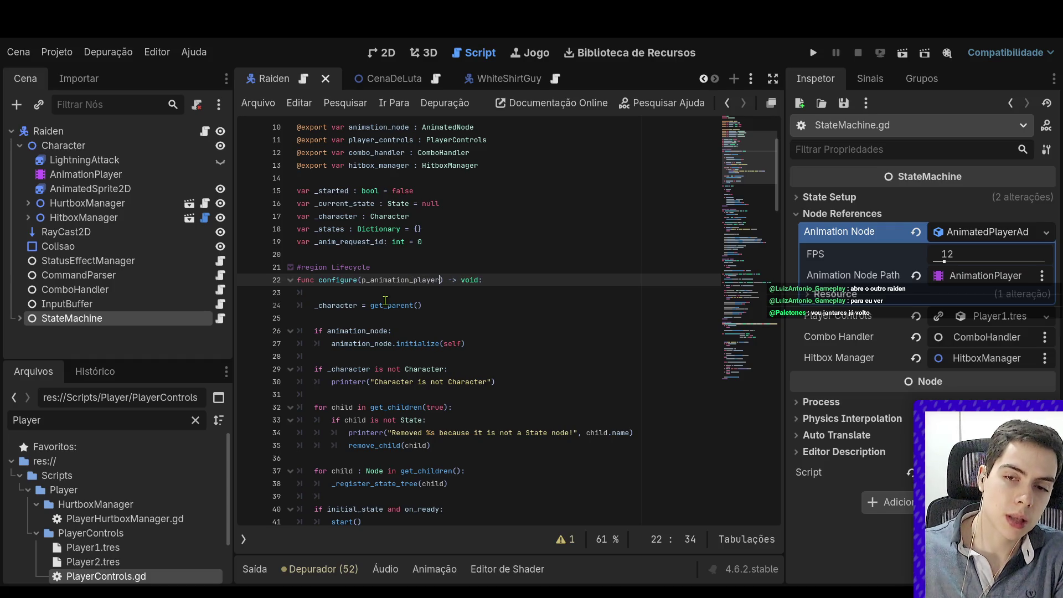
scroll(410, 295, up, 2)
scroll(409, 295, up, 1)
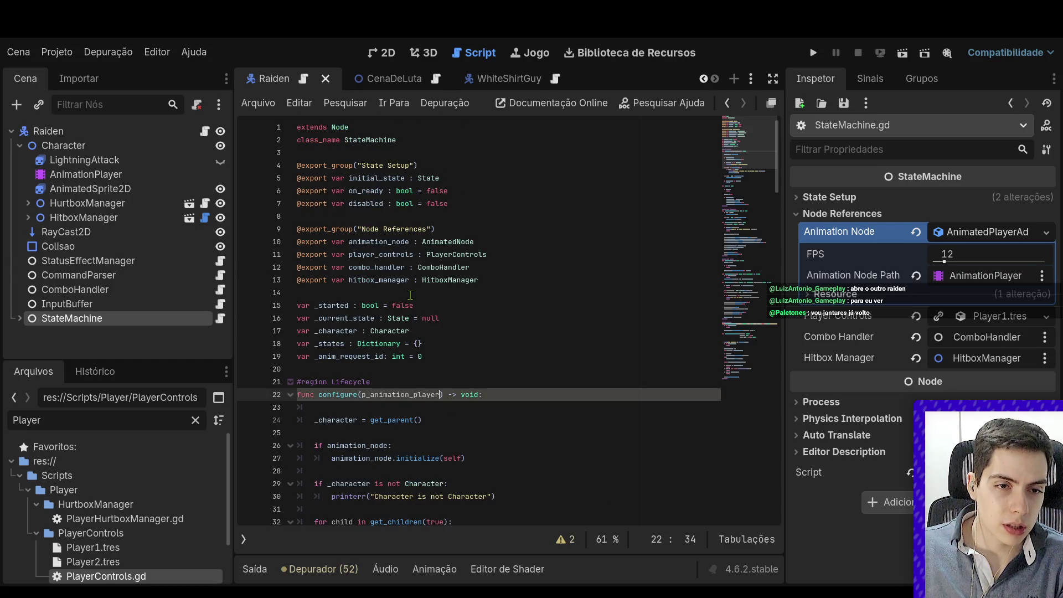
text(: Anim)
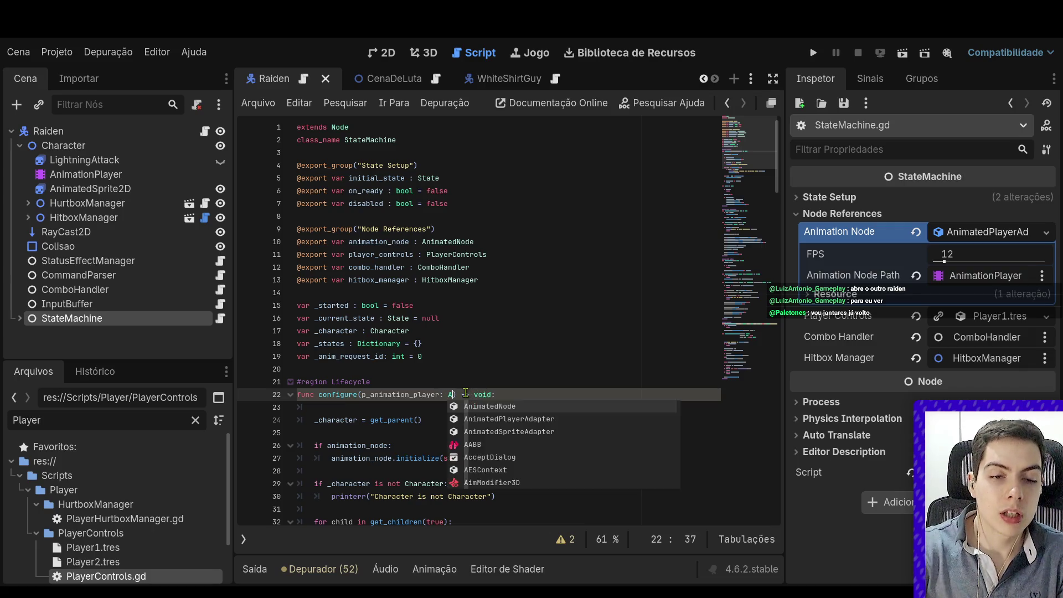
text(ationPlayer)
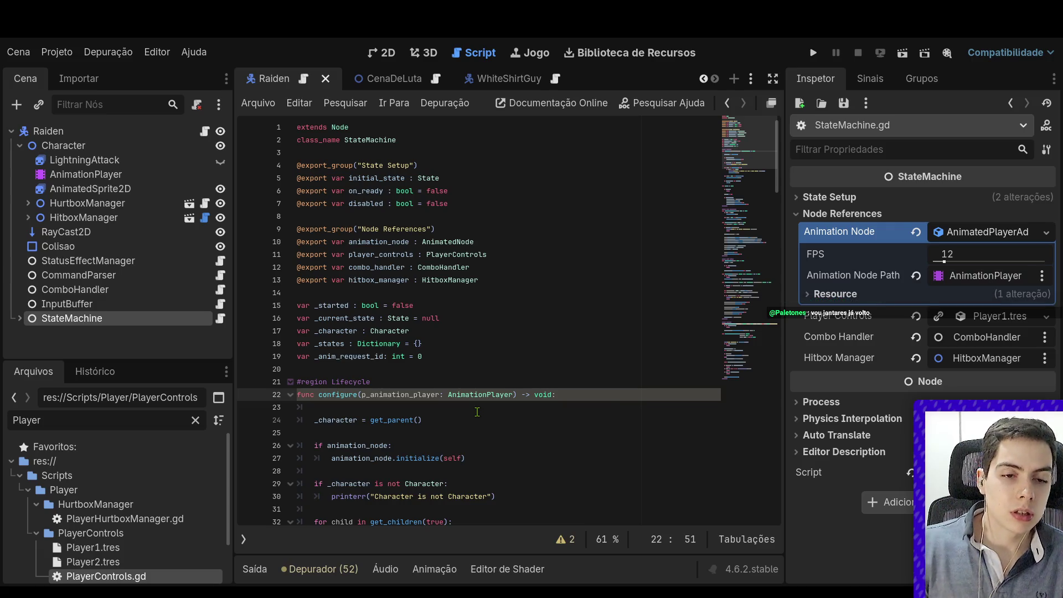
scroll(450, 398, down, 3)
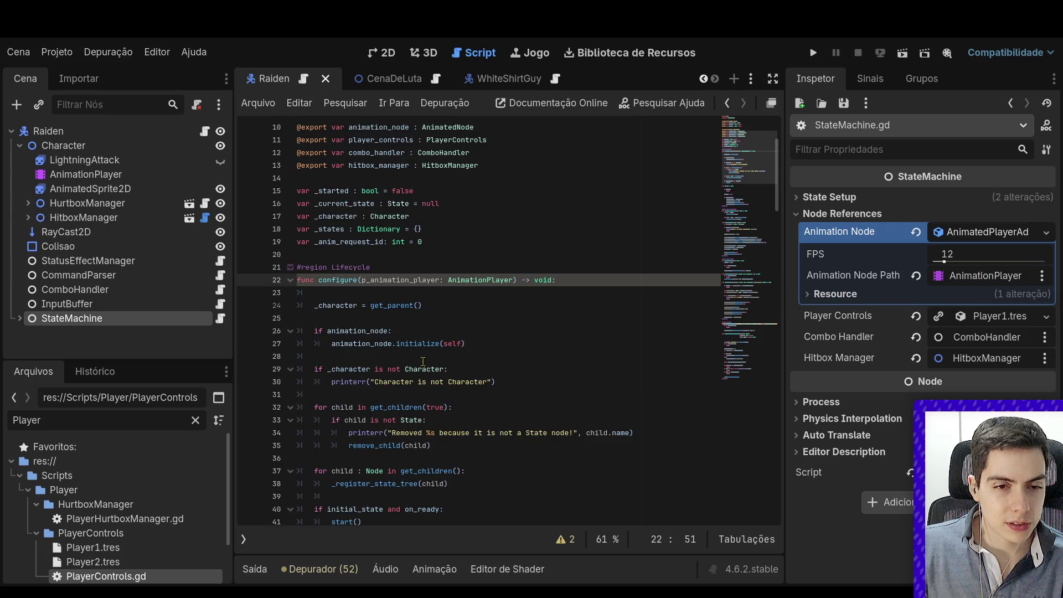
click(367, 280)
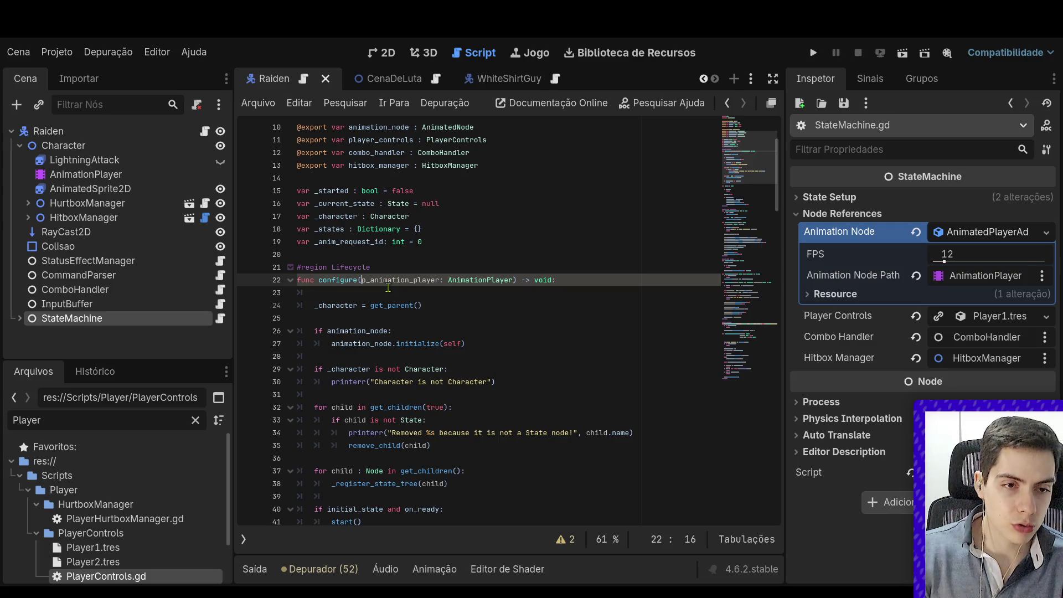
key(Return)
key(Tab)
key(Tab)
click(382, 283)
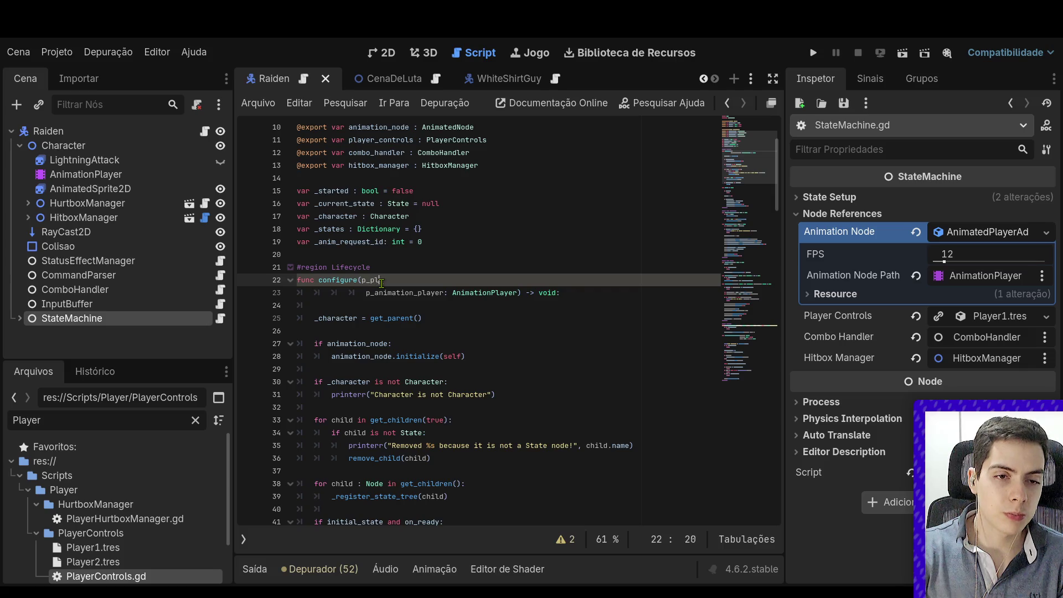
text(ayer_controls :)
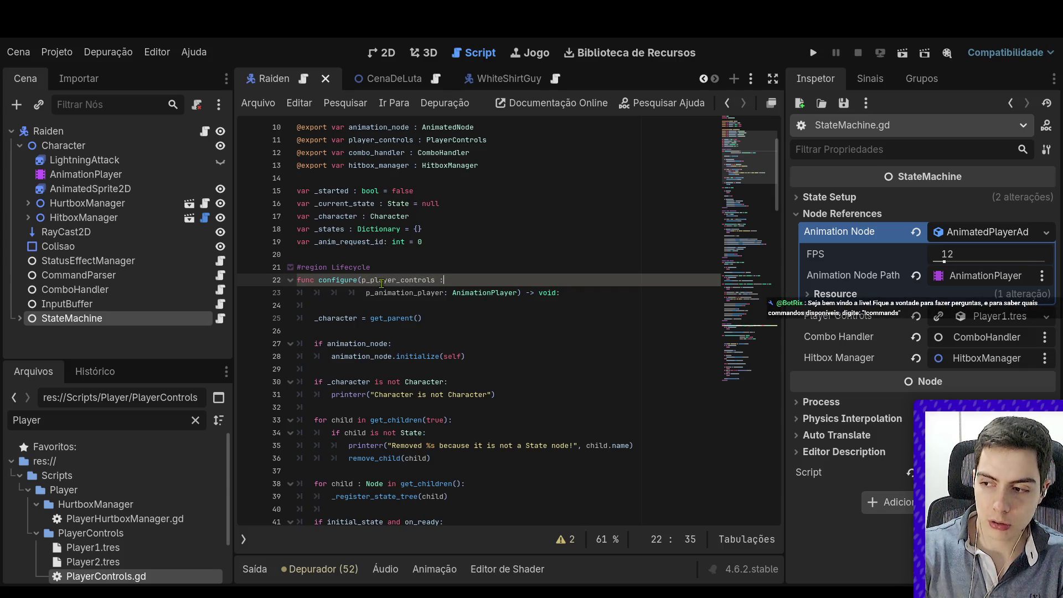
text(la)
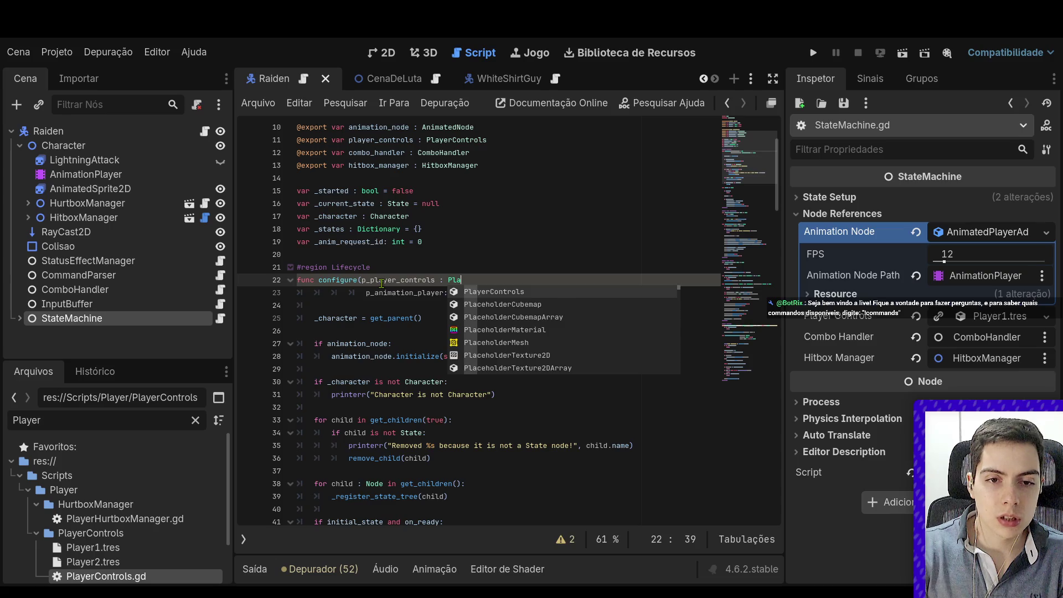
key(Return)
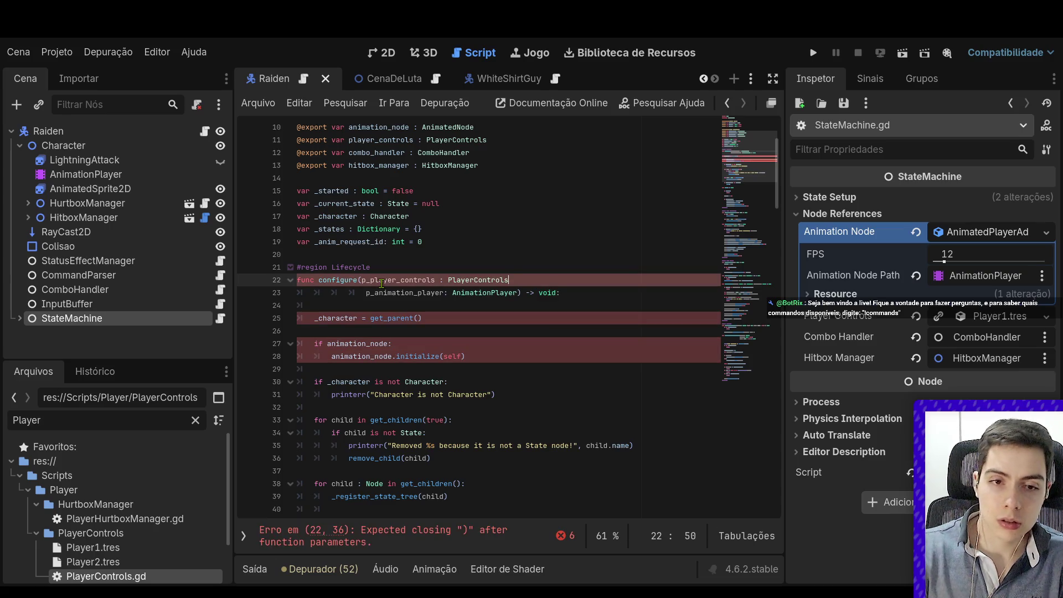
Add player_controls = p_player_controls at the start of configure()'s body
click(424, 302)
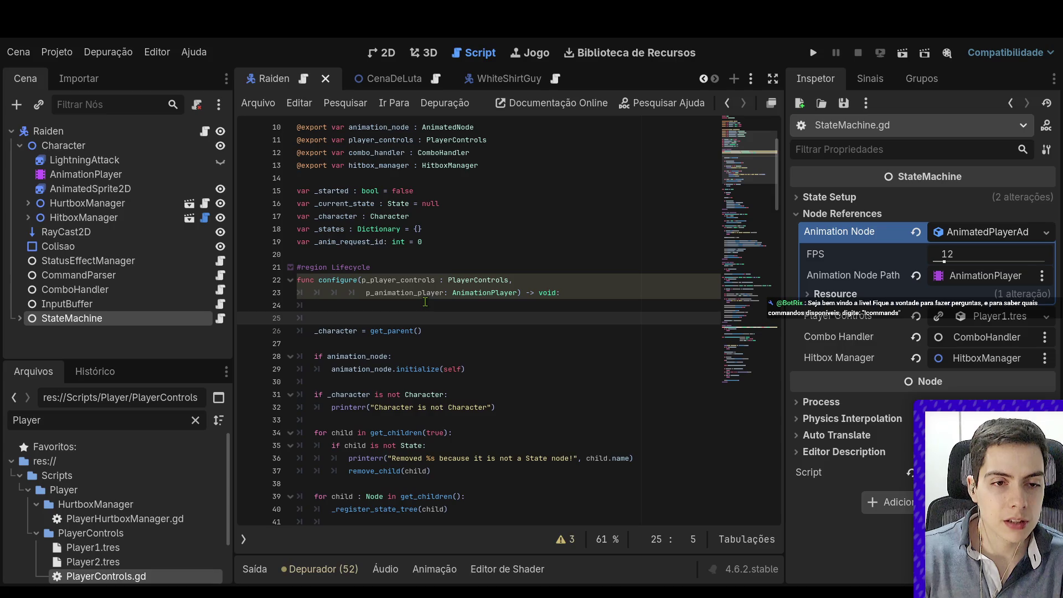
key(Return)
key(Return)
key(Up)
key(BackSpace)
key(BackSpace)
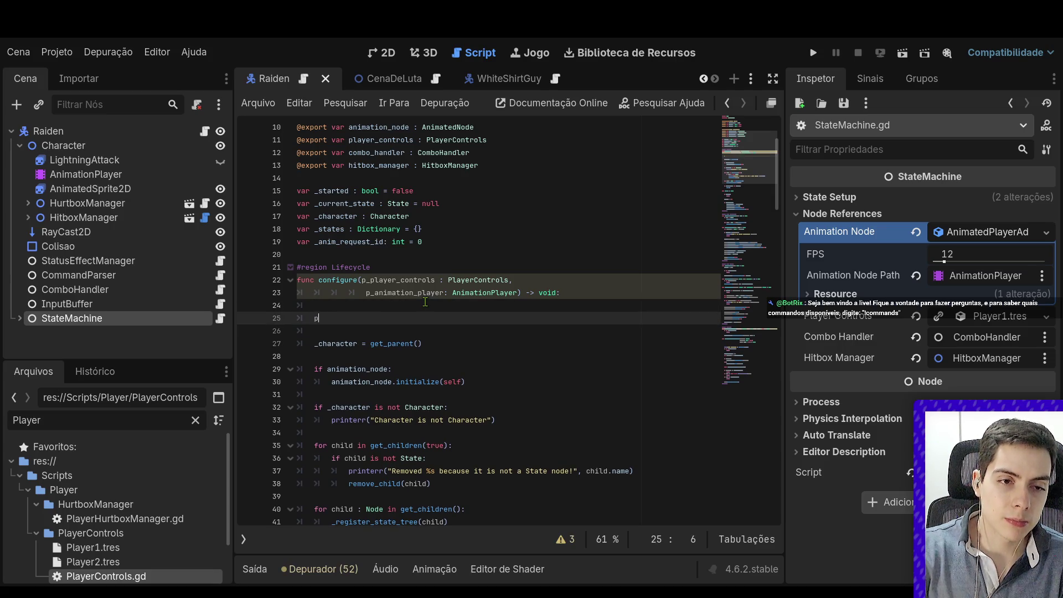
text(pla)
key(Return)
text(= pl)
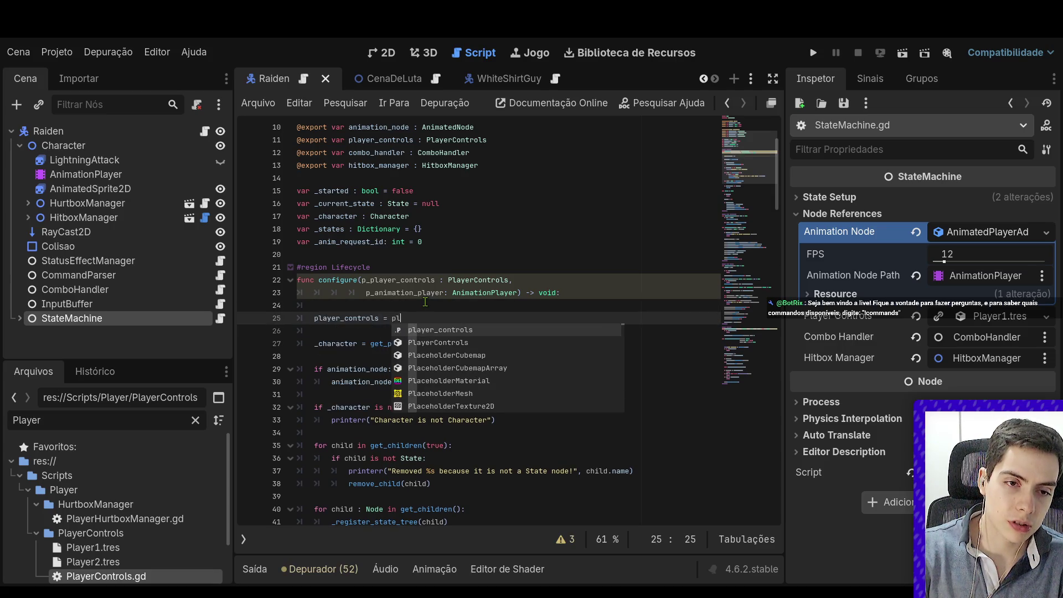
key(Return)
key(Left)
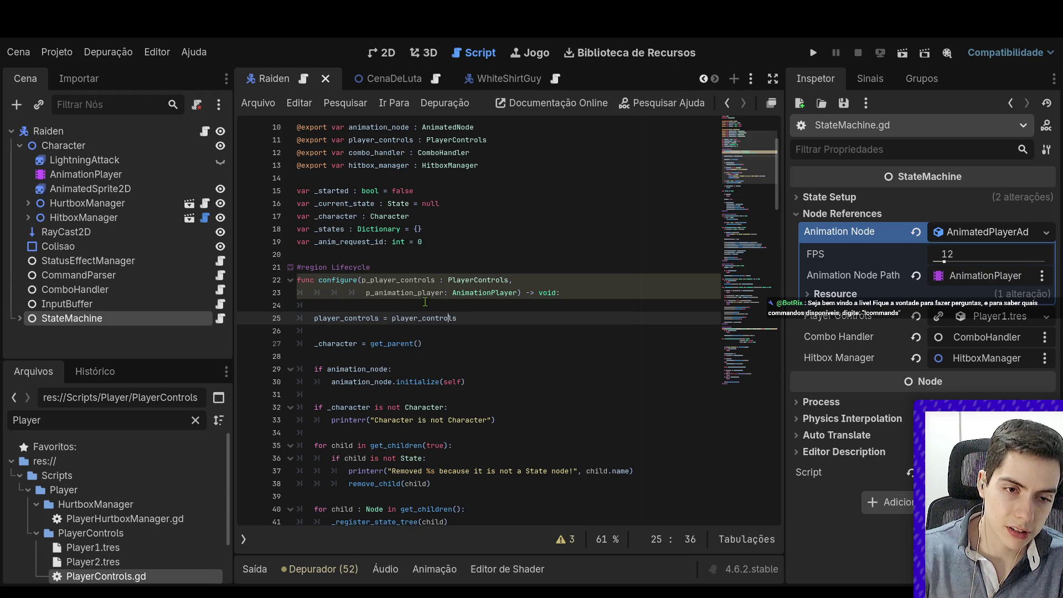
text(p_)
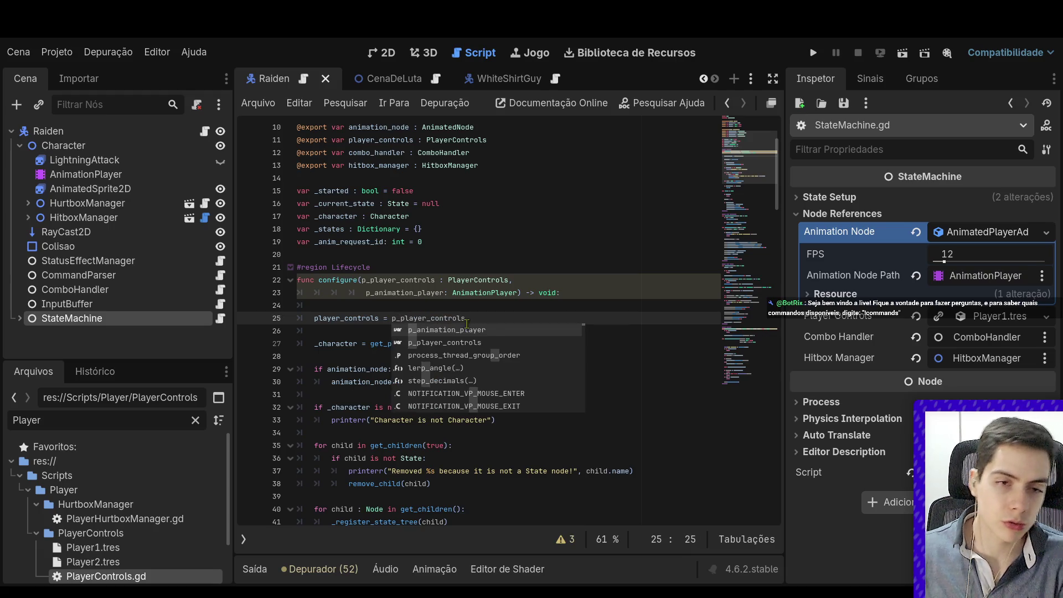
key(Tab)
key(Return)
key(Return)
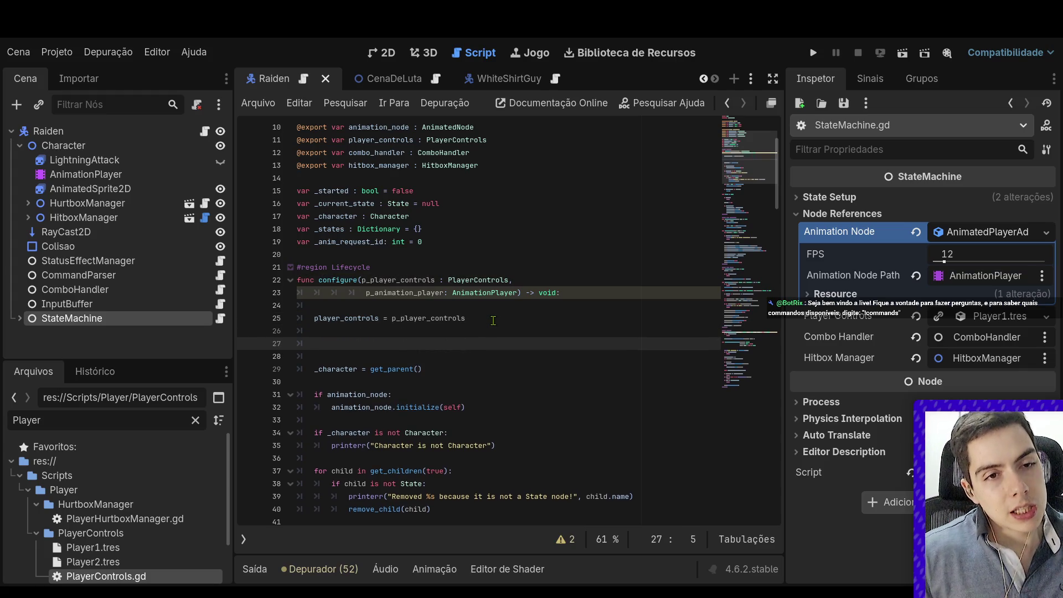
Begin a line assigning animation_node = AnimatedNode.new() in configure()
scroll(462, 316, up, 2)
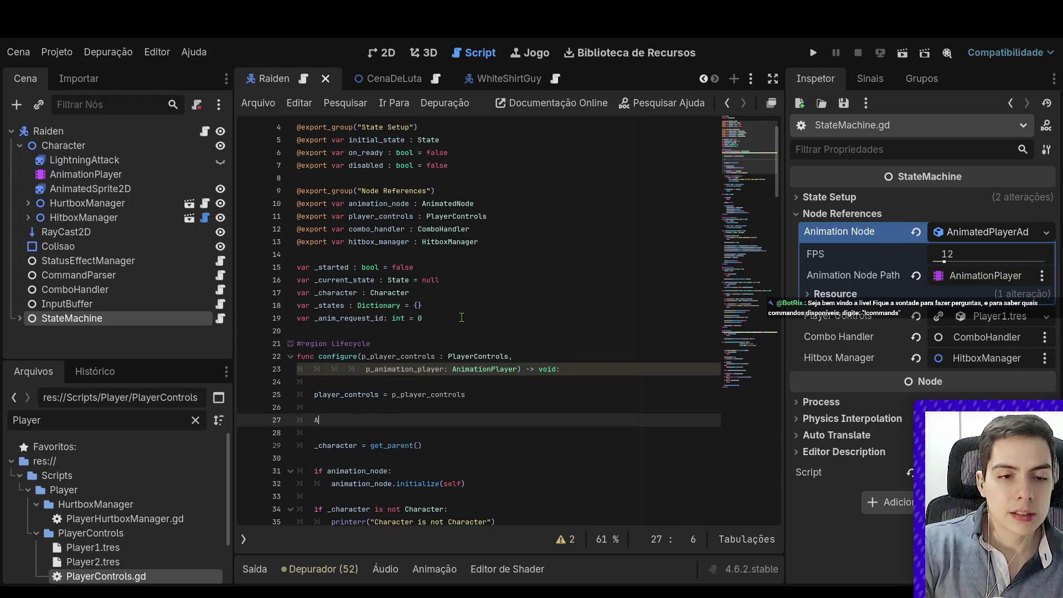
key(BackSpace)
text(anim)
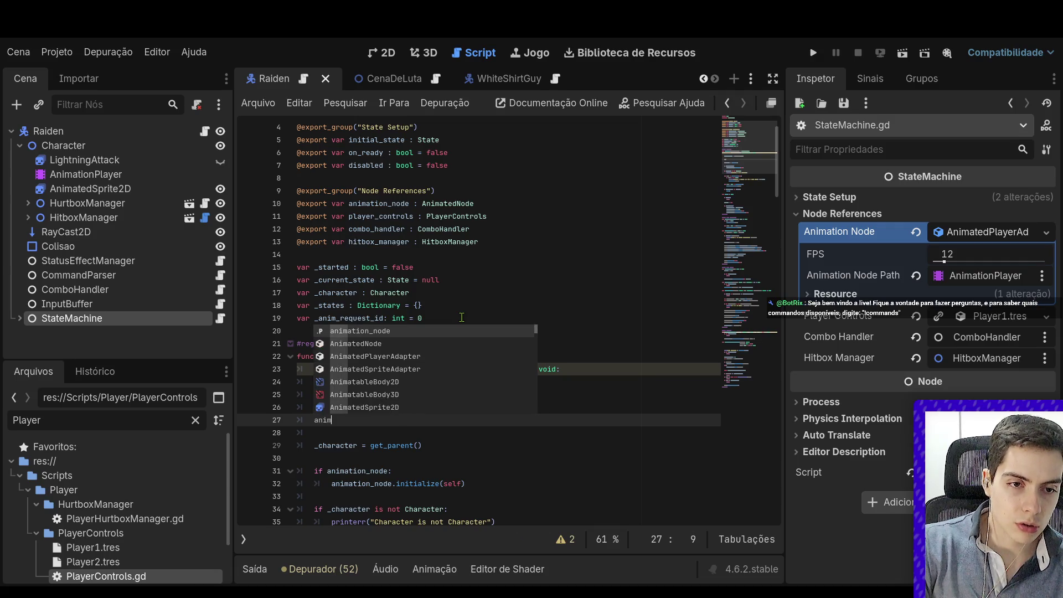
key(Return)
text(.)
key(BackSpace)
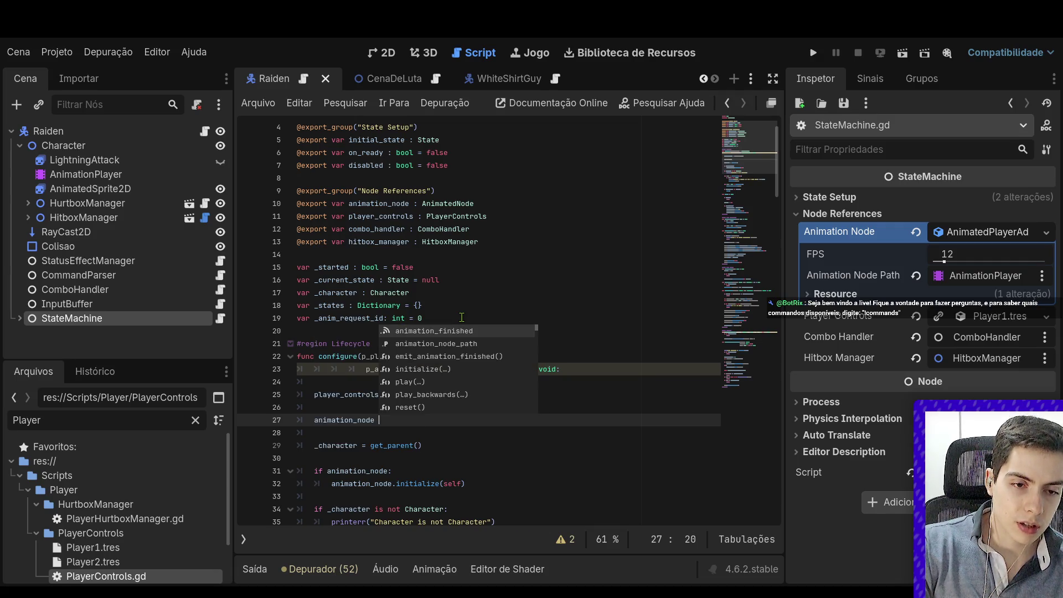
text(= AnimatedNode.new()
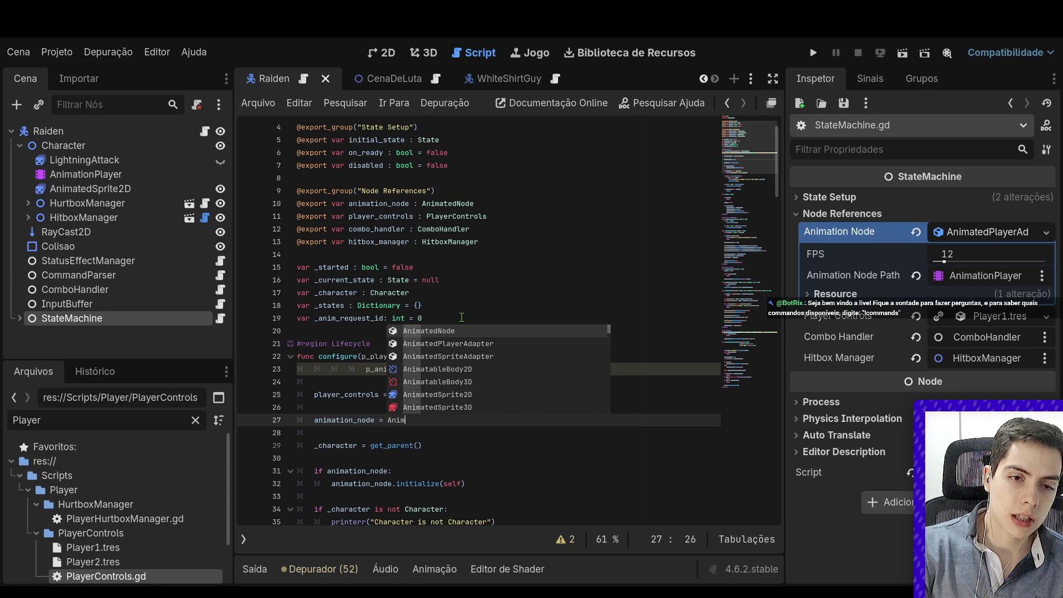
Open the AnimatedNode class definition from StateMachine.gd
key(Escape)
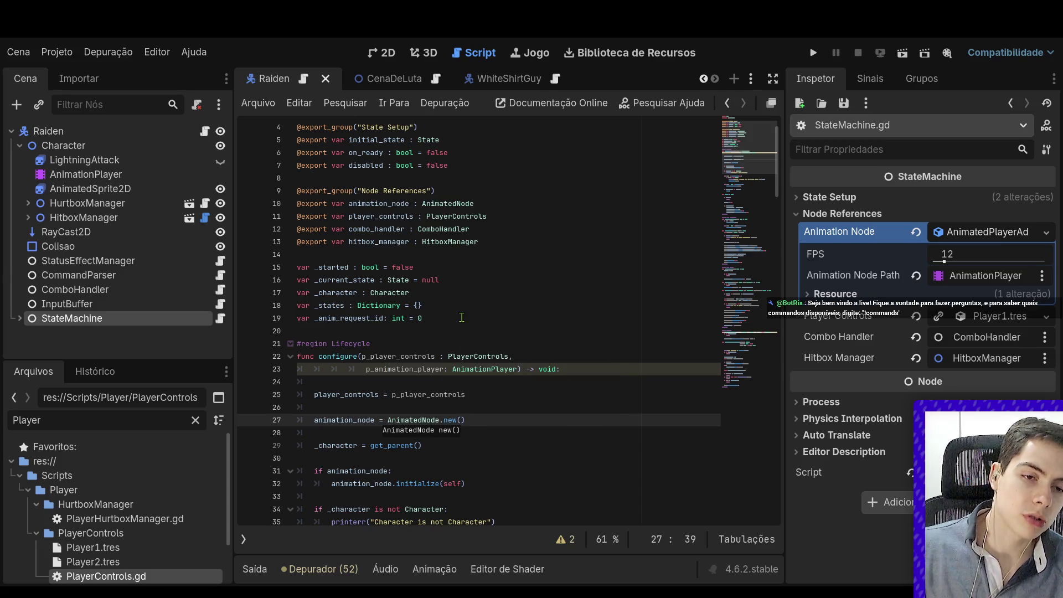
ctrl+click(416, 420)
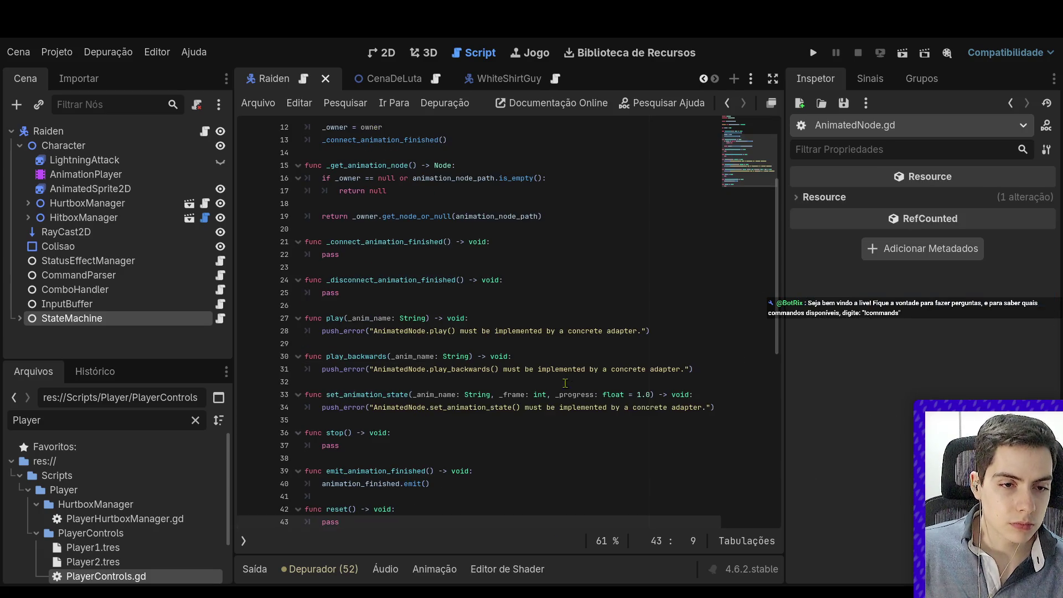
scroll(565, 382, up, 4)
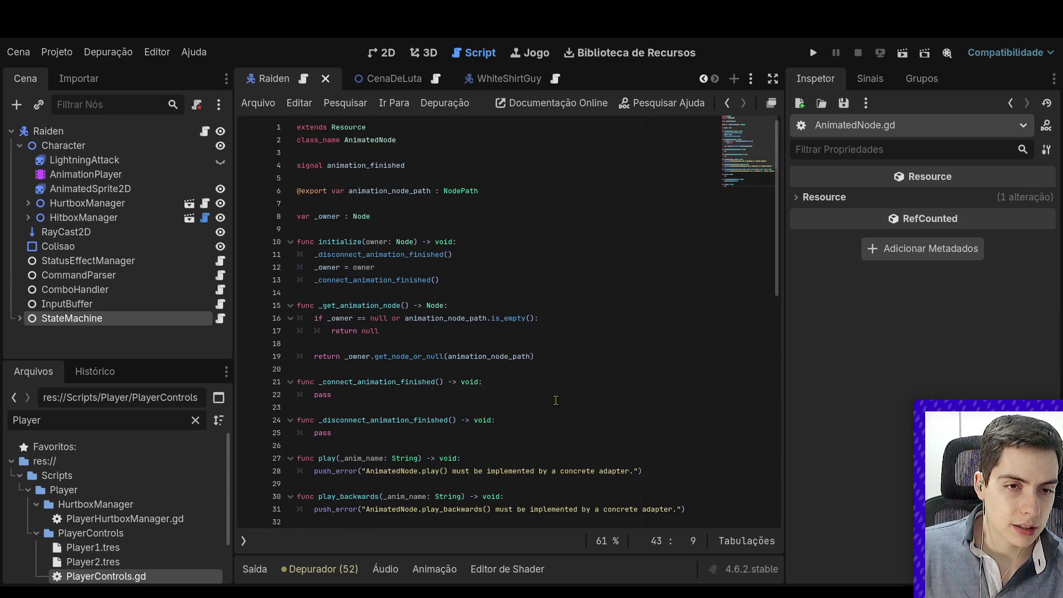
key(alt+Left)
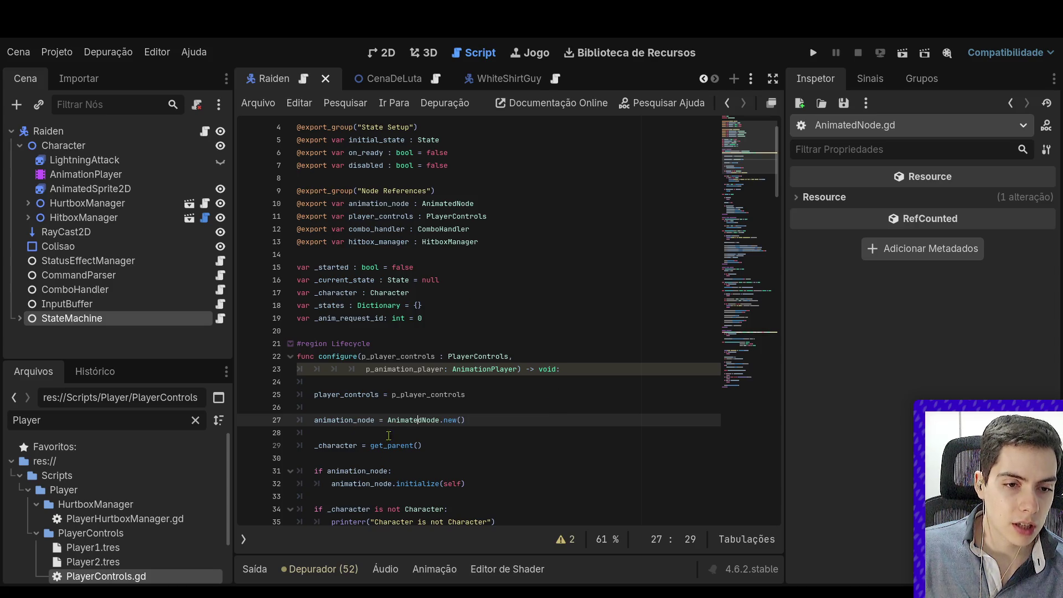
ctrl+click(401, 422)
ctrl+click(401, 422)
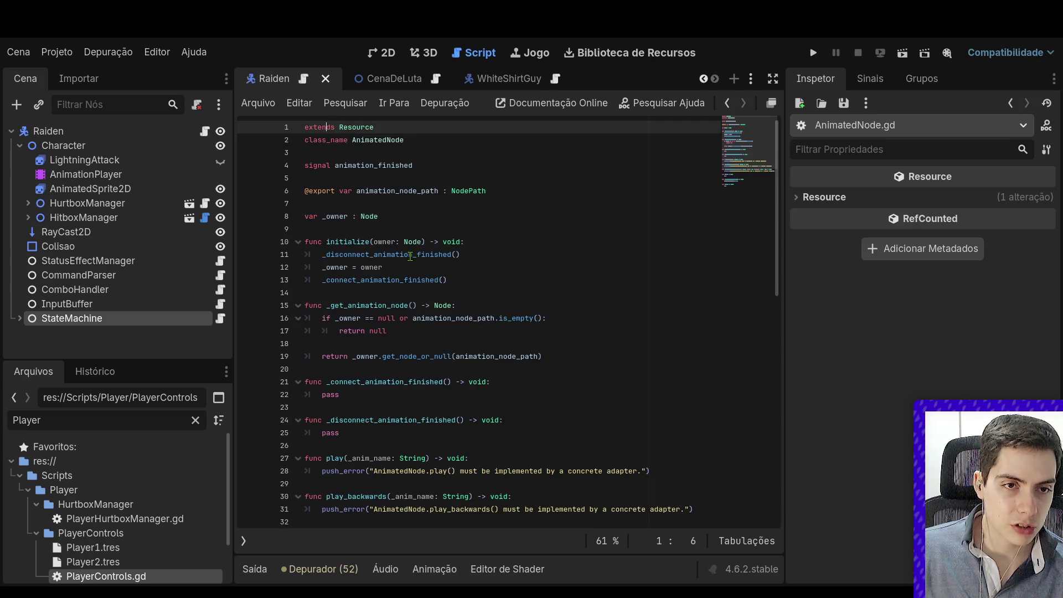
click(302, 141)
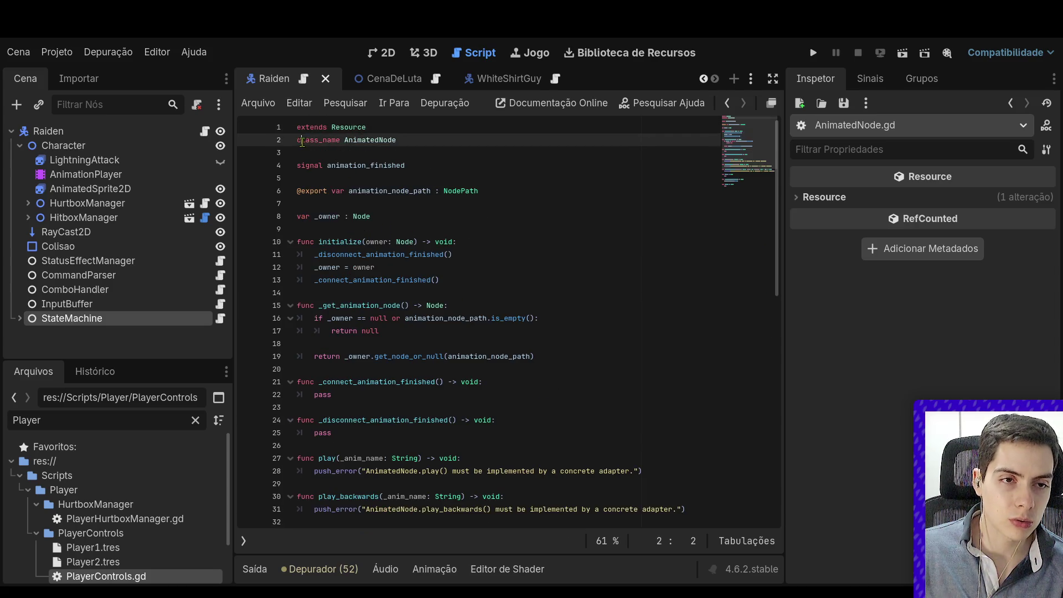
click(386, 131)
click(301, 132)
key(Return)
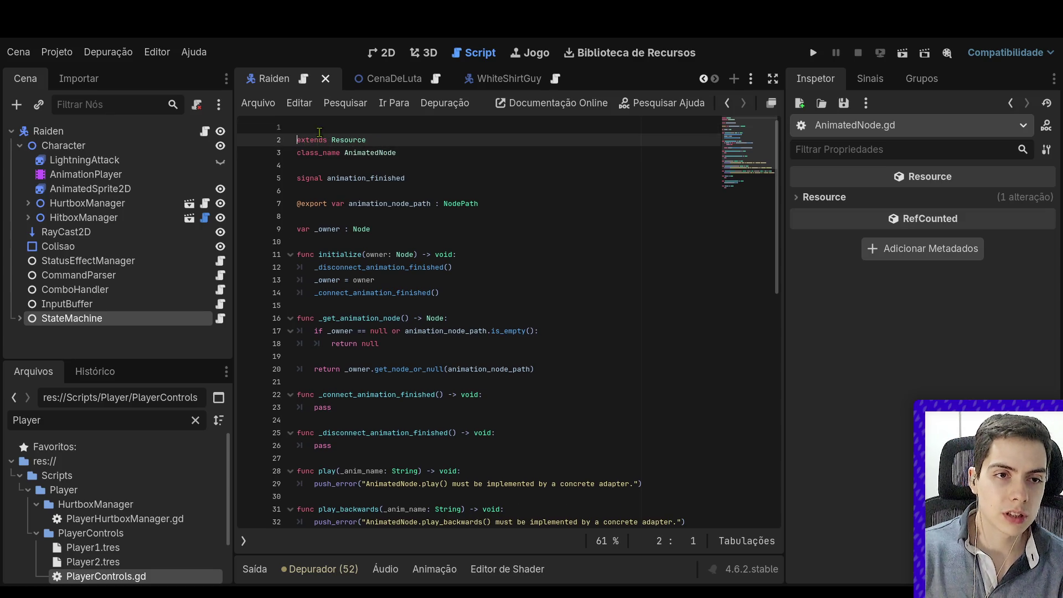
key(Up)
text(@ab)
key(Return)
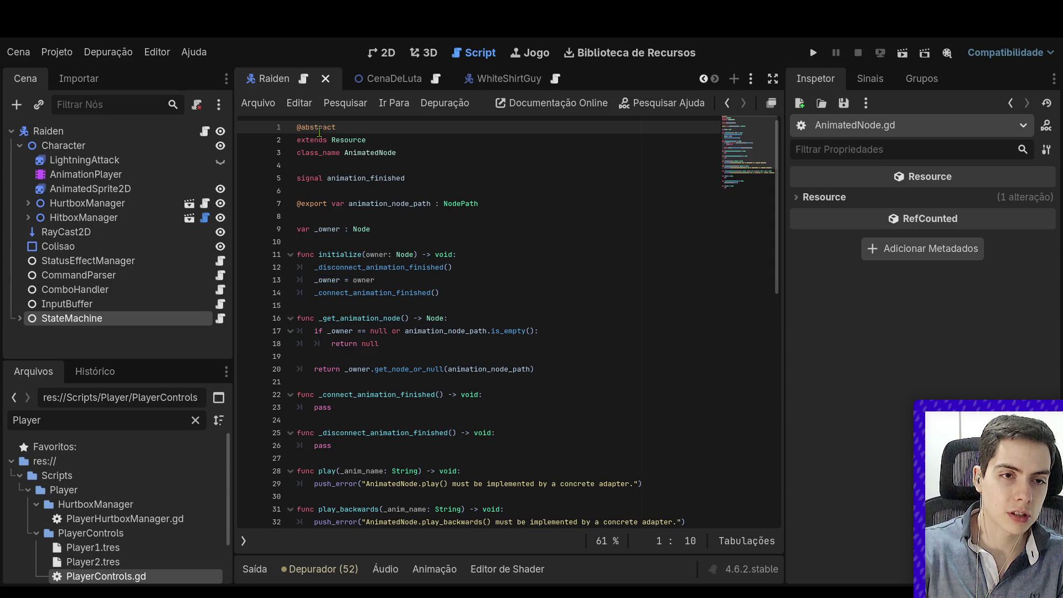
key(ctrl+s)
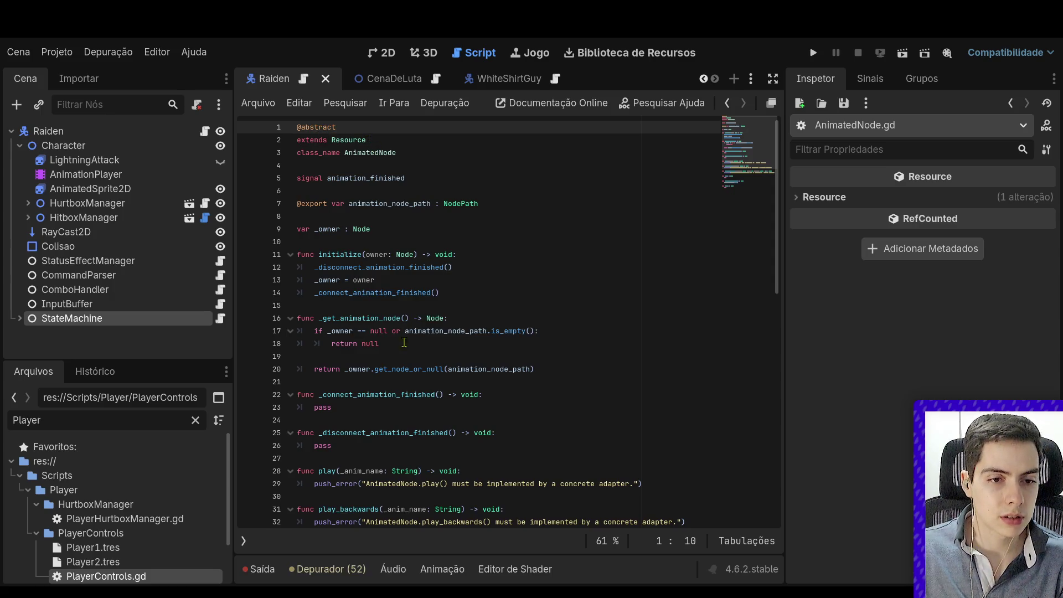
scroll(354, 333, down, 6)
click(259, 570)
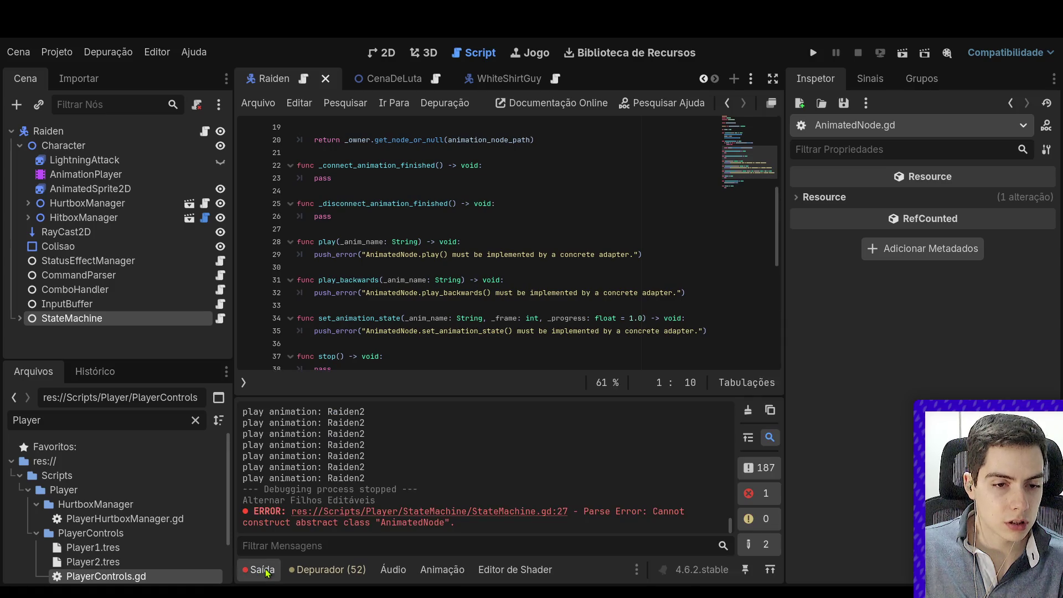
Replace AnimatedNode.new() on the error line with AnimatedPlayerAdapter.new()
click(443, 512)
scroll(483, 337, down, 1)
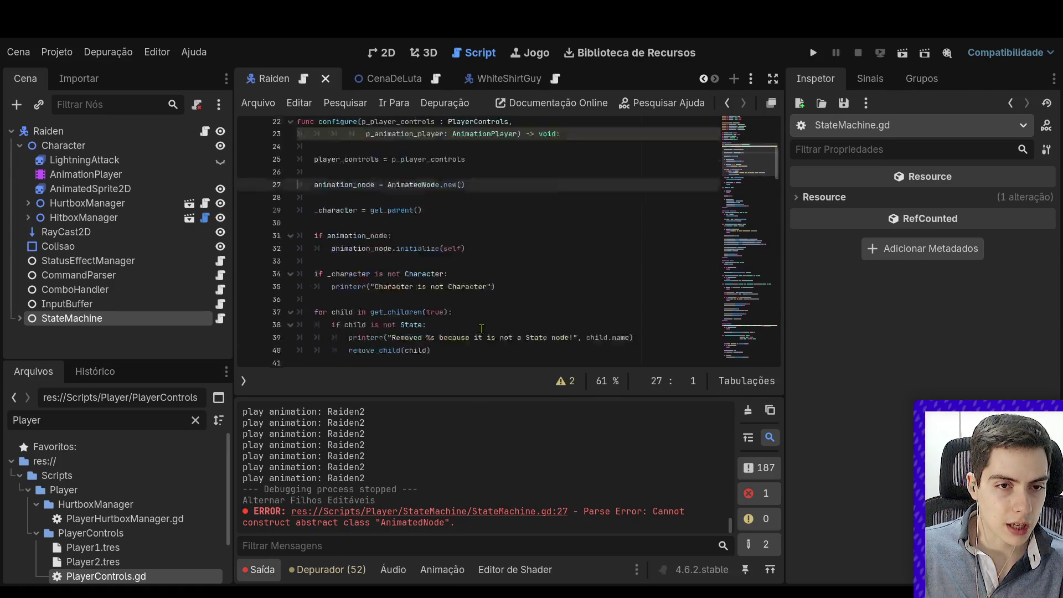
key(ctrl+s)
drag(495, 242, 387, 239)
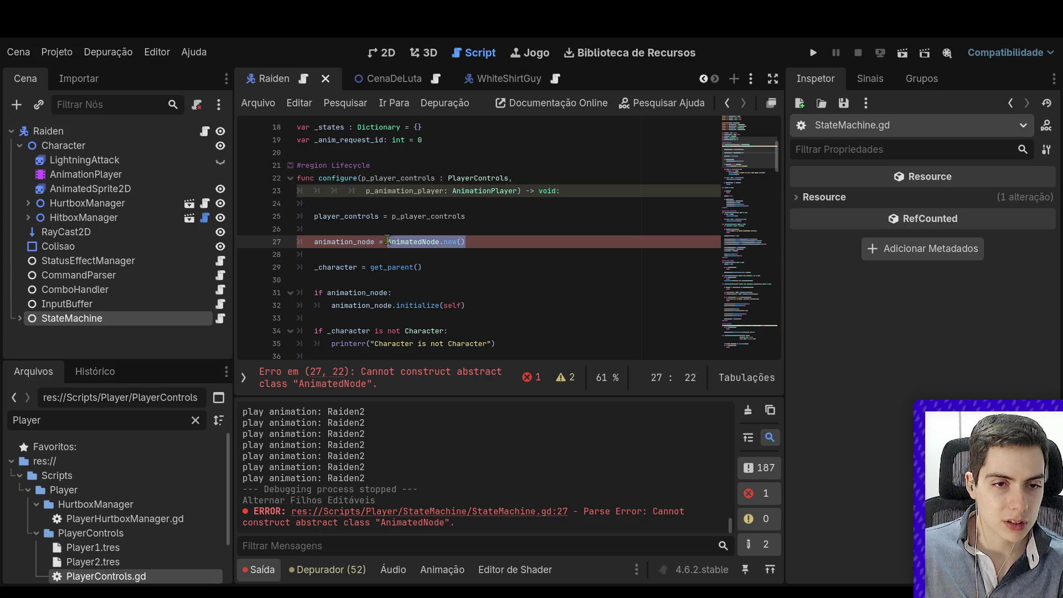
text(Animated)
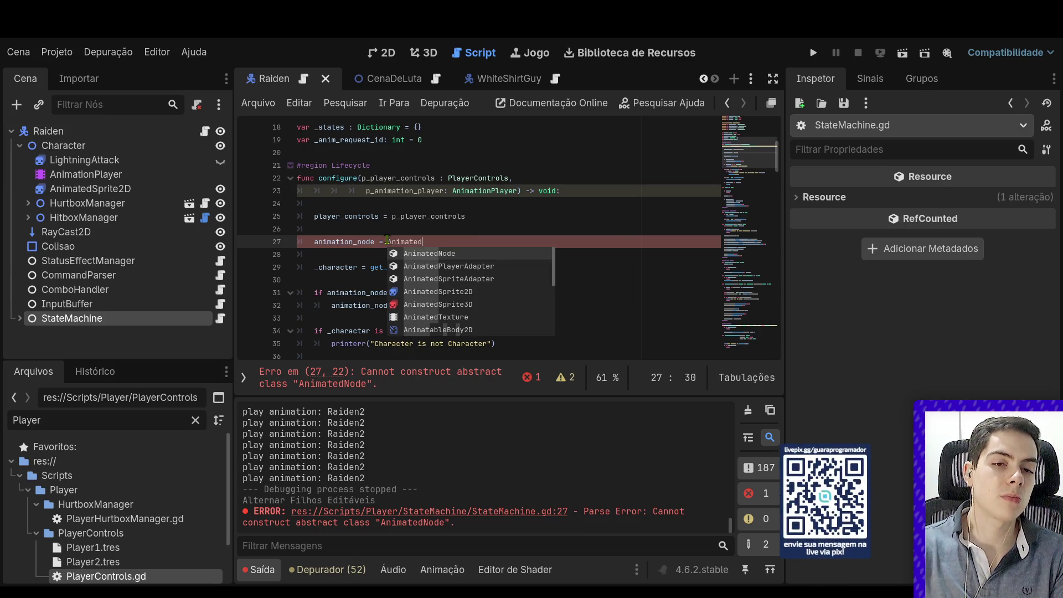
key(Return)
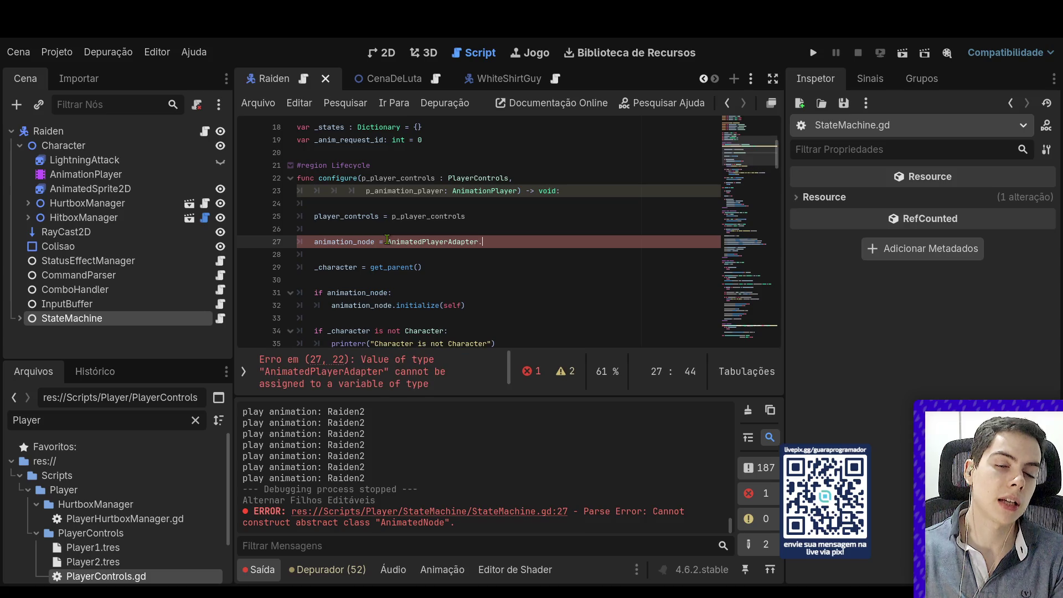
text(.)
key(BackSpace)
text(.new())
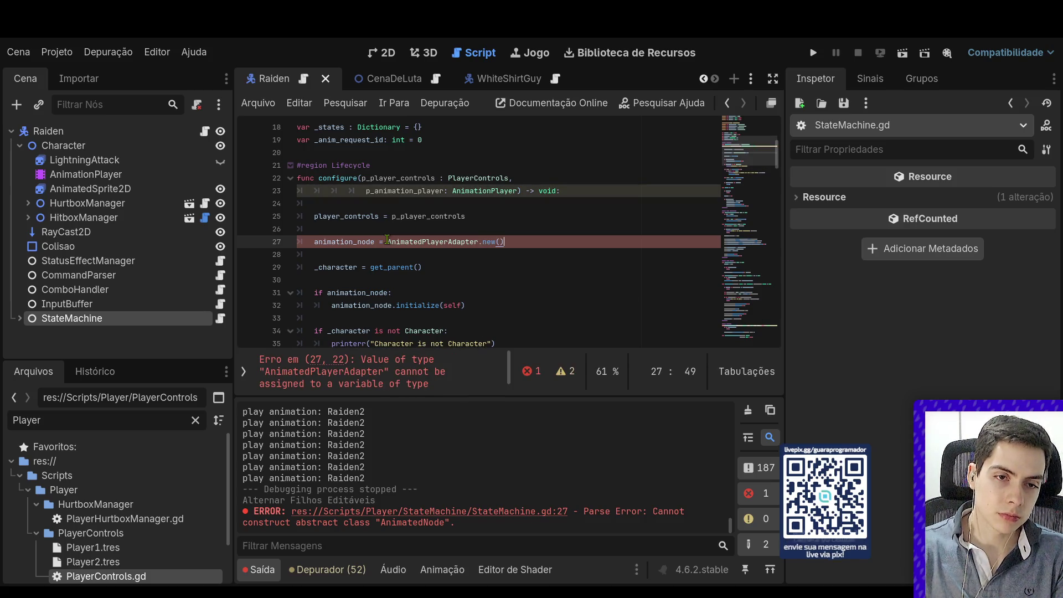
Start an animation_node line and check AnimatedPlayerAdapter's members and the StateMachine node's settings
key(Return)
text(animation_node.)
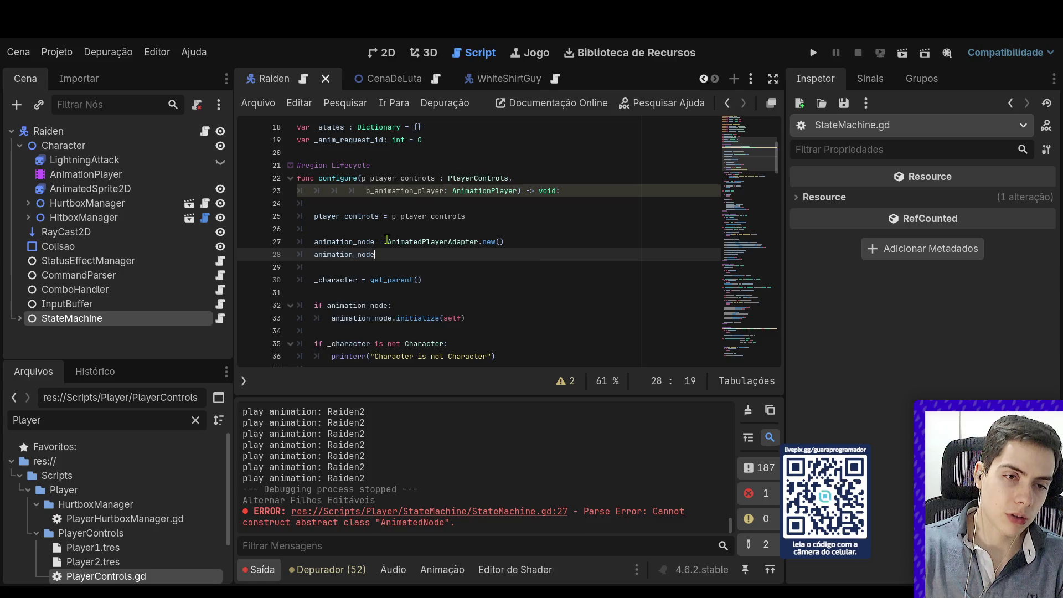
text(ow)
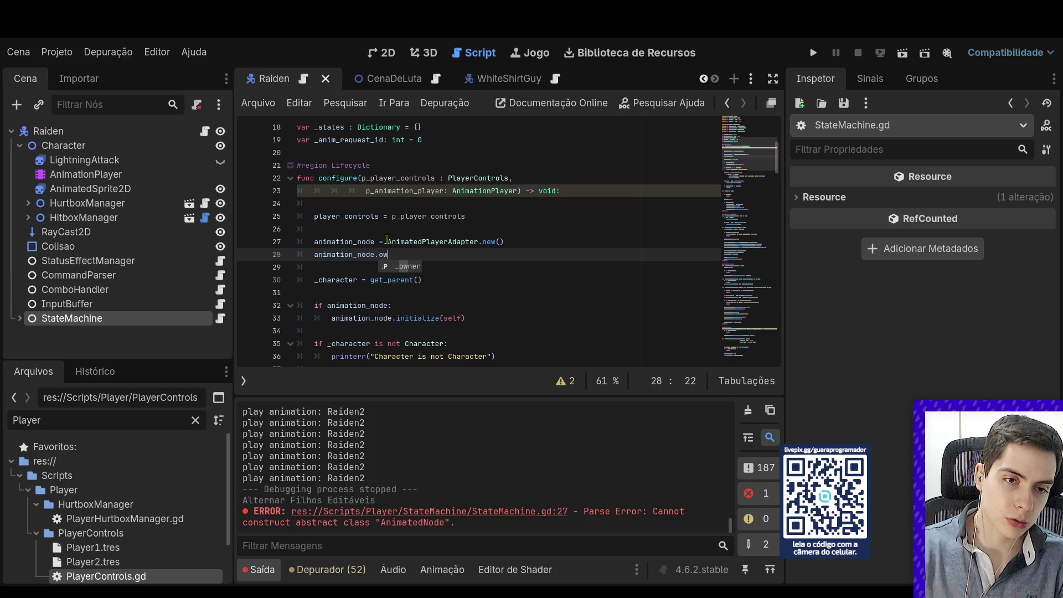
key(Escape)
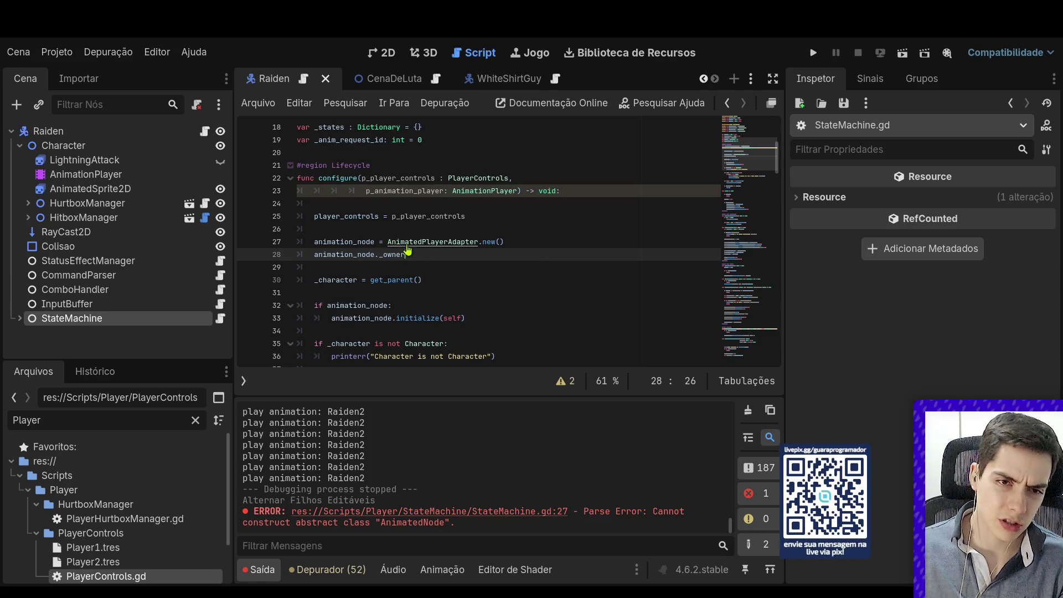
ctrl+click(410, 247)
scroll(427, 257, up, 4)
key(alt+Left)
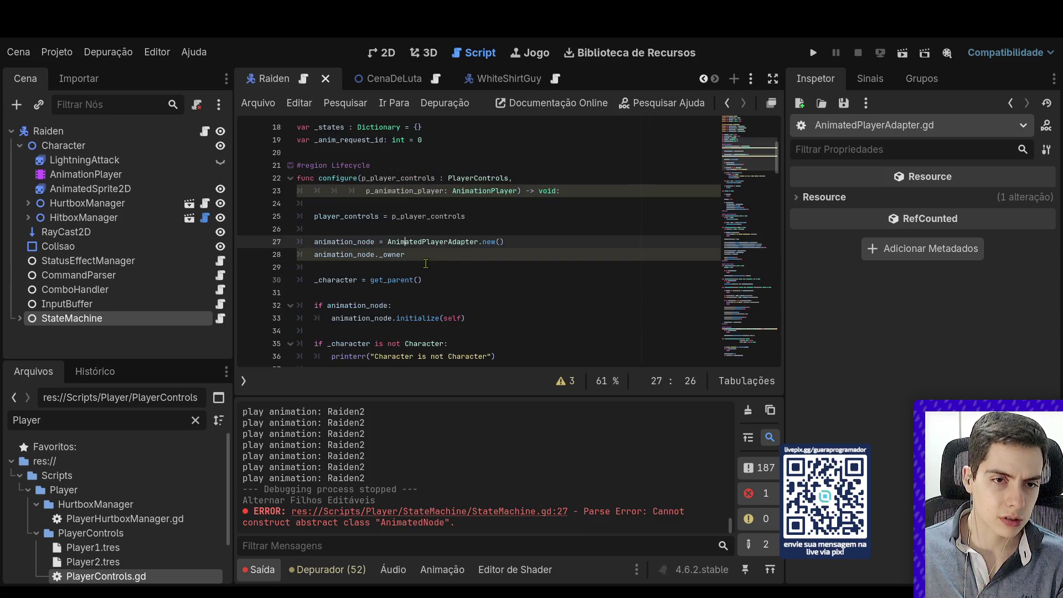
click(182, 319)
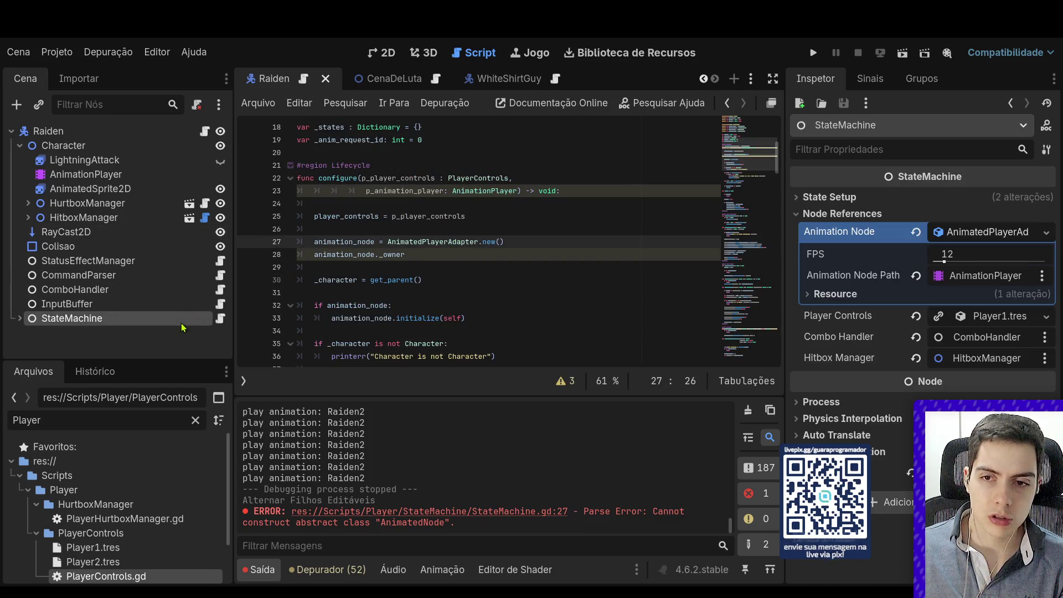
Set animation_node.animation_node_path = p_animation_player.get_path() and save the script
drag(549, 244, 399, 243)
click(405, 254)
key(BackSpace)
key(BackSpace)
key(BackSpace)
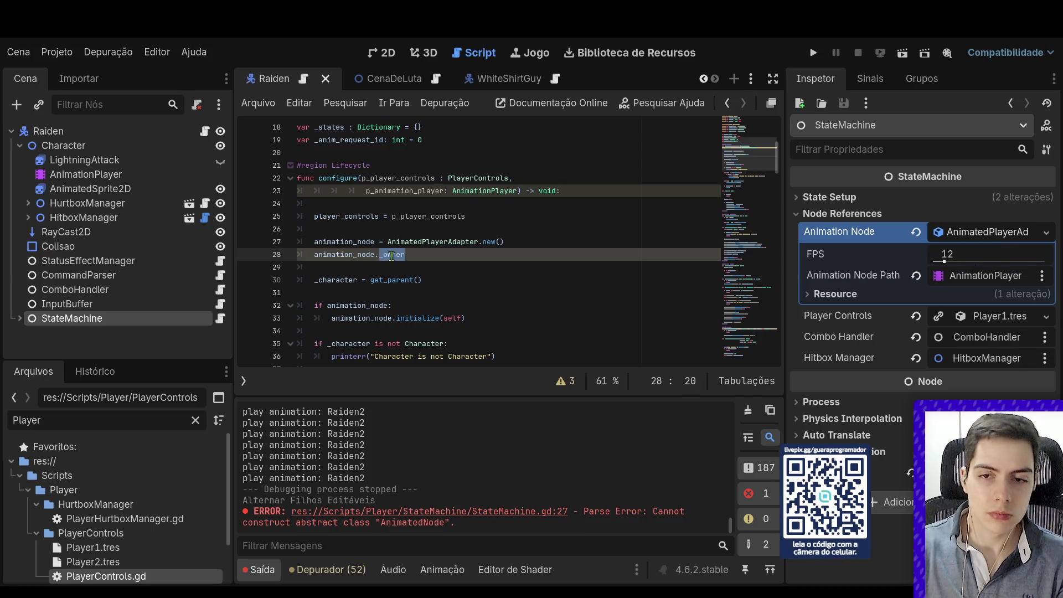
text(anima)
key(Return)
text(=)
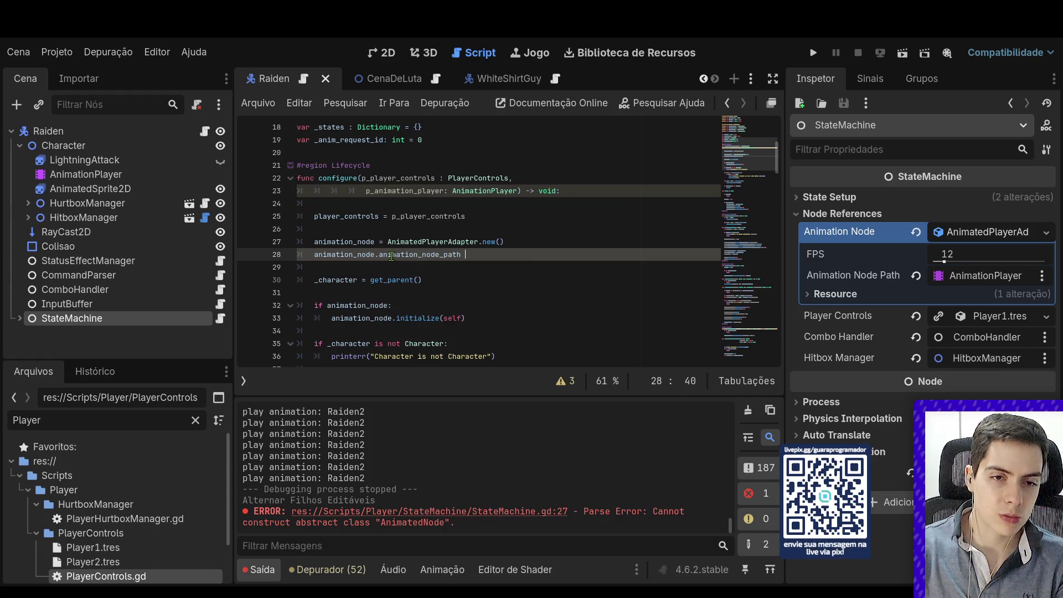
text( anim)
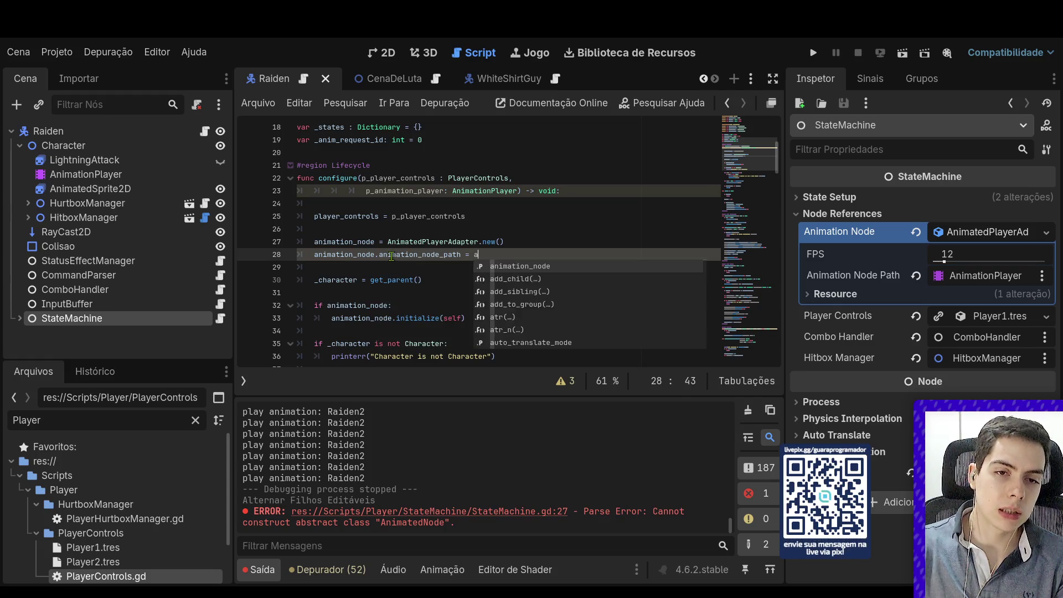
text(atio)
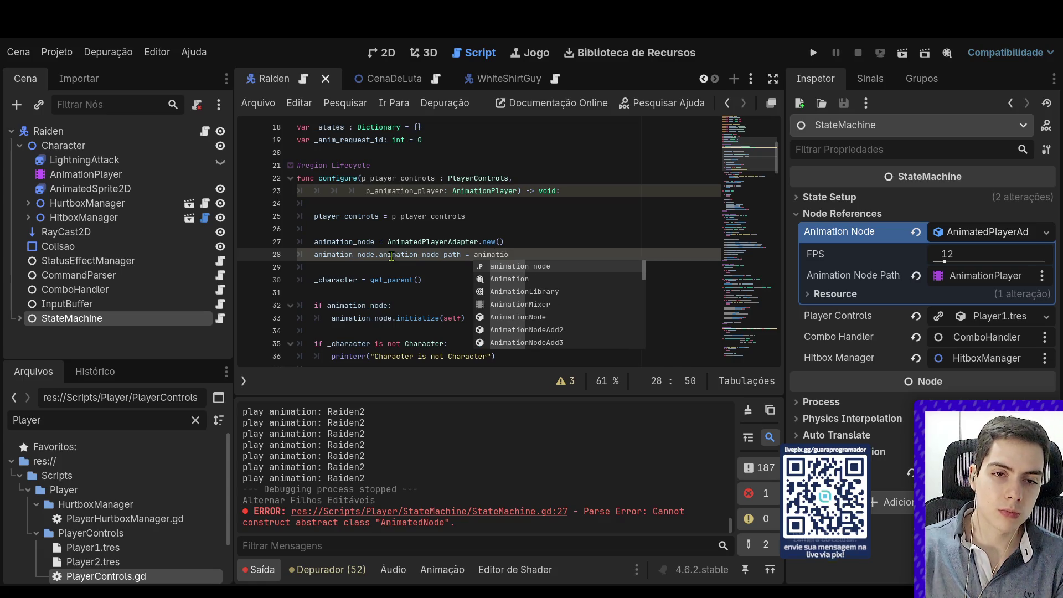
key(BackSpace)
key(BackSpace)
key(BackSpace)
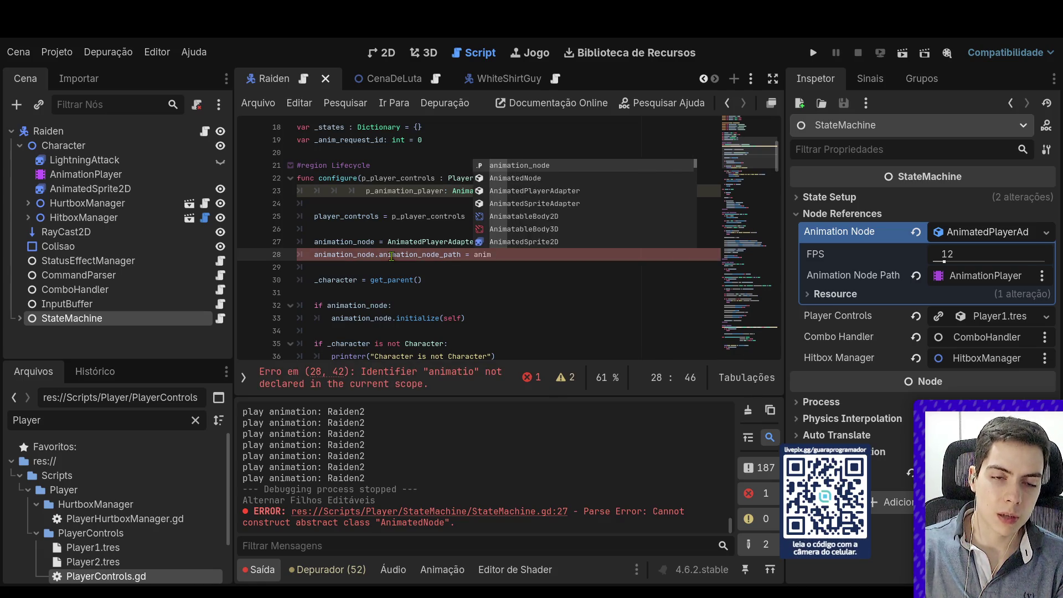
text(p_)
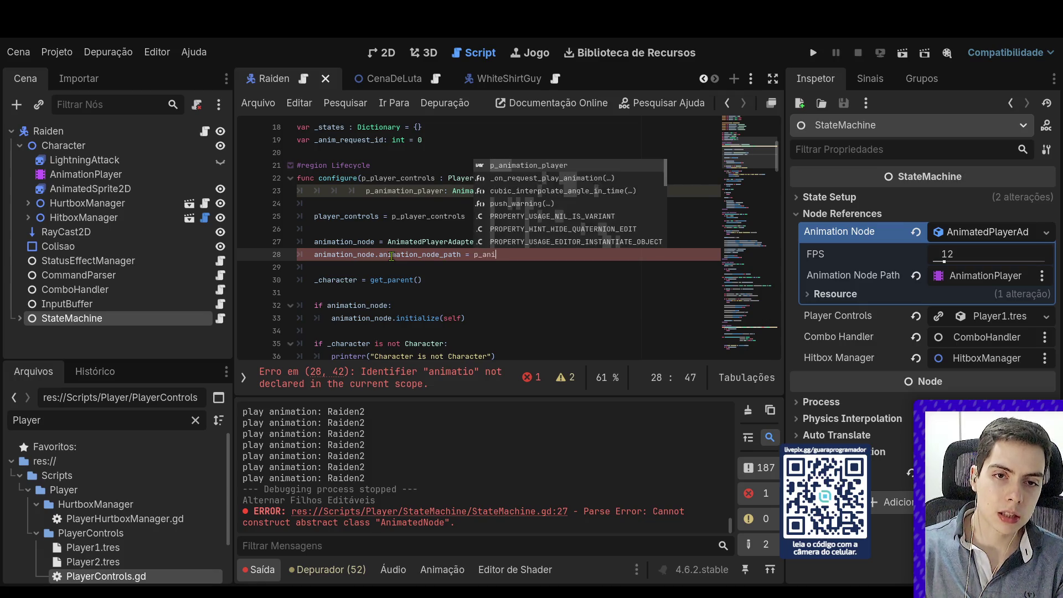
key(Return)
text(.)
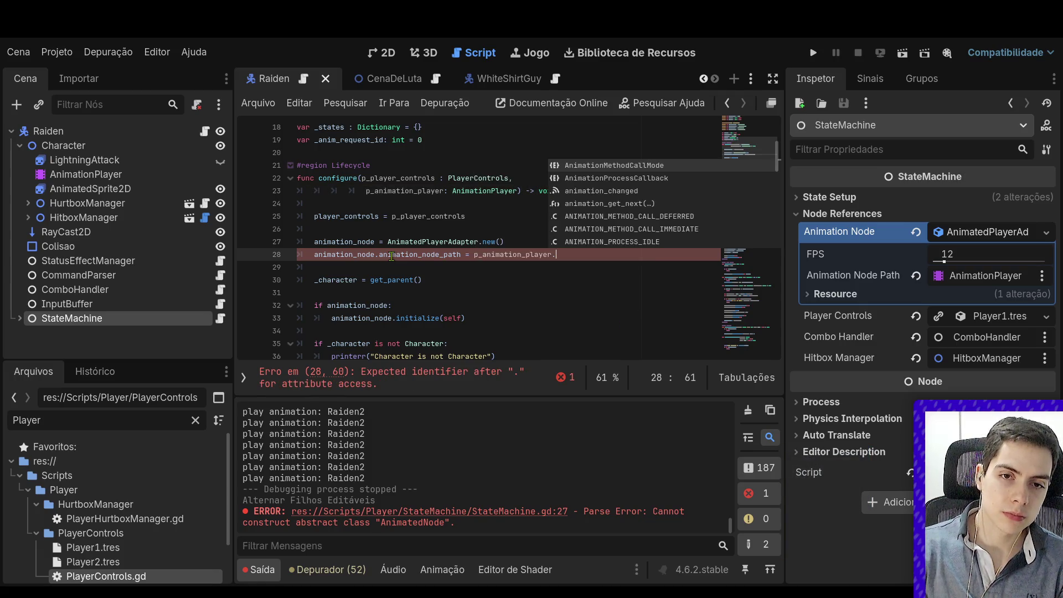
text(get_path)
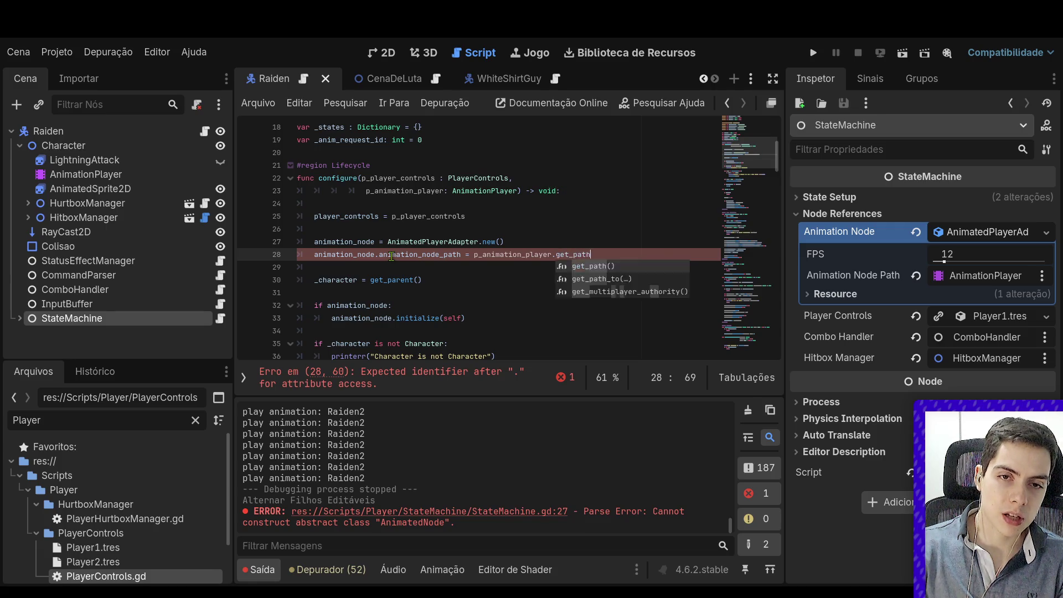
key(Return)
key(ctrl+s)
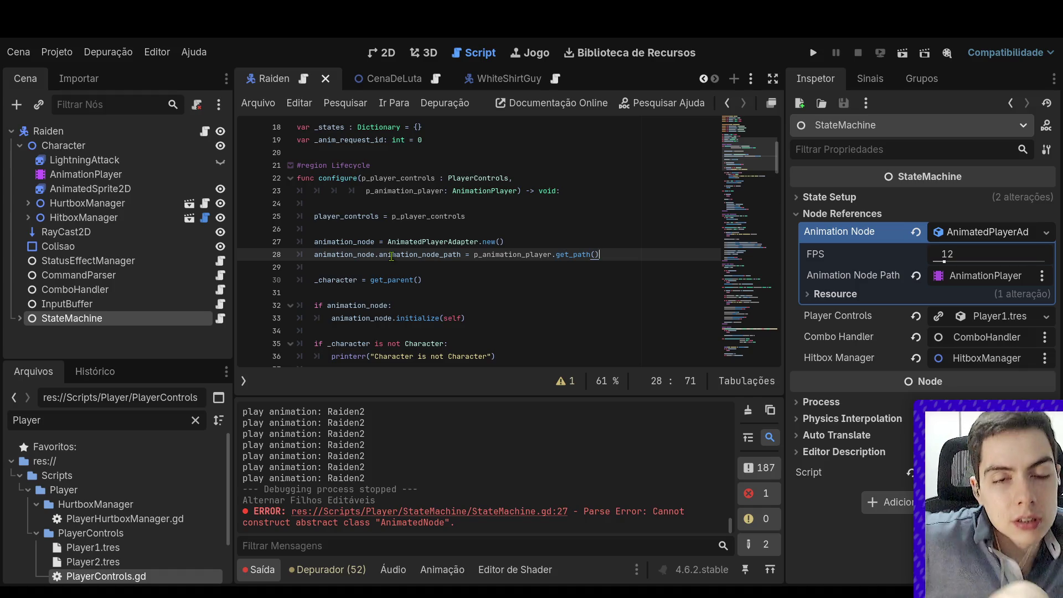
Save the scene again after checking the updated configure() lines
click(457, 216)
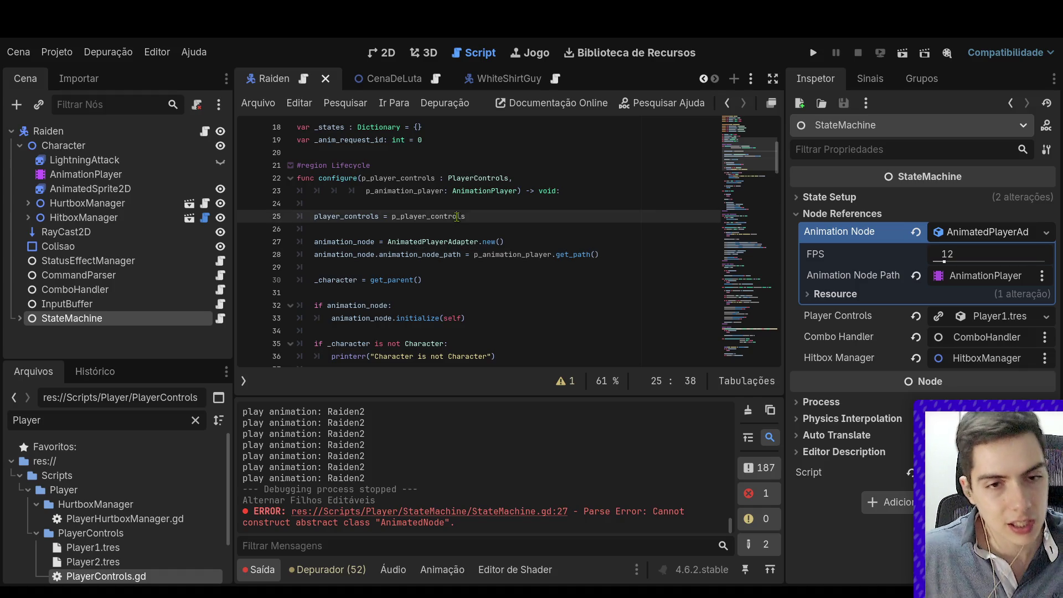
key(ctrl+s)
click(521, 238)
key(Up)
key(Up)
key(Up)
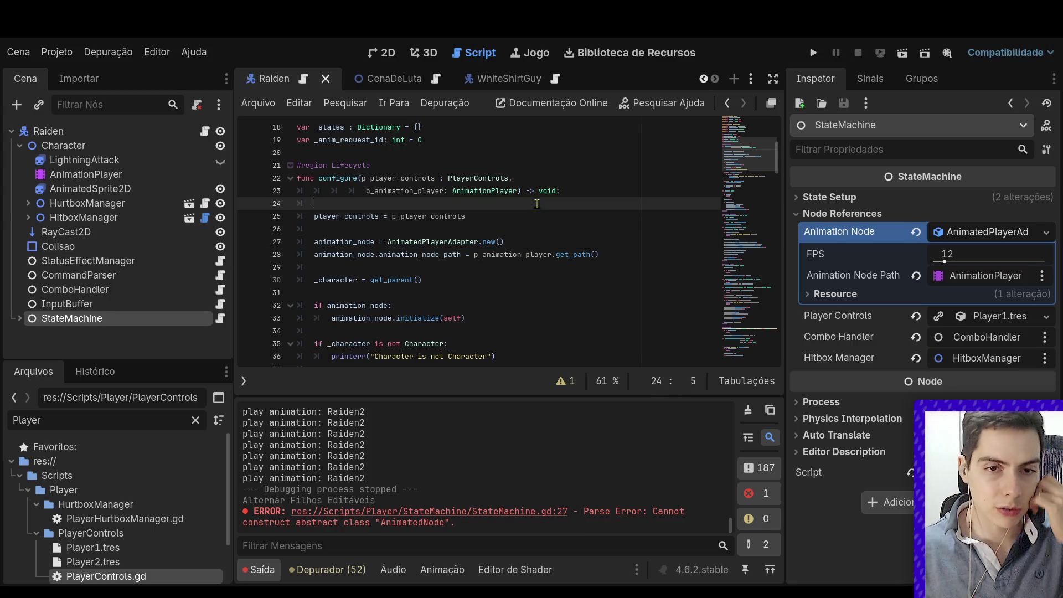
click(204, 131)
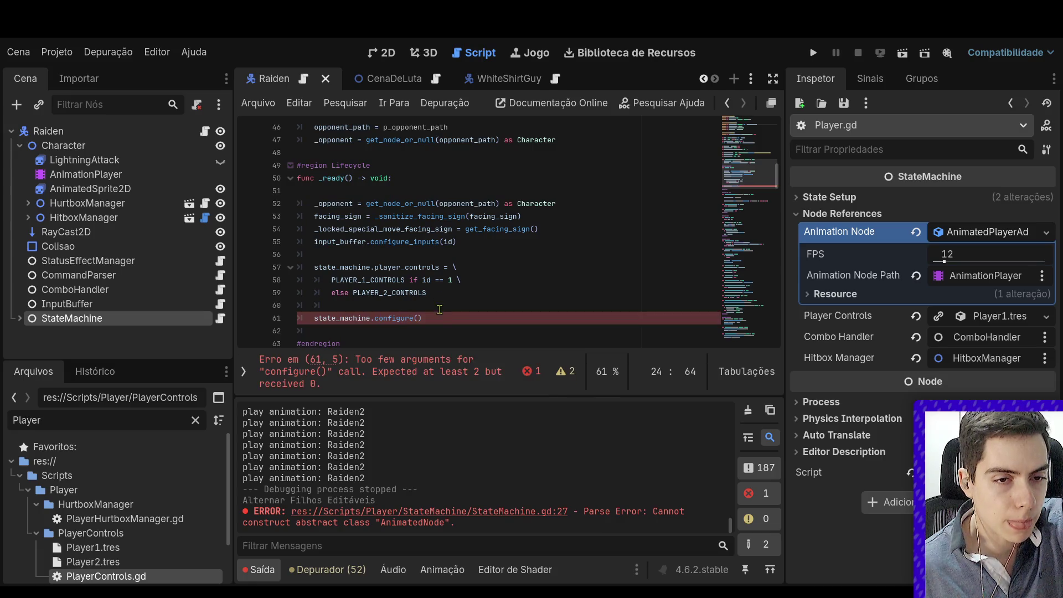
Turn the state_machine.player_controls assignment into a local 'var p_player_controls' declaration
click(419, 318)
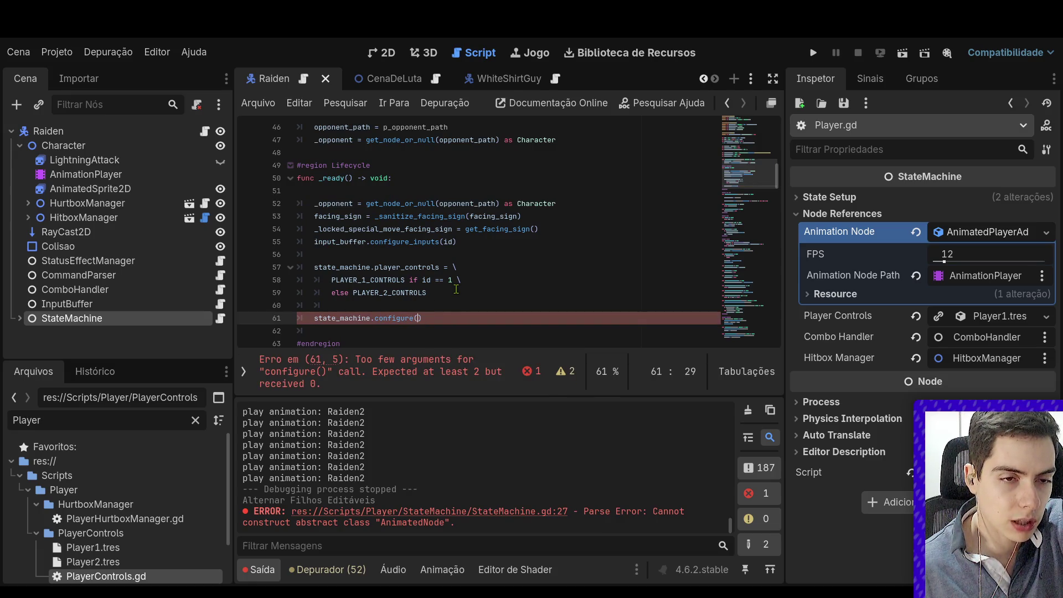
click(369, 268)
double_click(369, 268)
key(Delete)
key(Delete)
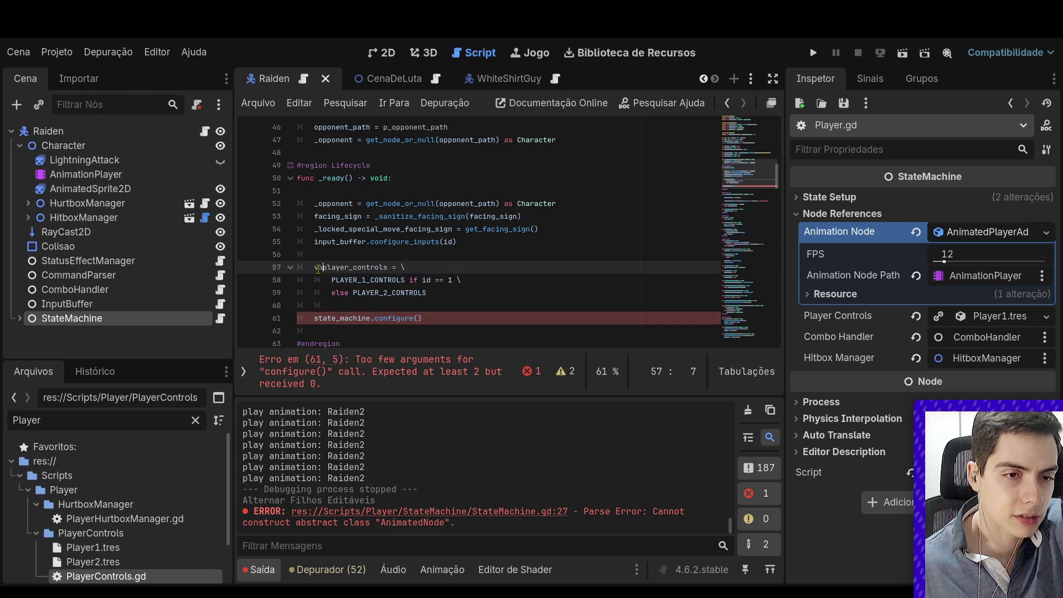
text(var p_)
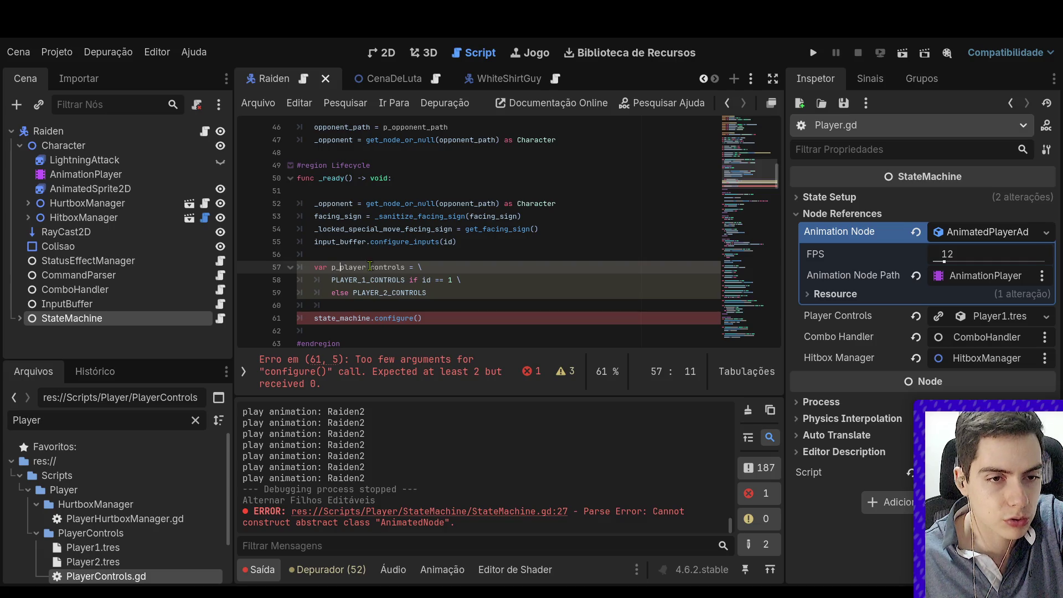
double_click(368, 267)
After checking configure()'s parameters, call state_machine.configure(p_player_controls, anim)
click(420, 320)
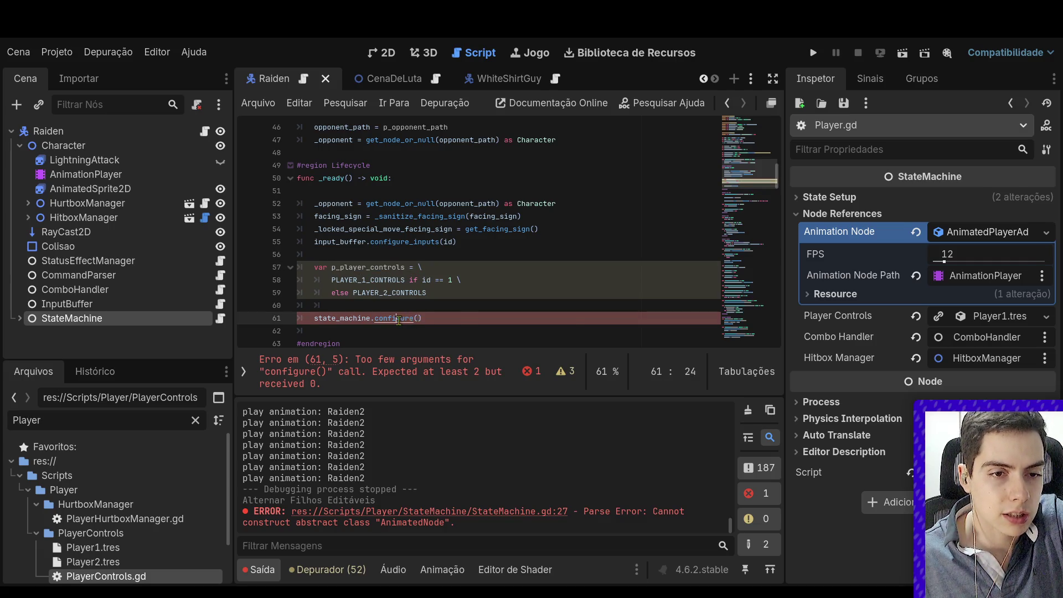
ctrl+click(410, 320)
key(alt+Left)
click(420, 319)
text(p_player_controls))
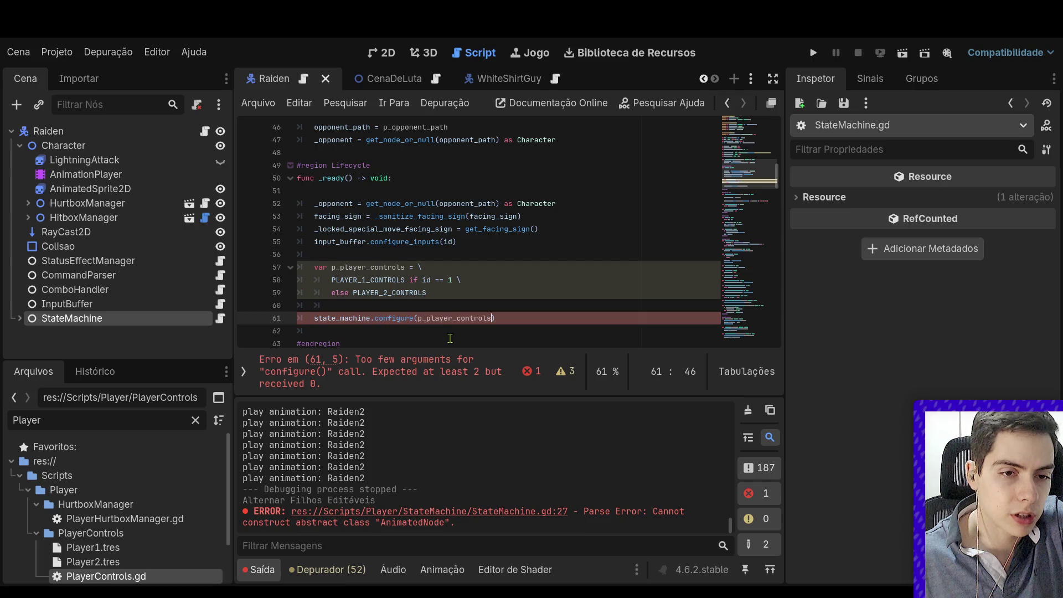
text(anim)
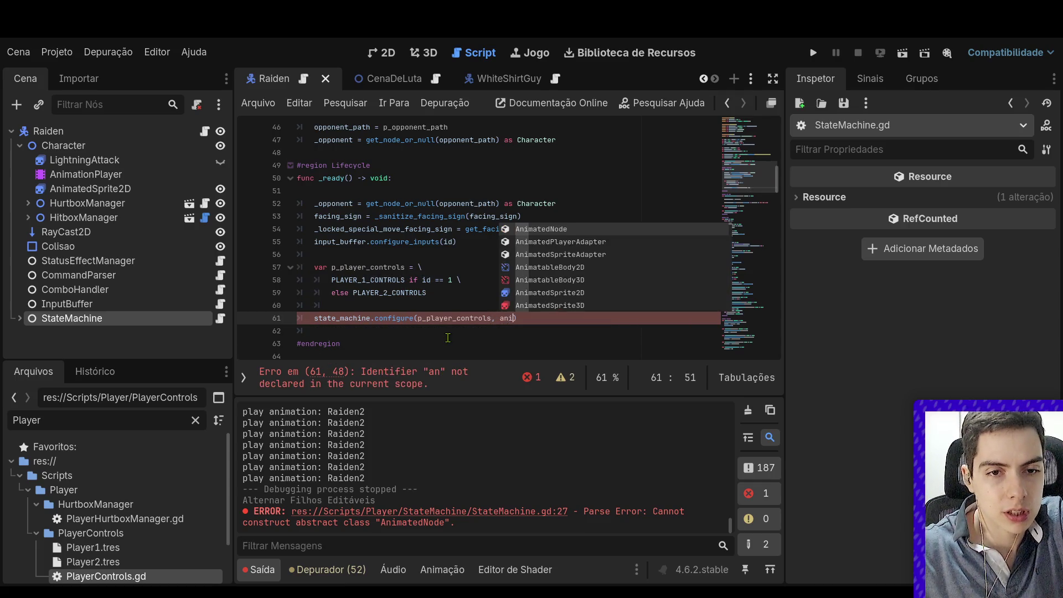
Drop an AnimationPlayer node reference onto a new line below the input_buffer export
scroll(449, 338, up, 10)
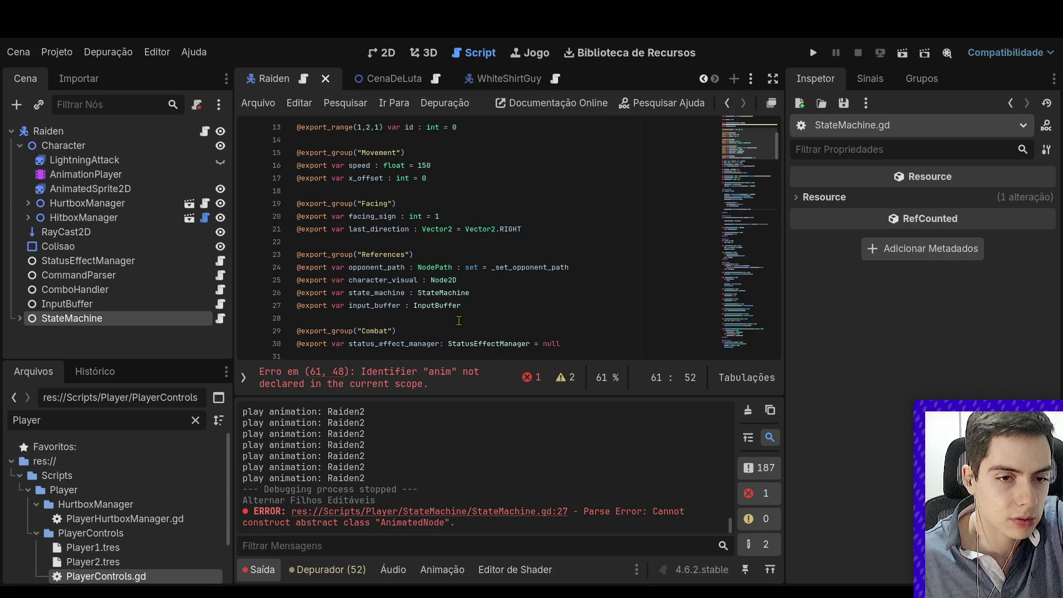
scroll(458, 322, up, 1)
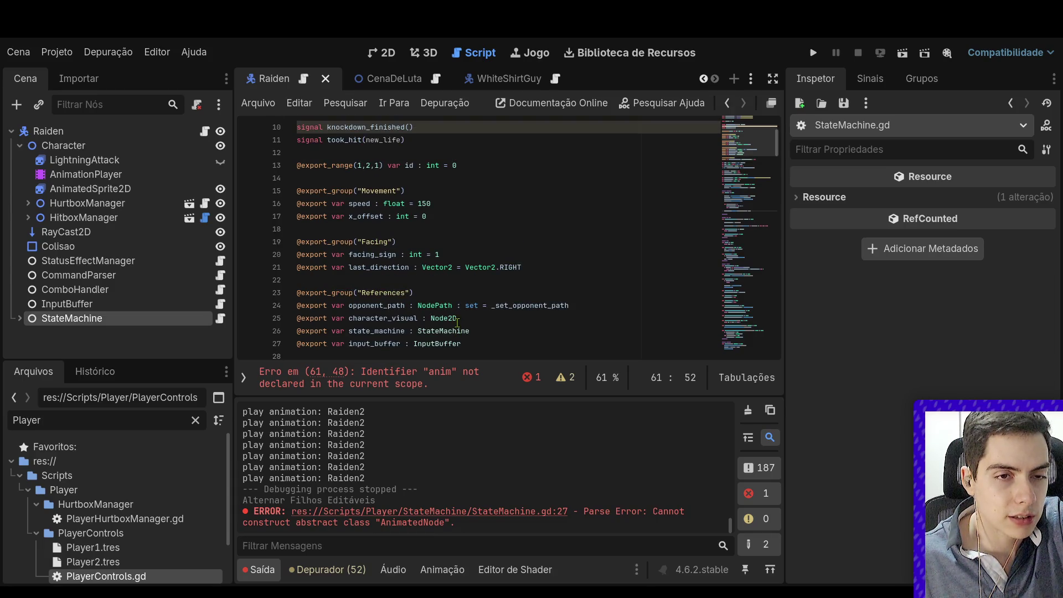
scroll(457, 322, down, 14)
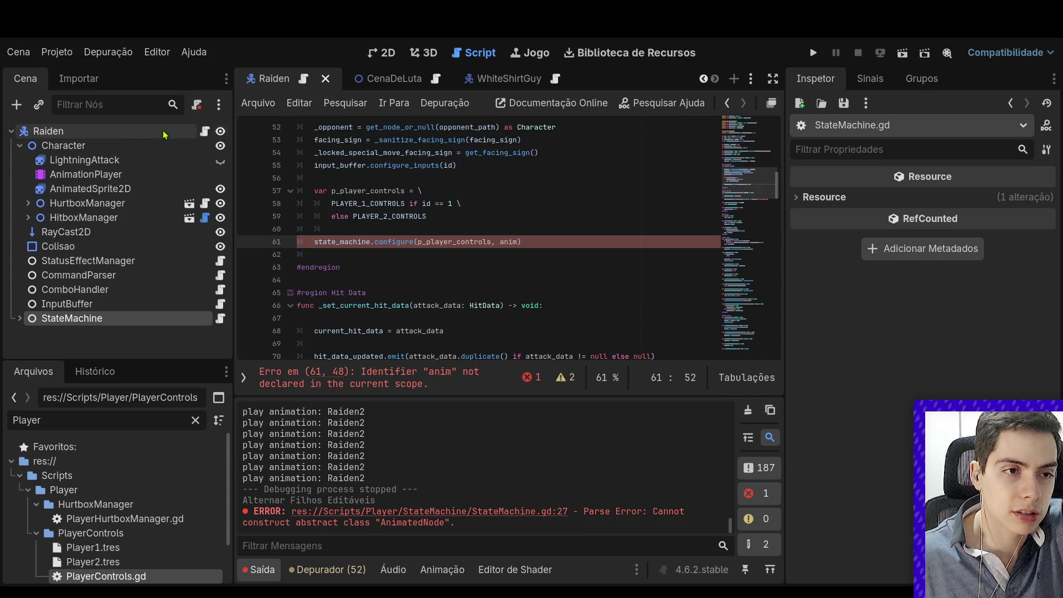
scroll(367, 294, up, 14)
scroll(368, 293, up, 3)
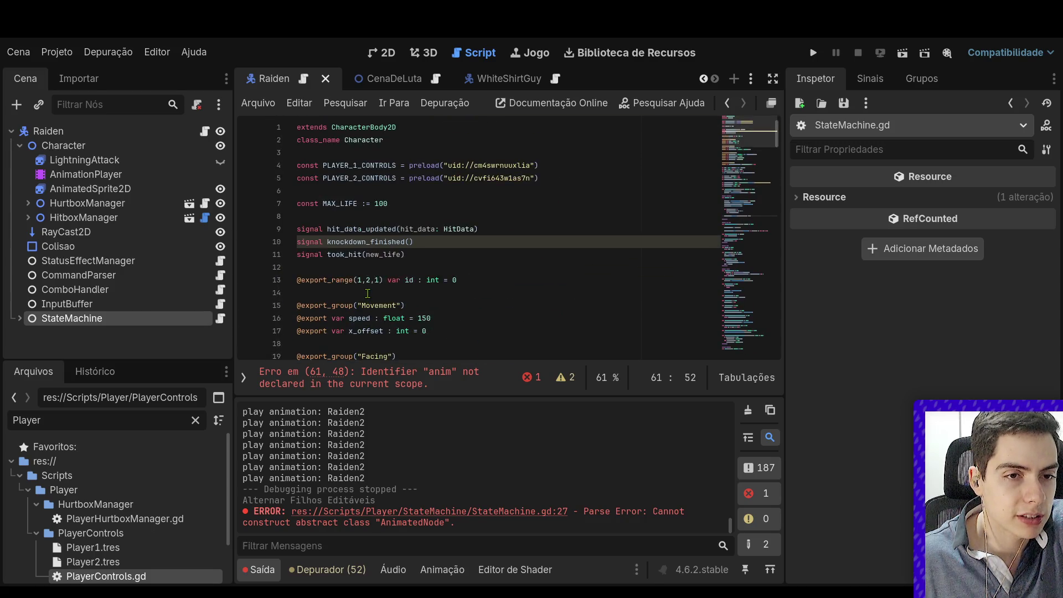
scroll(368, 293, down, 4)
click(485, 299)
key(Return)
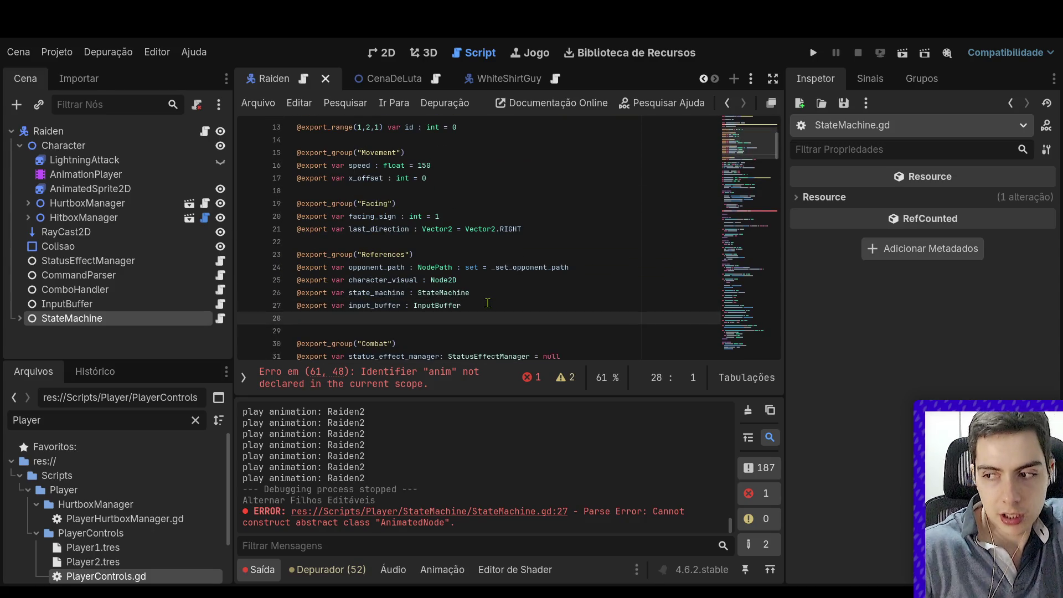
click(111, 175)
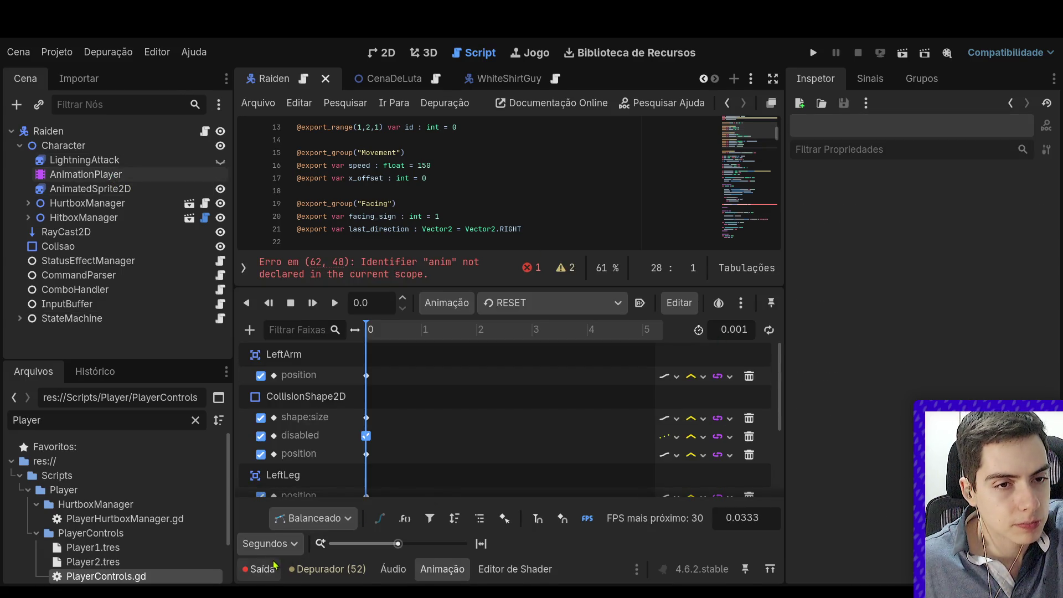
click(274, 565)
mouse_move(85, 175)
mouse_down()
mouse_move(310, 270)
mouse_move(334, 323)
mouse_up()
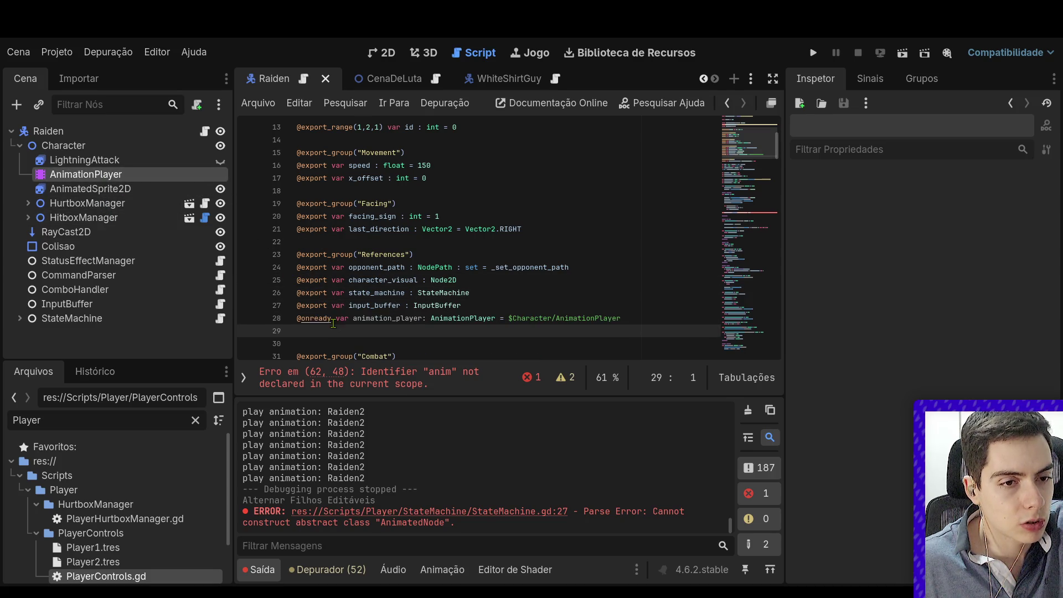
key(BackSpace)
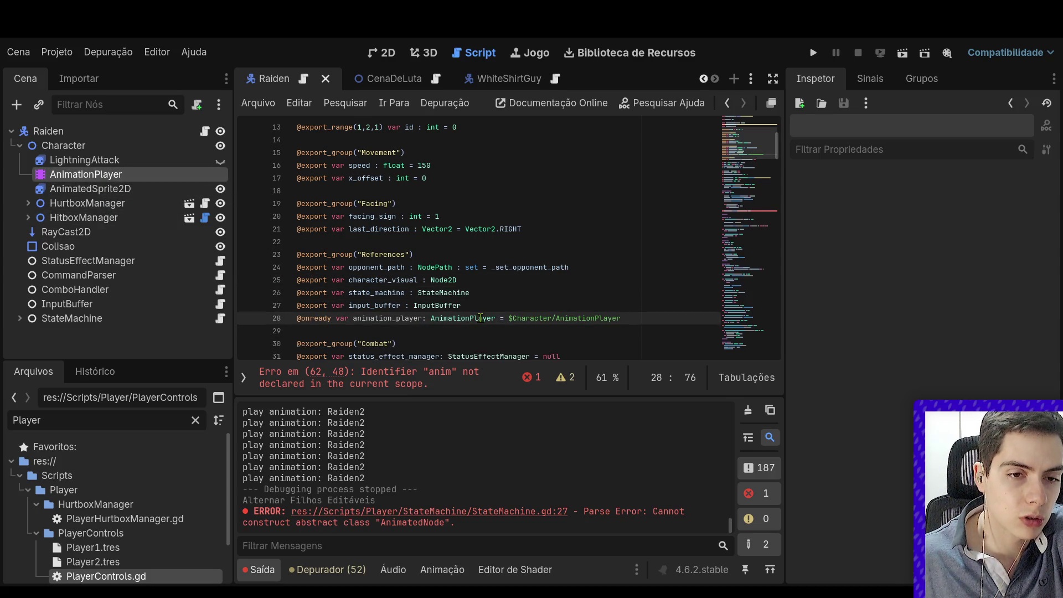
key(Return)
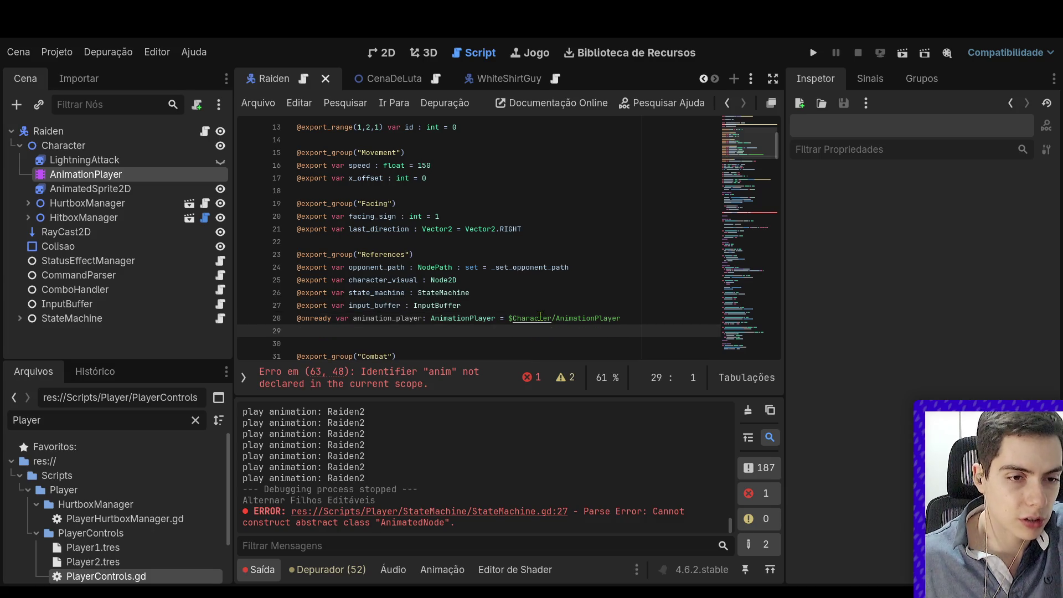
key(ctrl+z)
text(@export var )
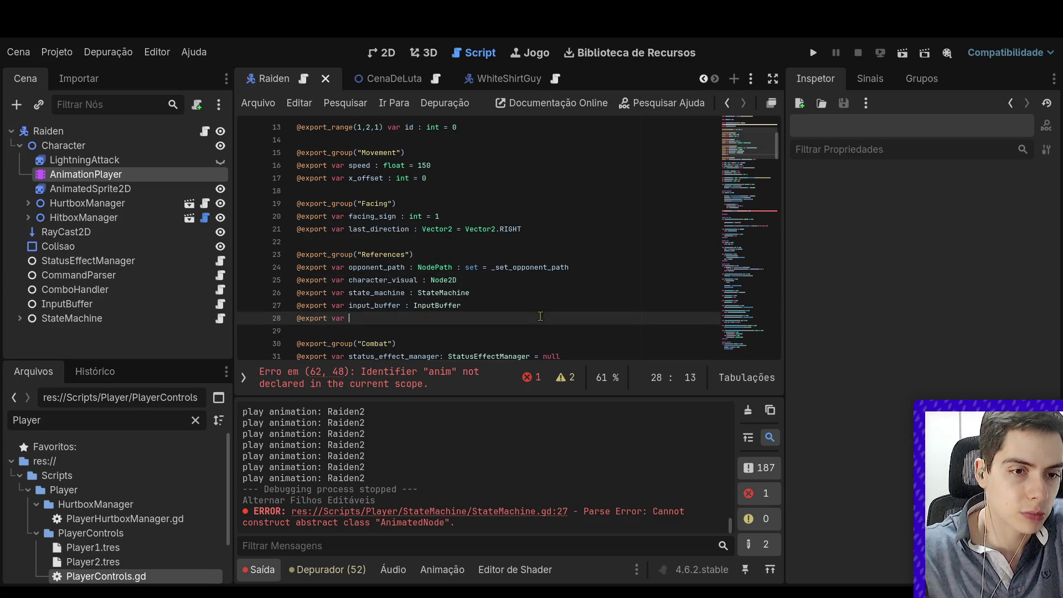
text(animation_pla)
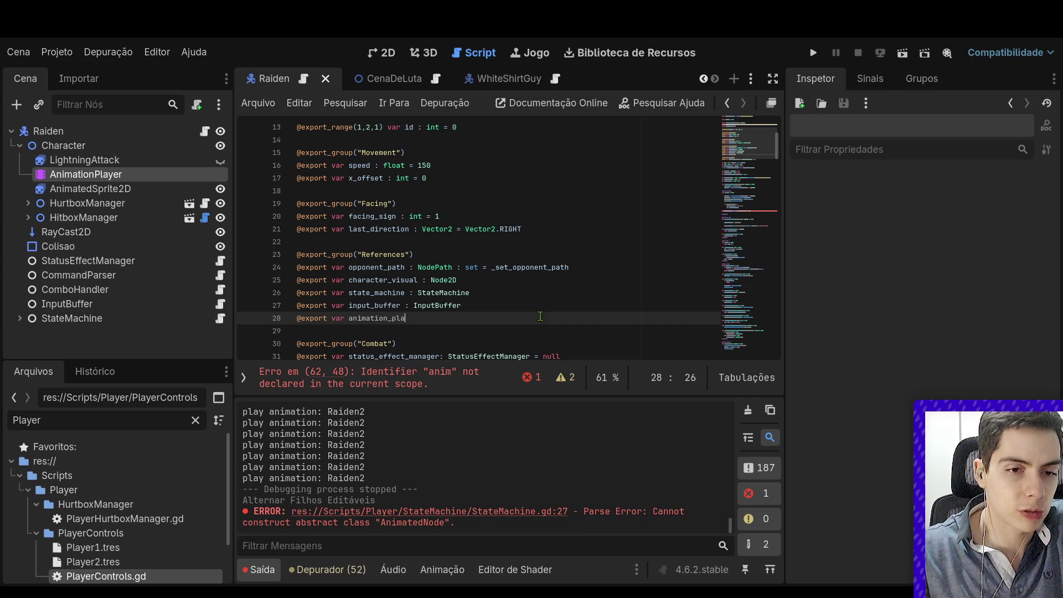
text(yer : AnimationPla)
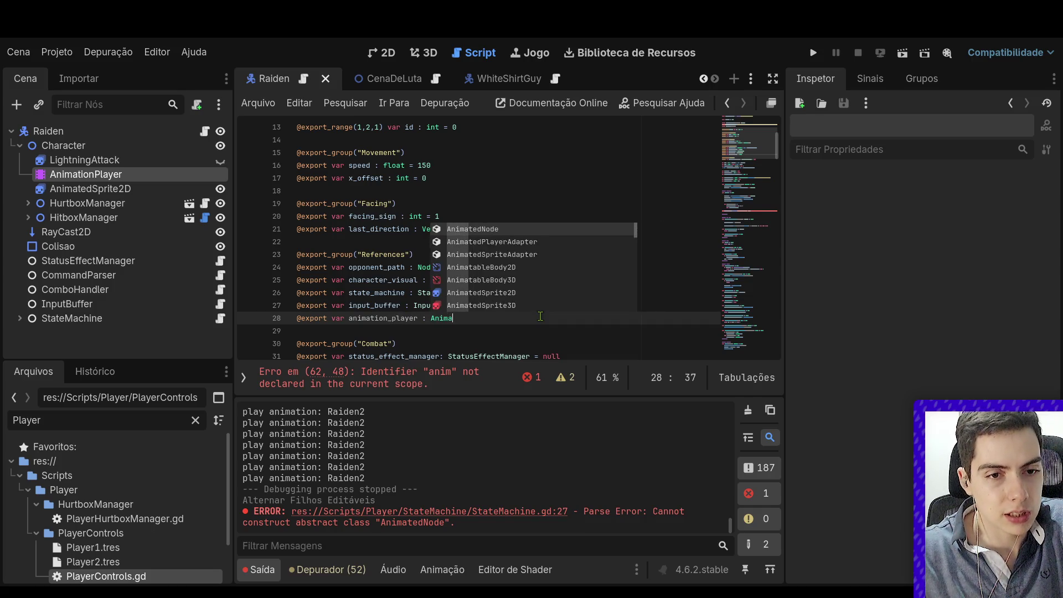
key(Return)
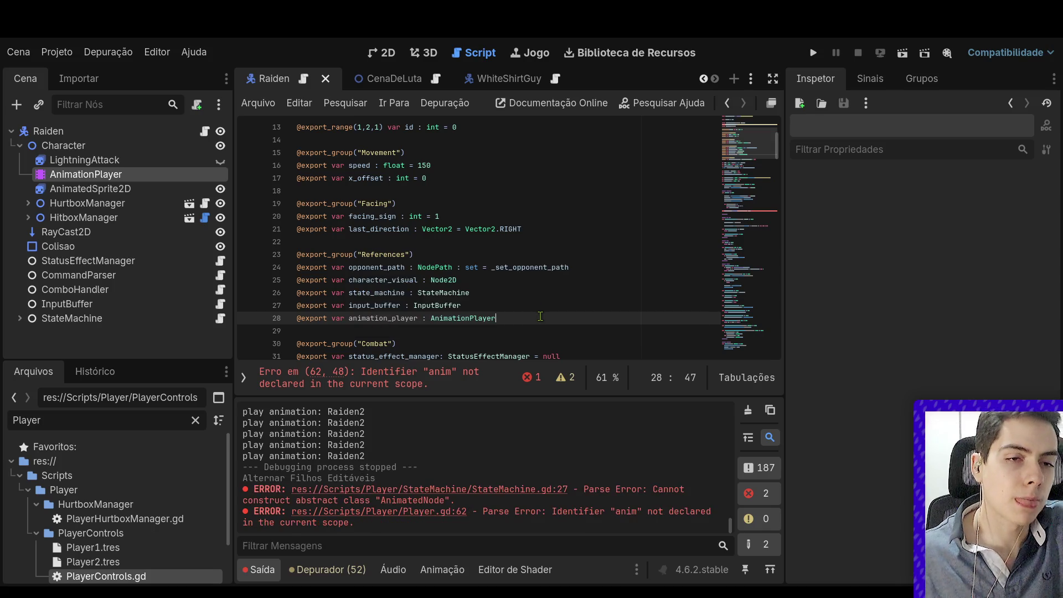
click(530, 254)
Inspect the Raiden root's References property group in the Inspector
click(164, 132)
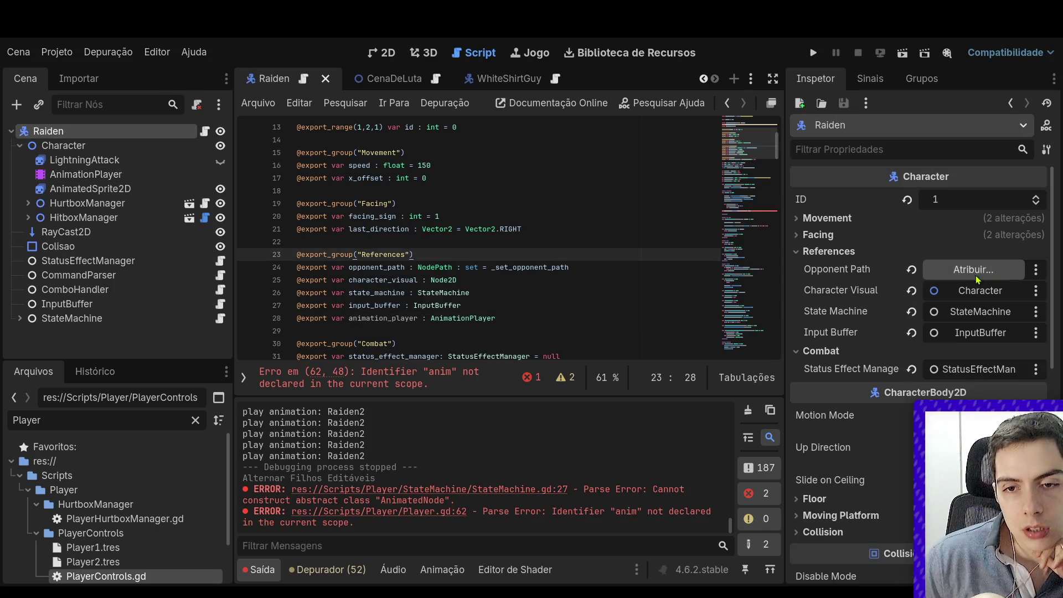
click(887, 253)
scroll(400, 258, down, 4)
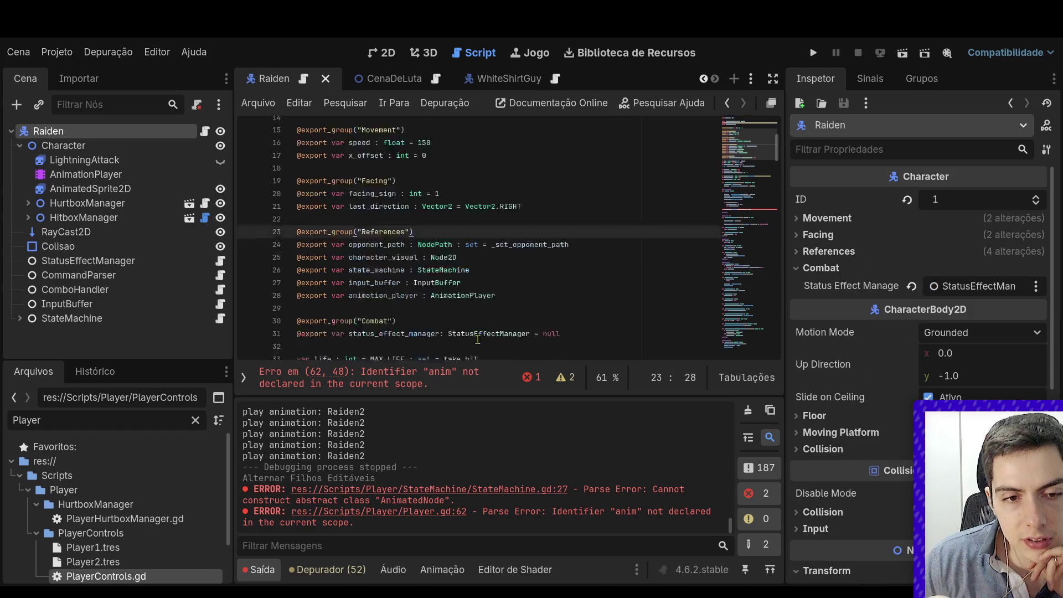
scroll(400, 258, up, 4)
Replace anim with animation_player in the configure() call, confirm the Inspector property, and save Raiden
double_click(384, 318)
key(ctrl+c)
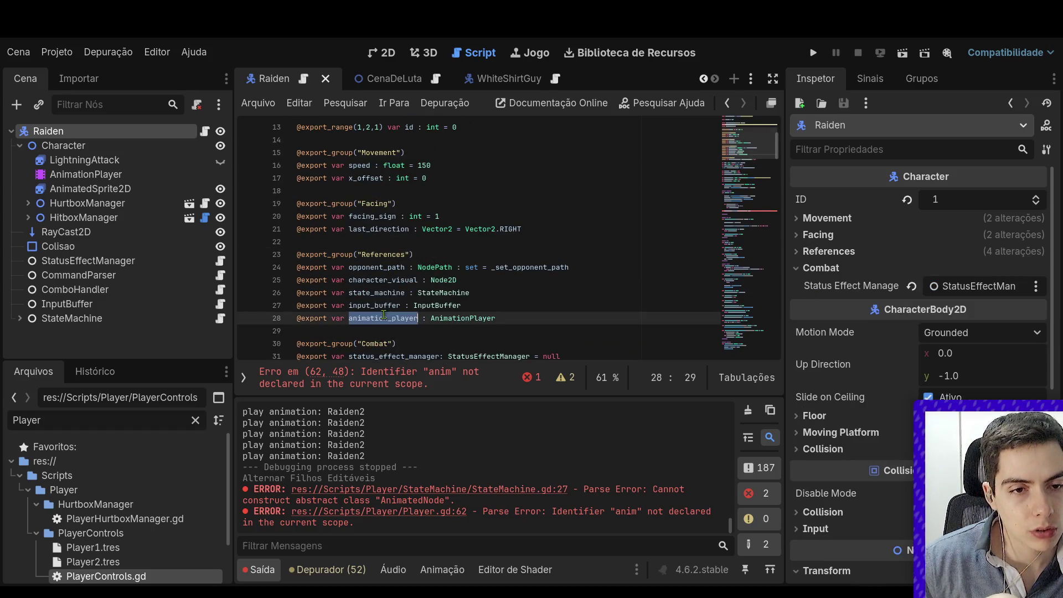
scroll(466, 332, down, 9)
scroll(464, 327, down, 3)
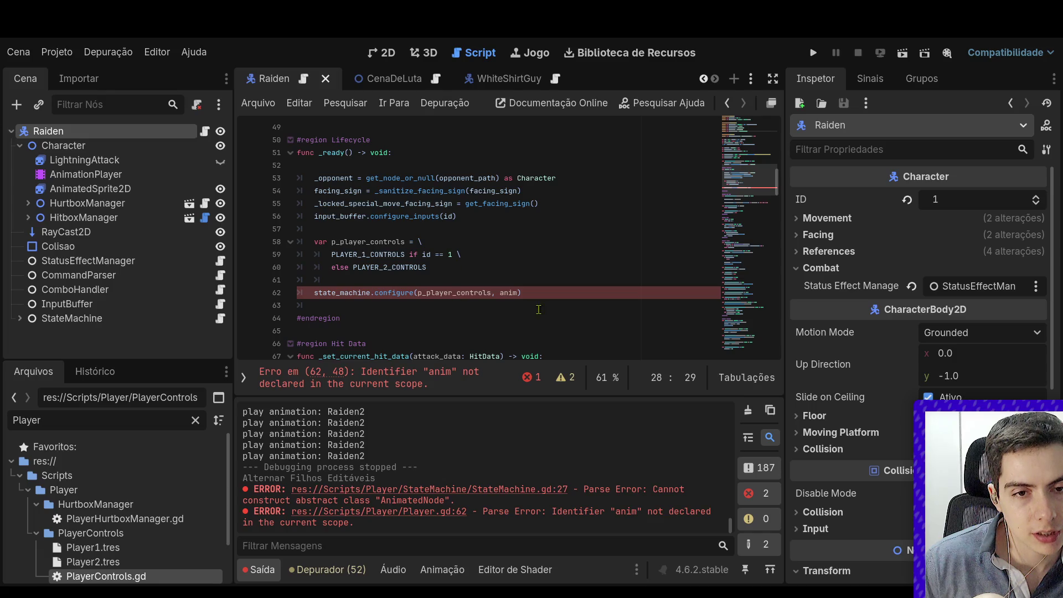
double_click(508, 292)
key(ctrl+v)
key(ctrl+s)
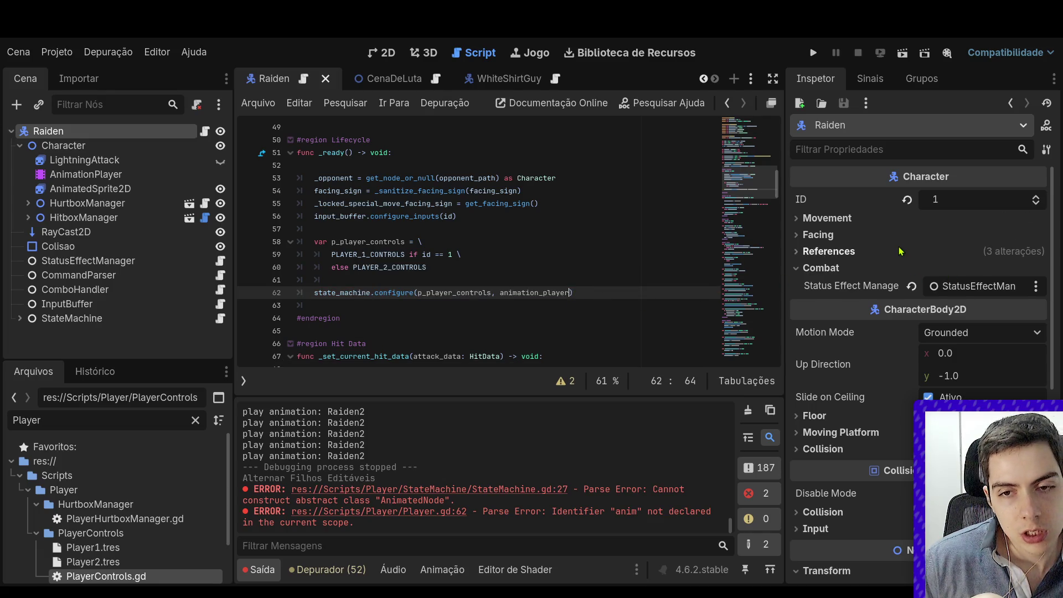
click(900, 251)
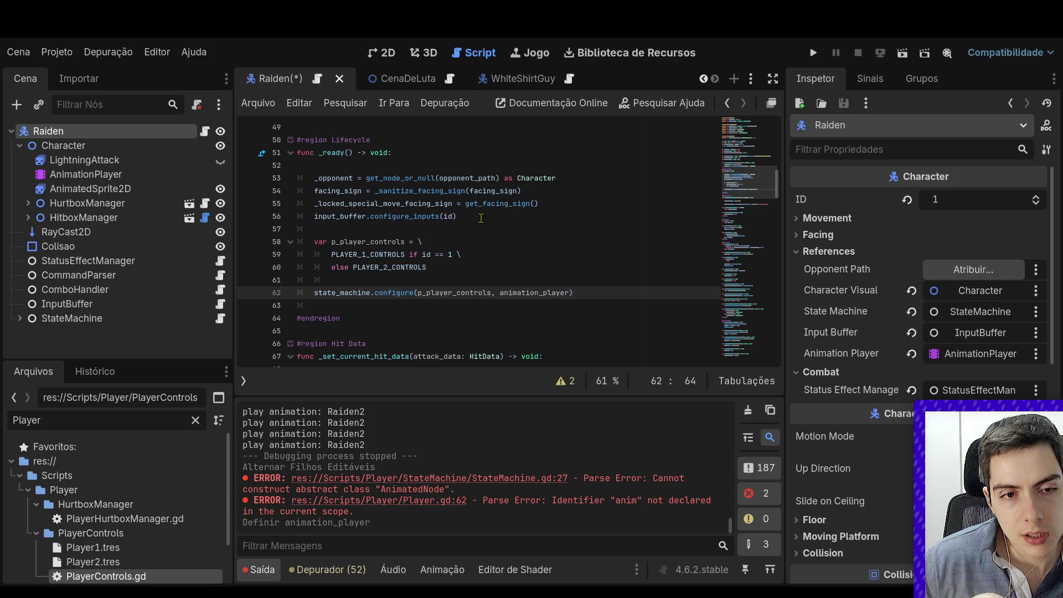
key(ctrl+s)
click(749, 411)
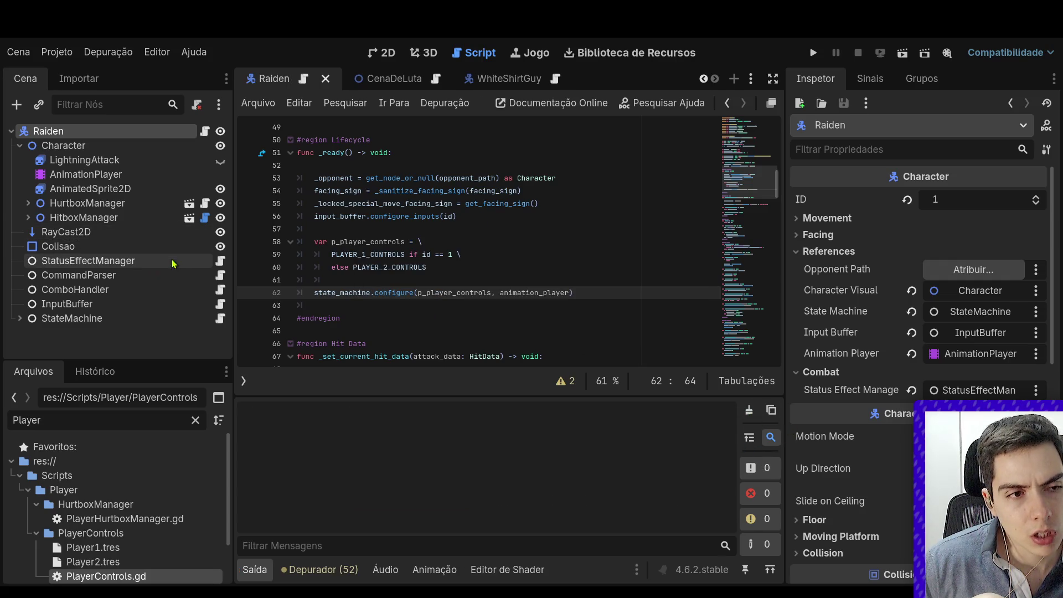
Review the animation_node_path assignment and adapter creation in StateMachine's configure()
click(220, 319)
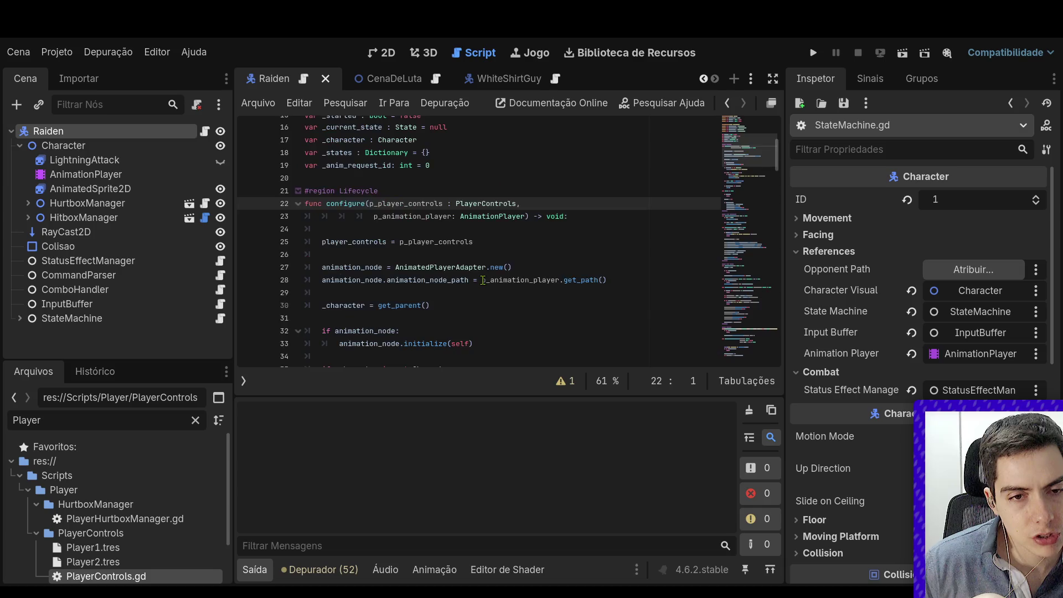
scroll(483, 280, down, 2)
scroll(483, 280, up, 1)
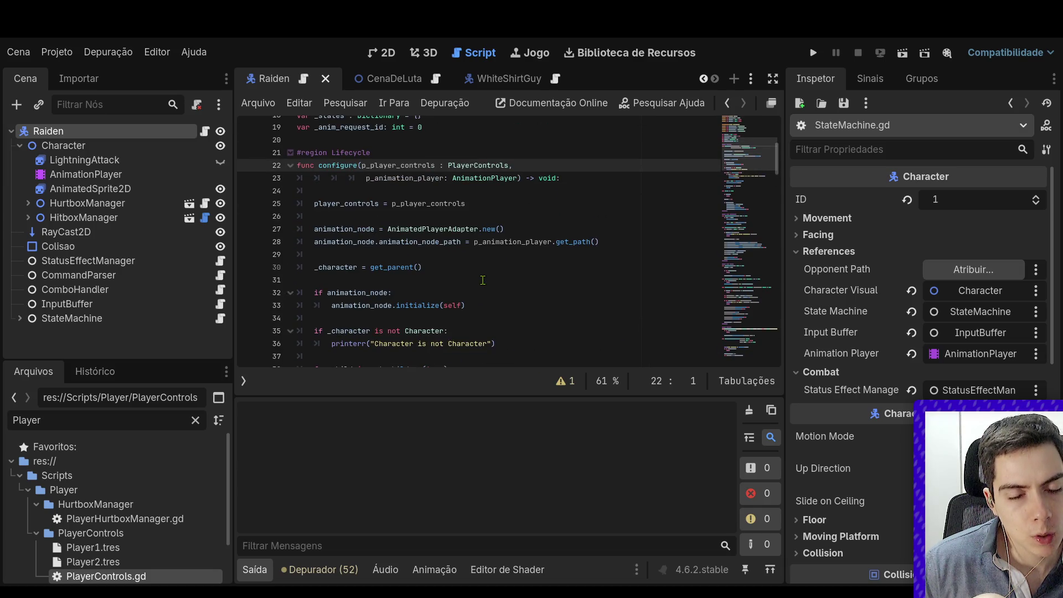
click(483, 279)
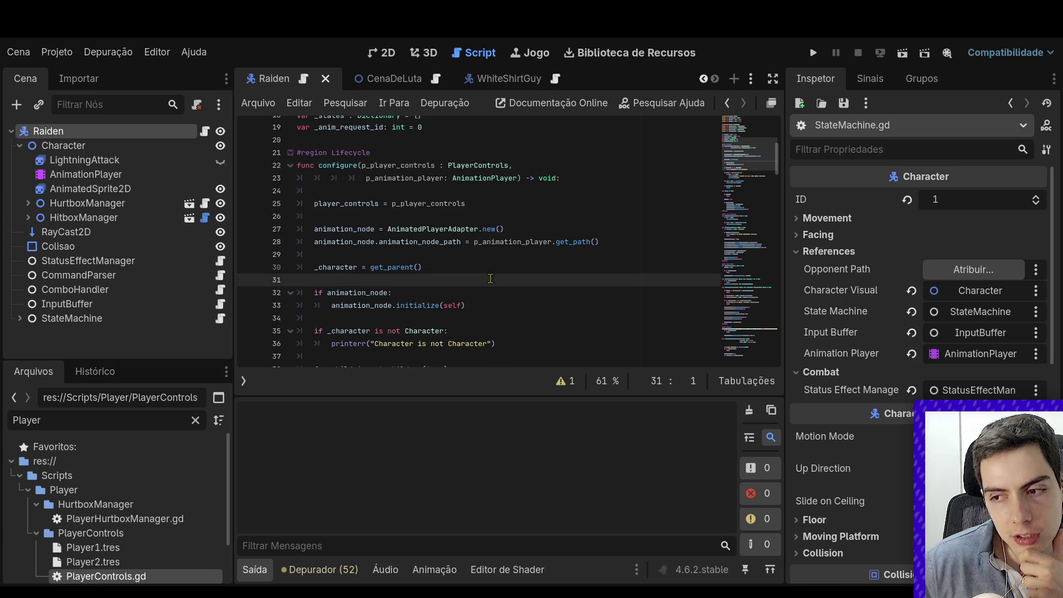
click(562, 264)
drag(610, 242, 255, 240)
click(447, 241)
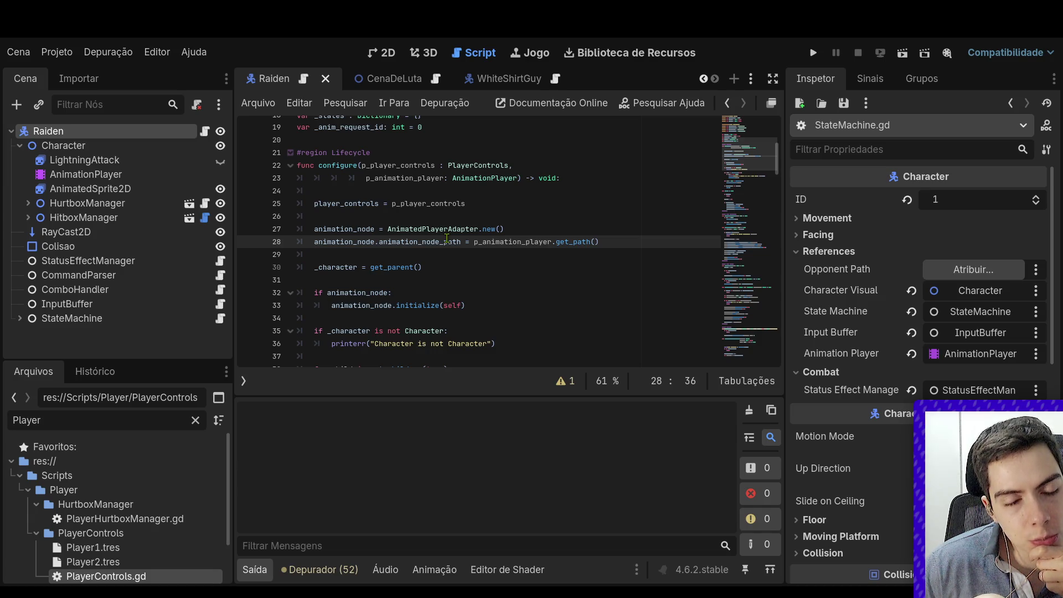
click(562, 298)
scroll(562, 300, up, 2)
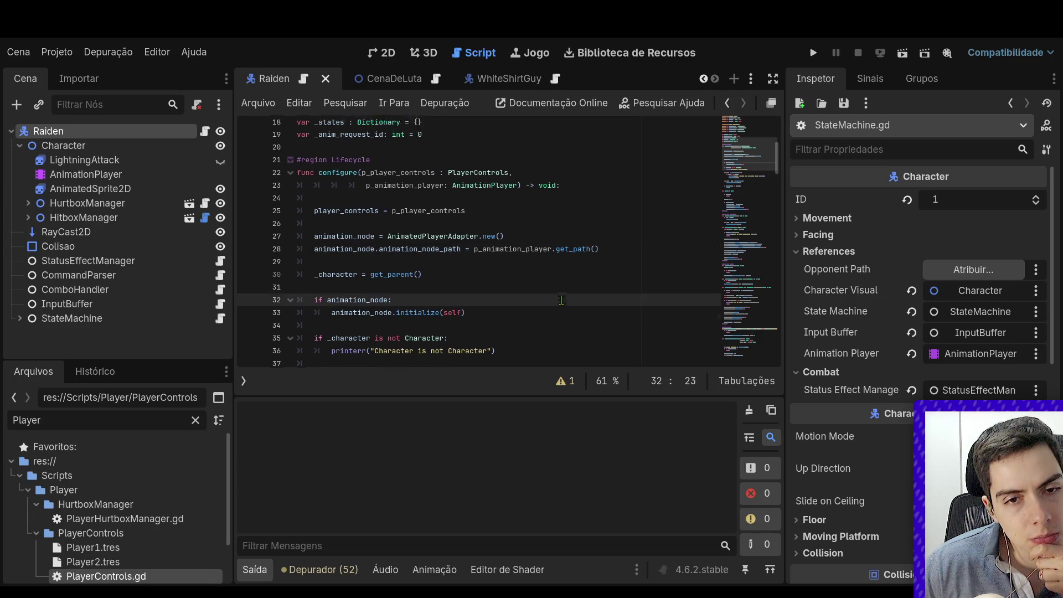
click(427, 306)
scroll(536, 316, up, 4)
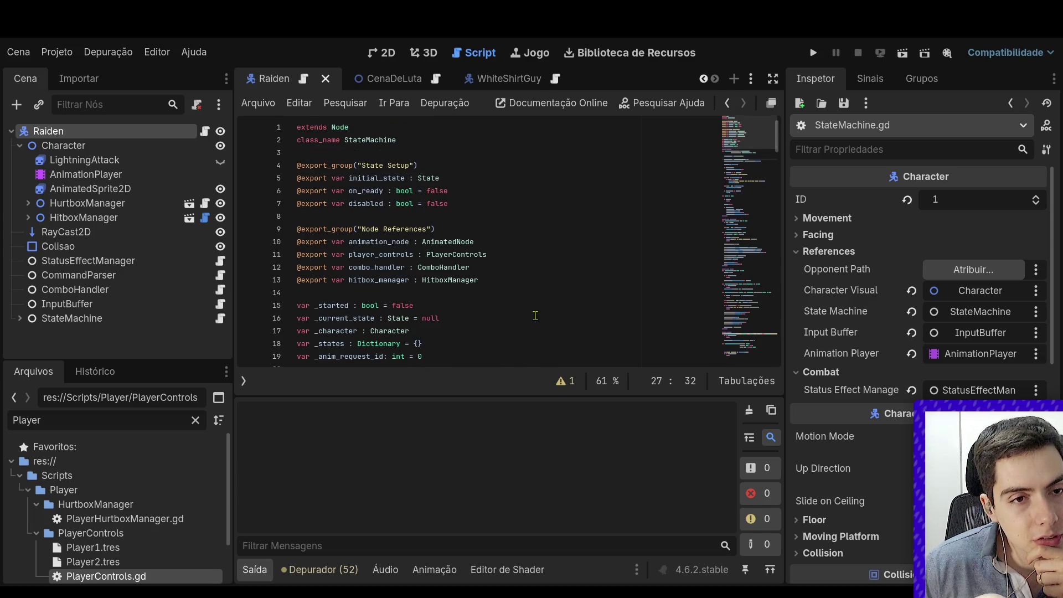
Change animation_node's type on line 10 from AnimatedNode to AnimationPlayer and save
drag(474, 242, 463, 243)
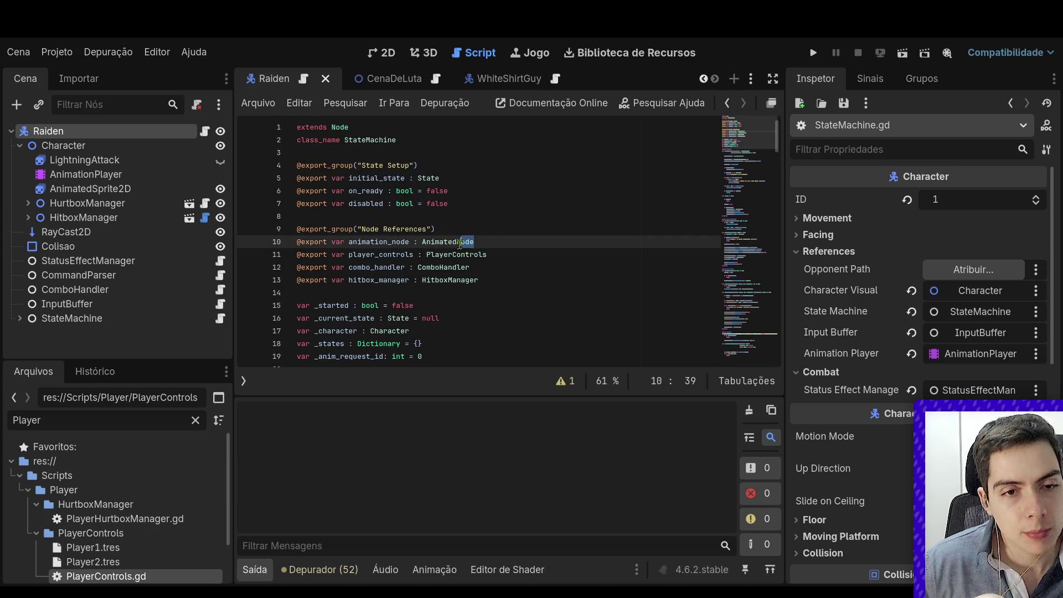
key(BackSpace)
text(er)
key(ctrl+s)
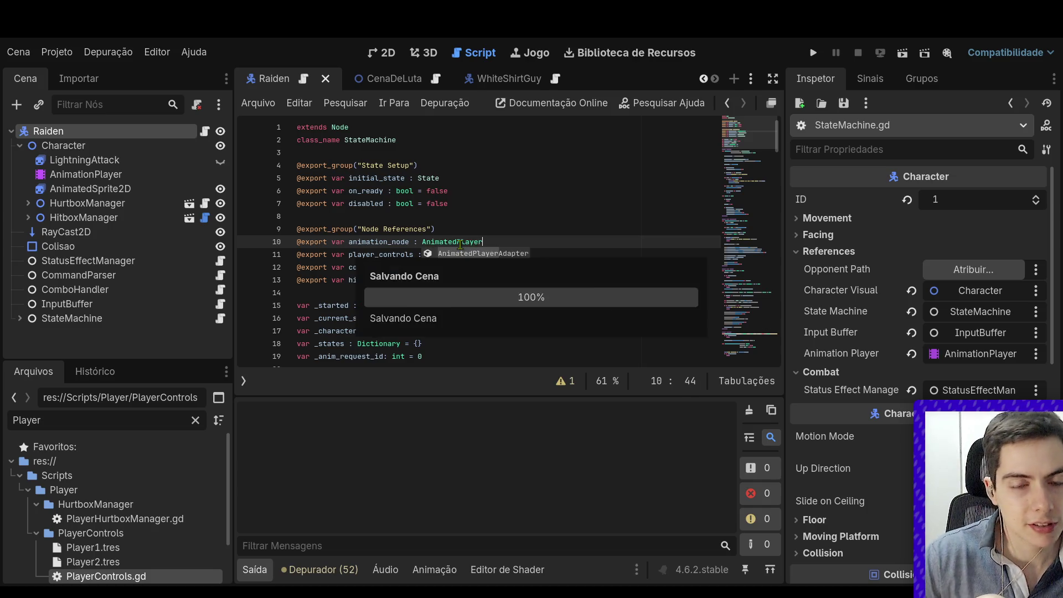
key(Down)
key(Down)
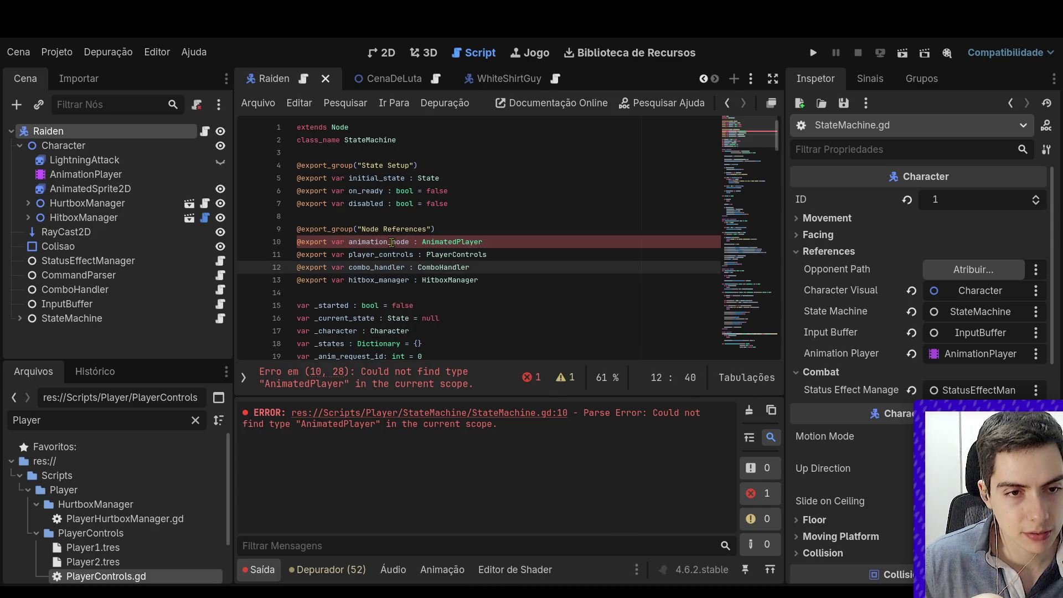
drag(483, 243, 475, 243)
click(455, 242)
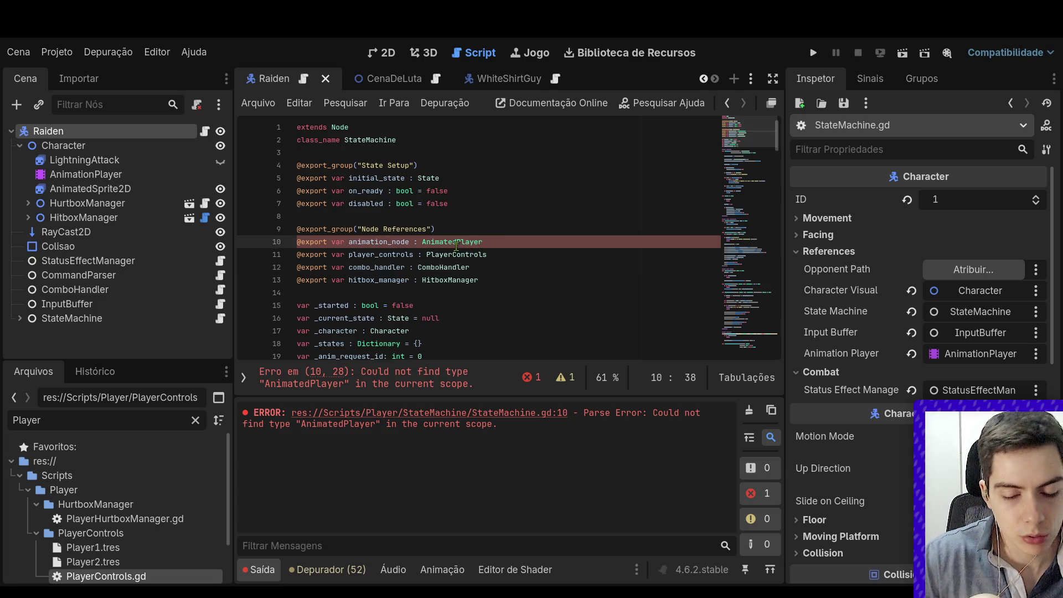
key(BackSpace)
key(BackSpace)
text(ion)
key(ctrl+s)
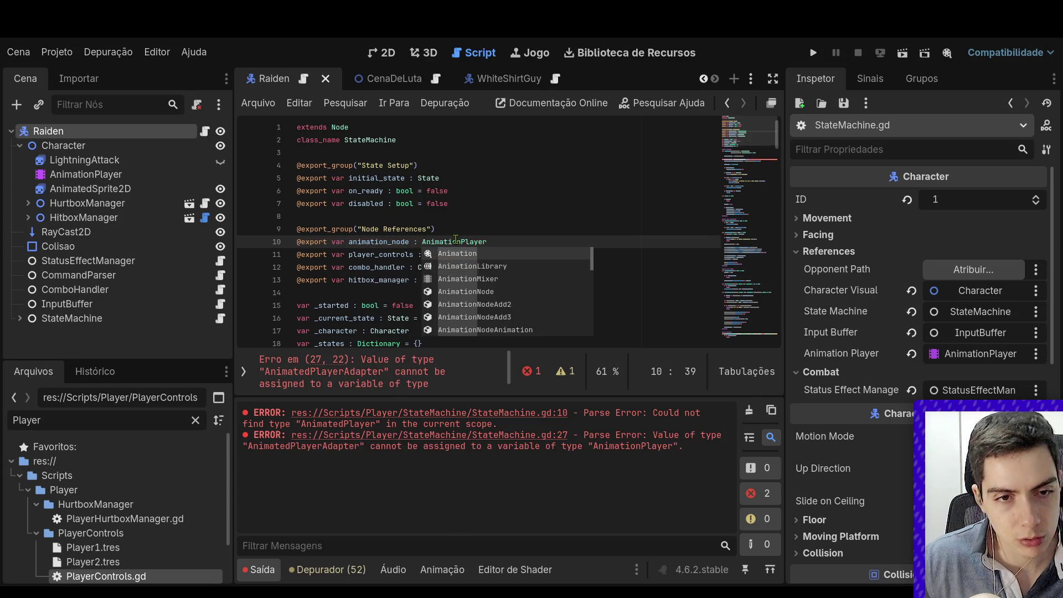
click(477, 241)
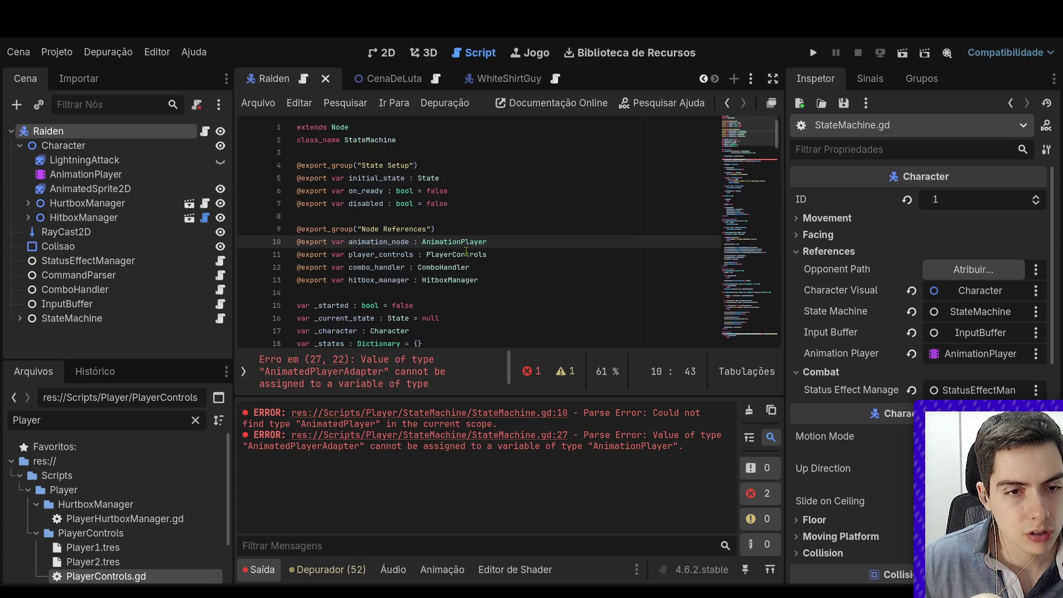
double_click(456, 242)
Delete the AnimatedPlayerAdapter.new() statement from configure()
scroll(501, 296, down, 2)
scroll(501, 296, down, 5)
click(518, 230)
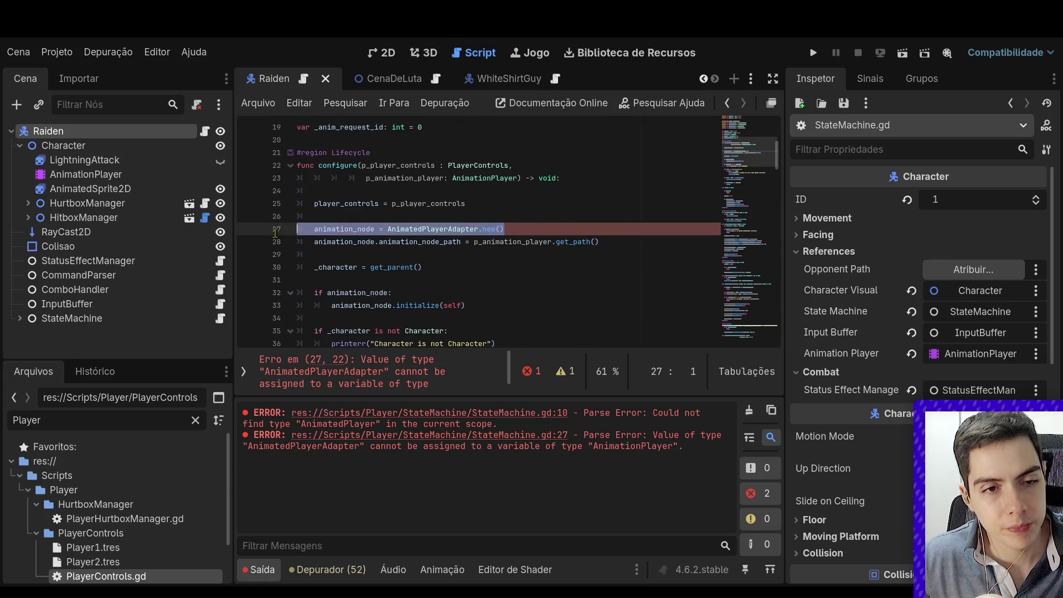
key(Delete)
key(ctrl+z)
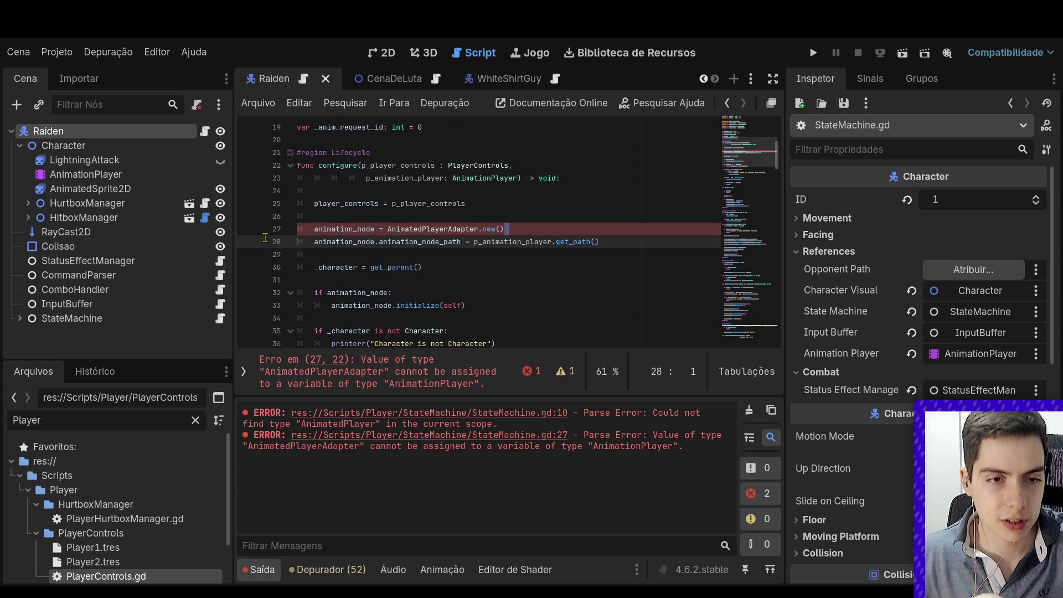
key(shift+Home)
key(BackSpace)
key(BackSpace)
Make line 27 read 'animation_node = p_animation_player', dropping .get_path() and the blank line
drag(475, 230, 375, 229)
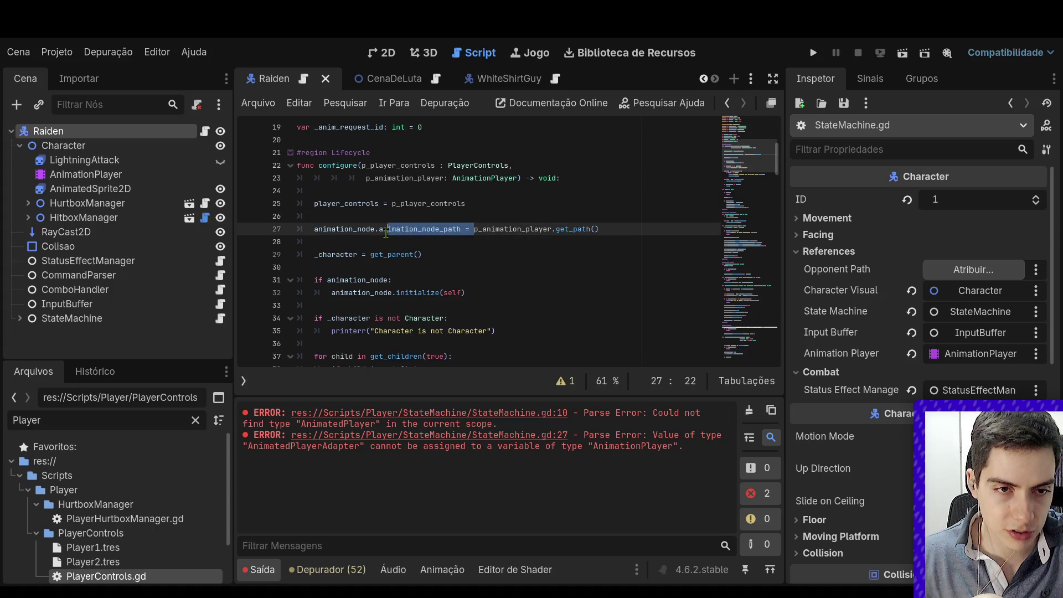
text(=)
key(ctrl+s)
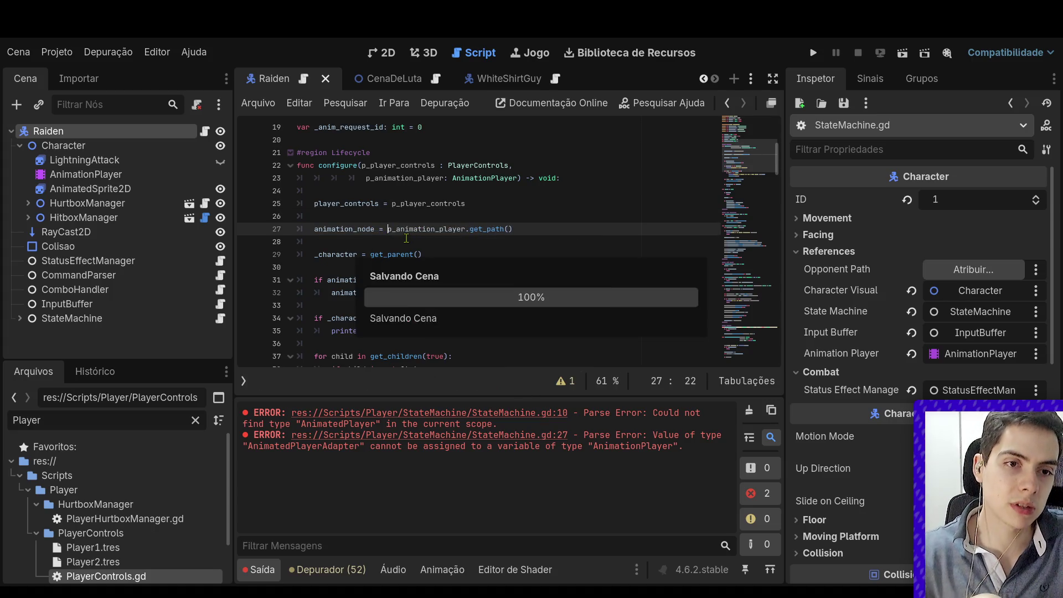
click(554, 208)
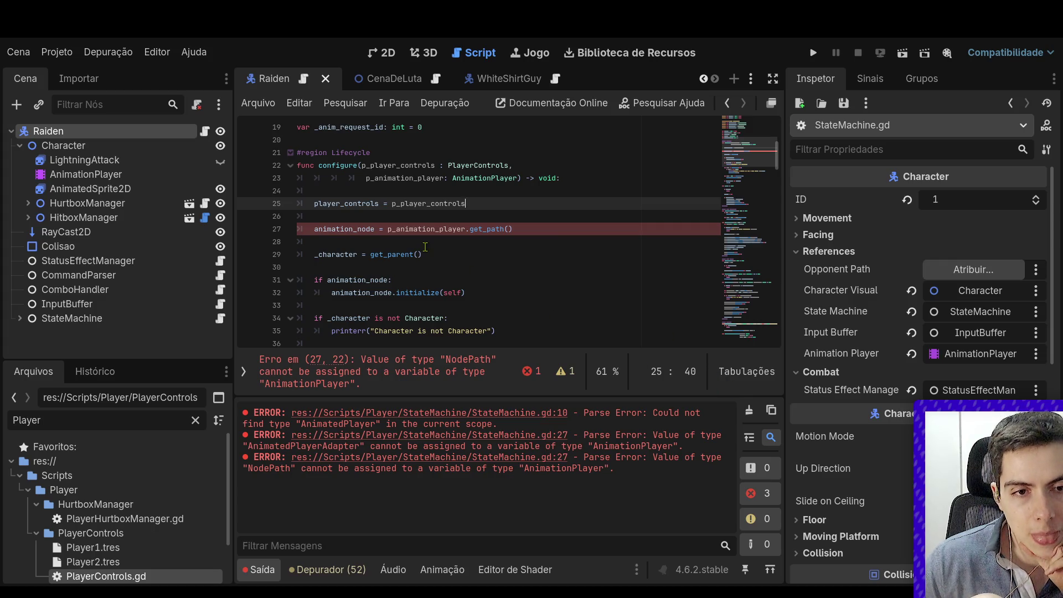
drag(514, 230, 466, 230)
key(BackSpace)
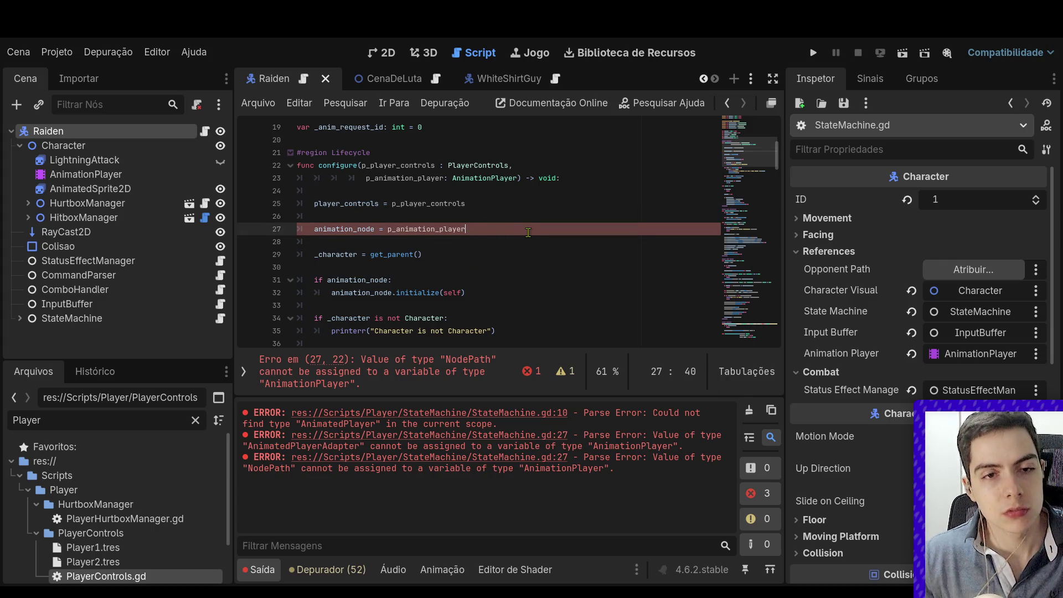
key(Up)
key(BackSpace)
key(BackSpace)
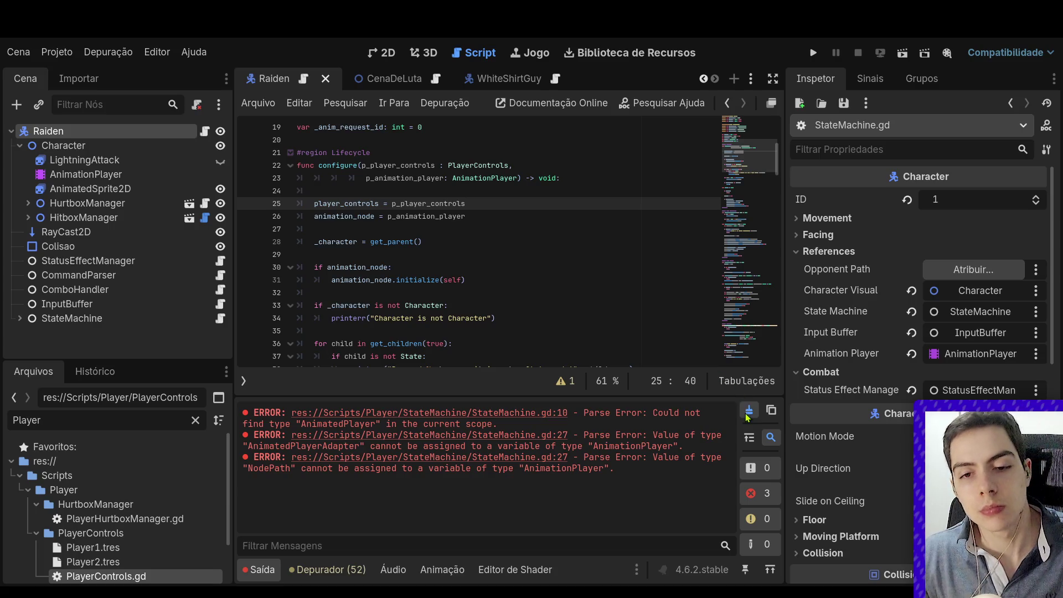
Reset and restore StateMachine's Animation Node property so it shows AnimationPlayer, then save the script
click(624, 295)
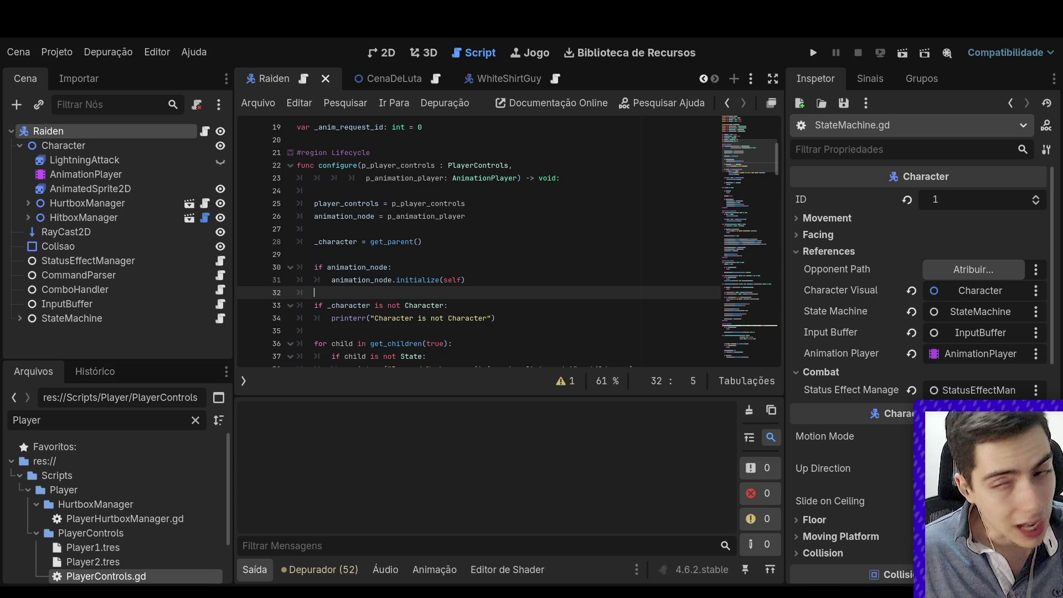
click(72, 318)
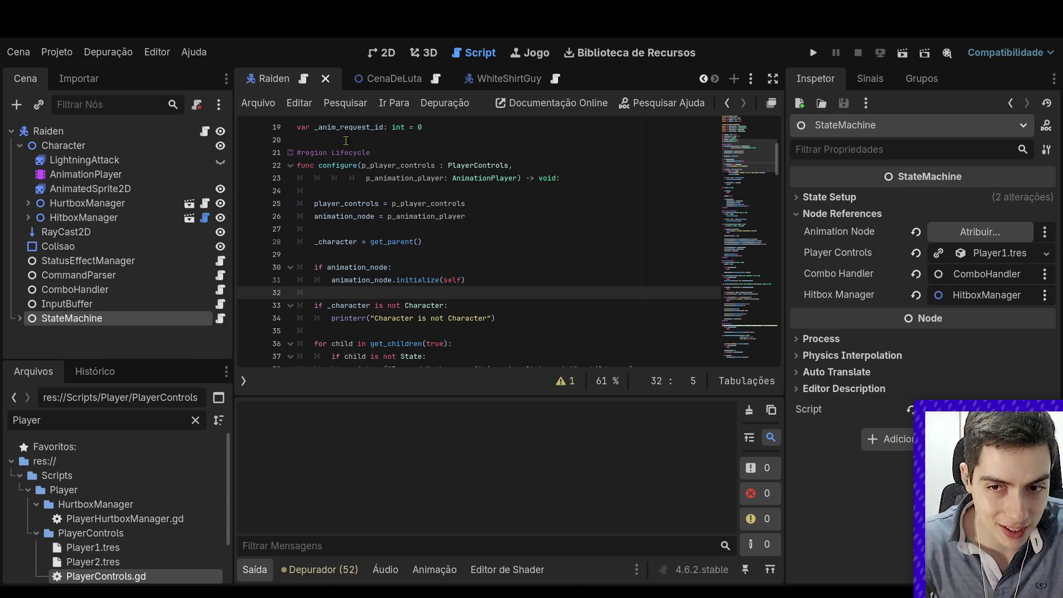
click(590, 256)
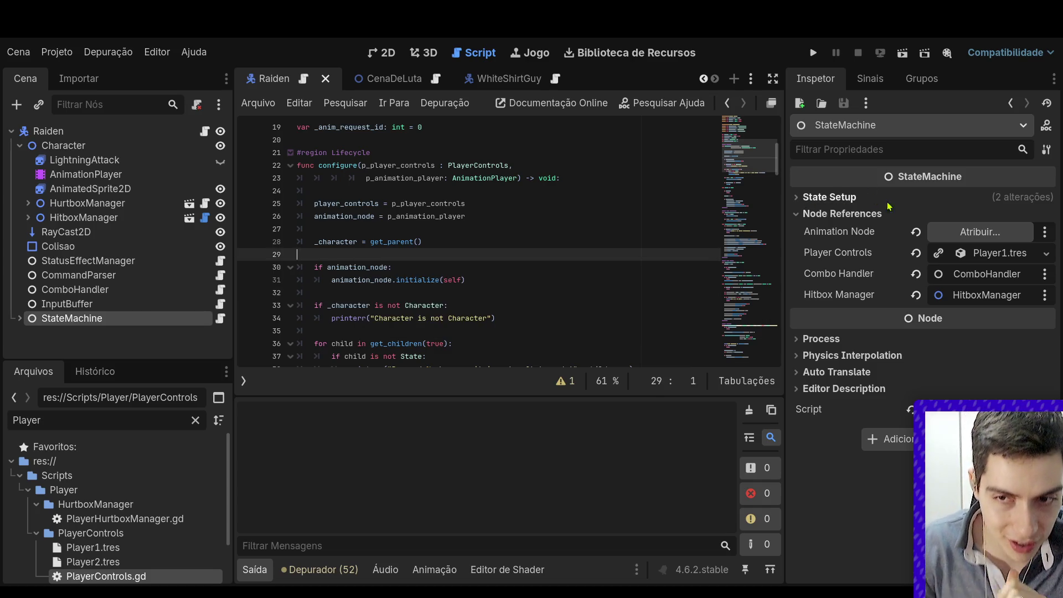
click(916, 232)
click(635, 247)
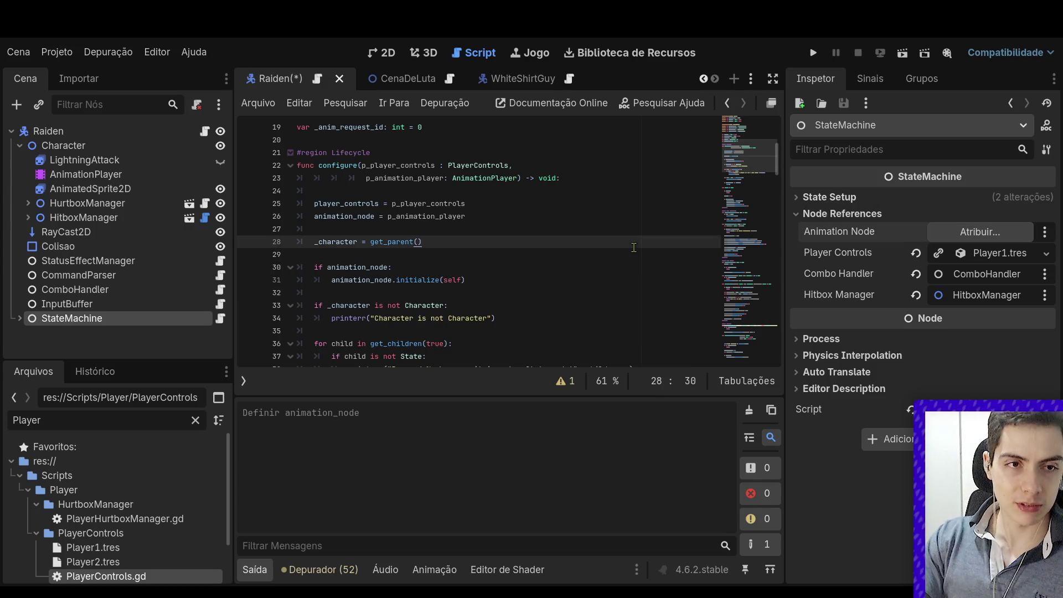
key(ctrl+v)
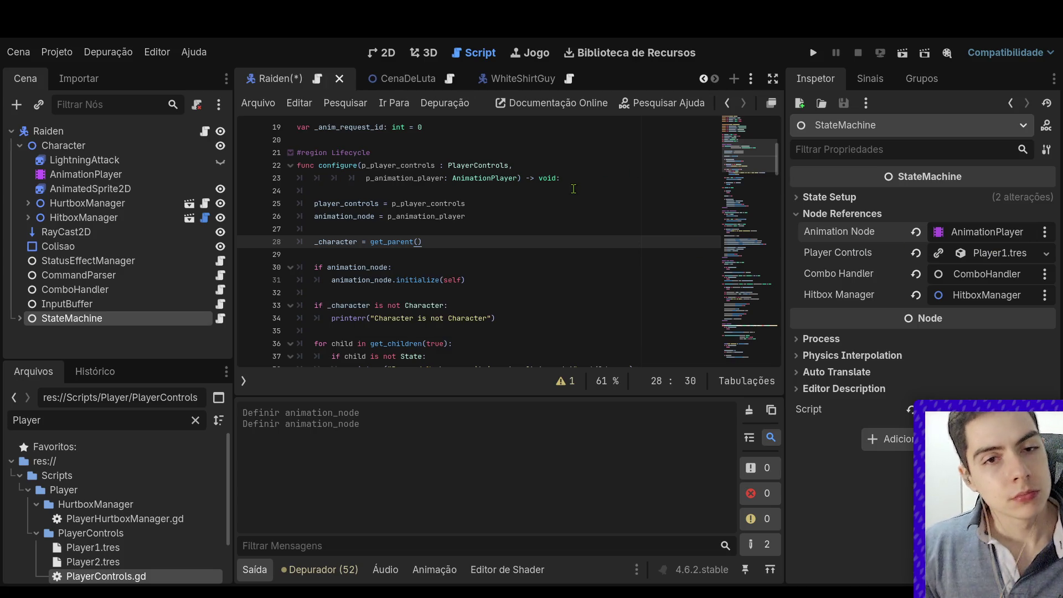
click(576, 190)
key(ctrl+s)
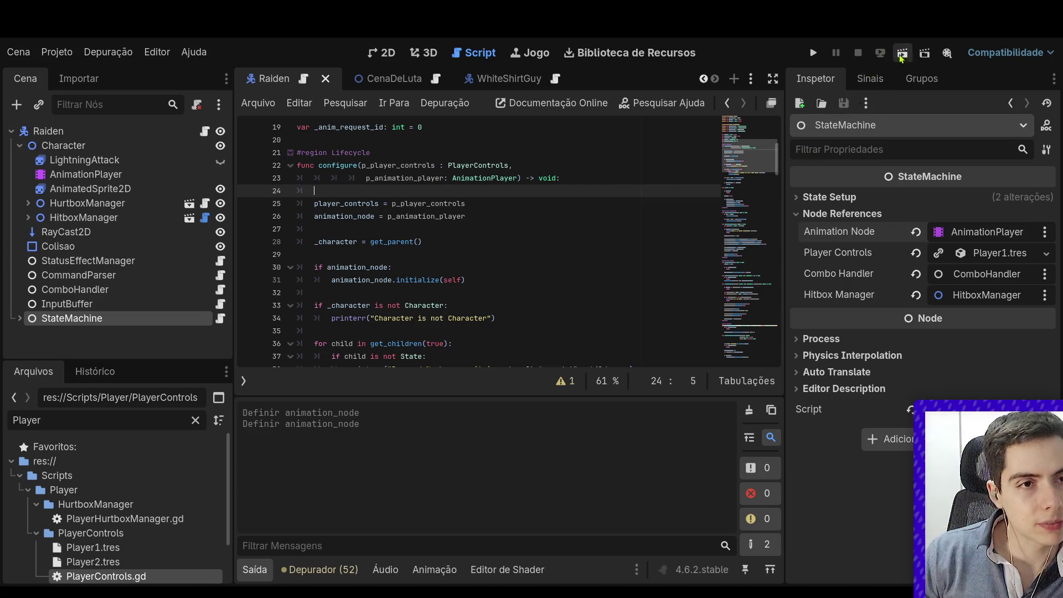
Run the CenaDeLuta fight scene with a cleared output log
click(425, 87)
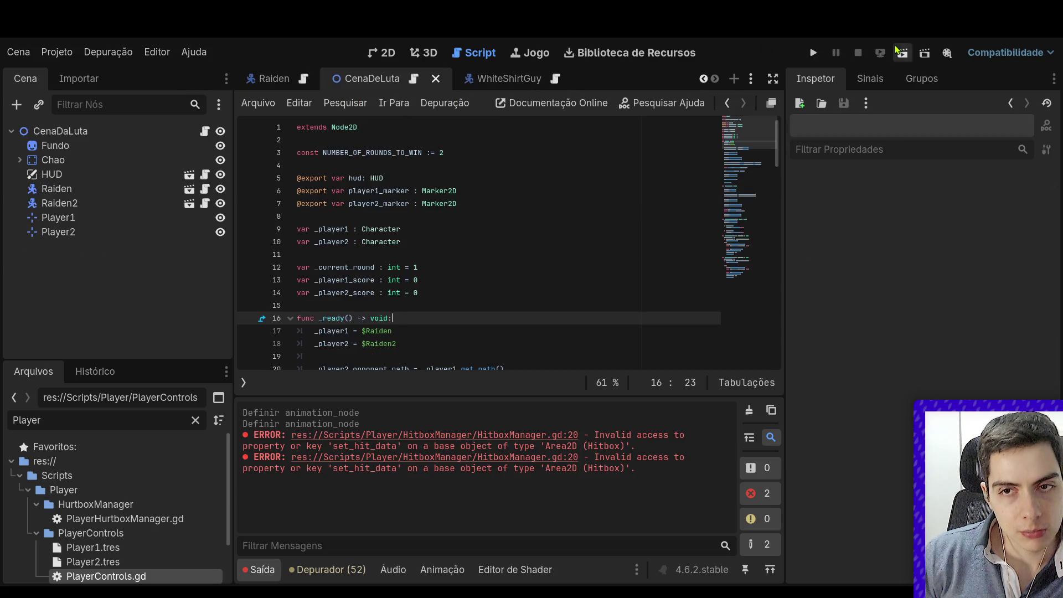
click(749, 410)
click(641, 294)
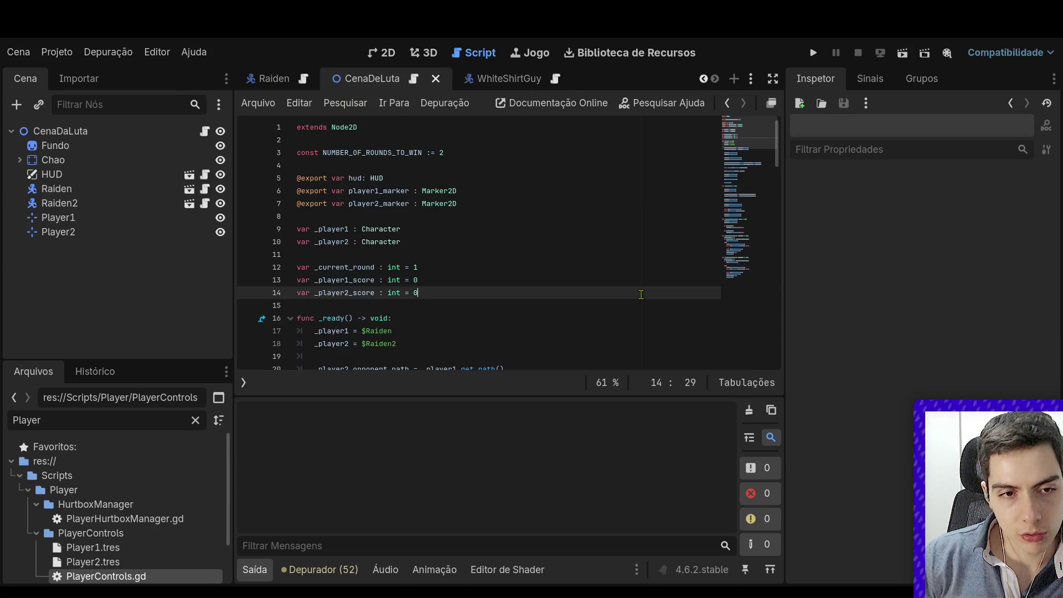
click(903, 53)
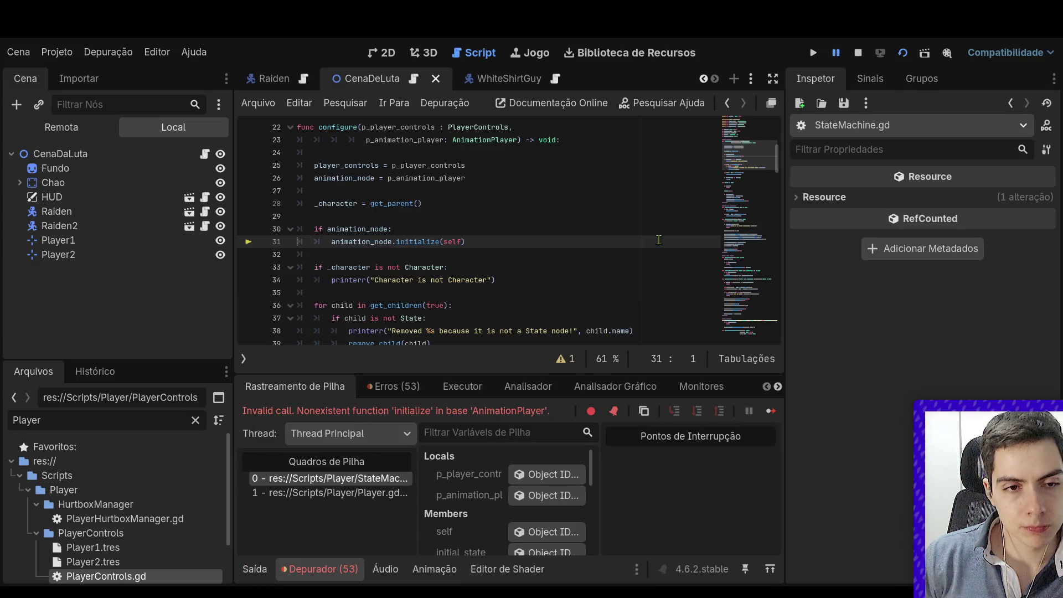
Delete the 'if animation_node: initialize(self)' block, rerun the fight scene, and stop it
drag(465, 242, 297, 226)
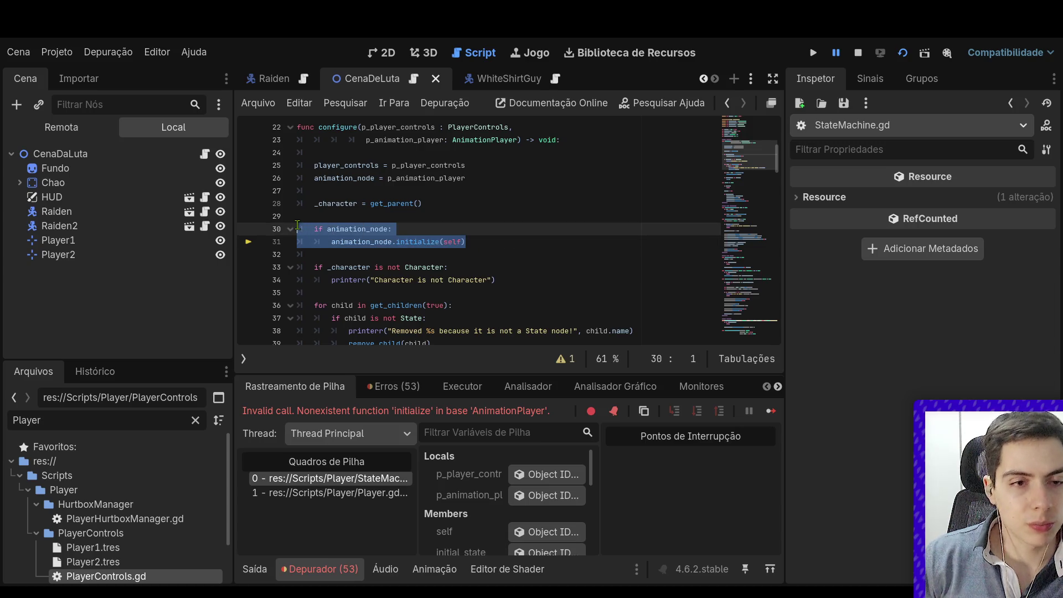
key(BackSpace)
key(BackSpace)
key(BackSpace)
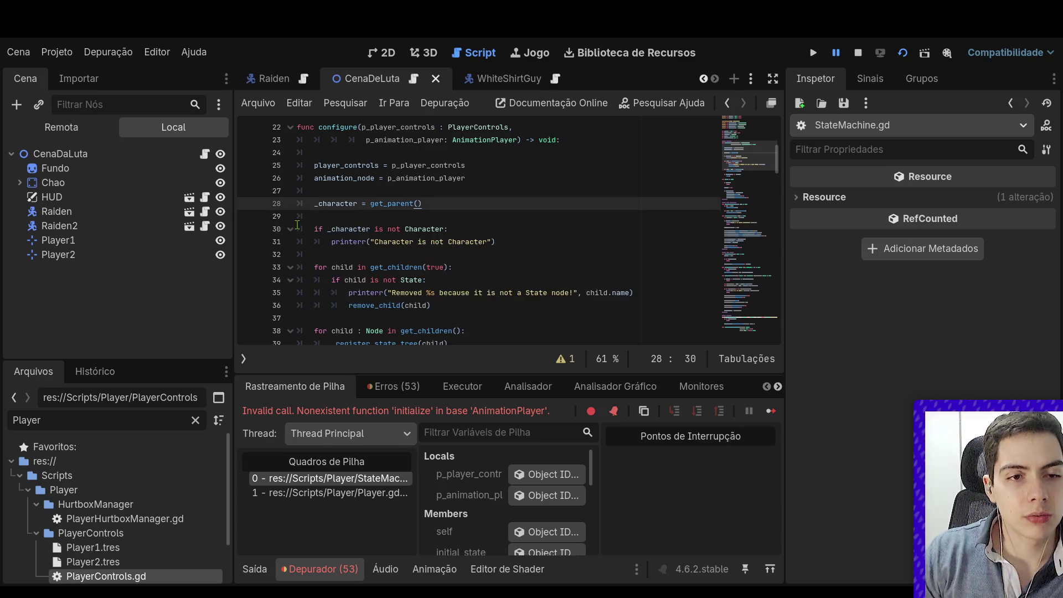
click(512, 229)
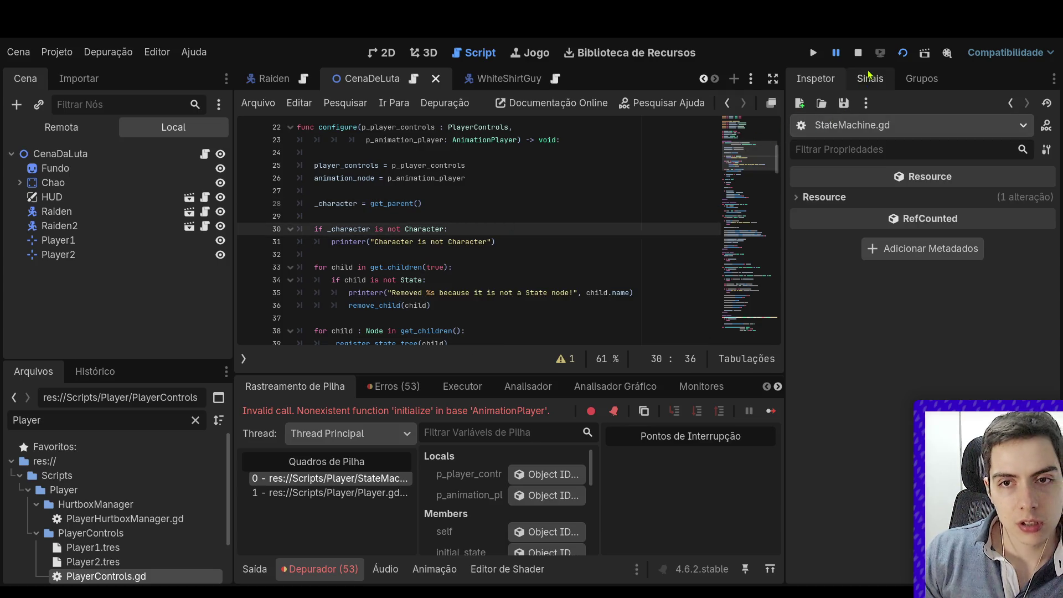
click(860, 53)
click(903, 52)
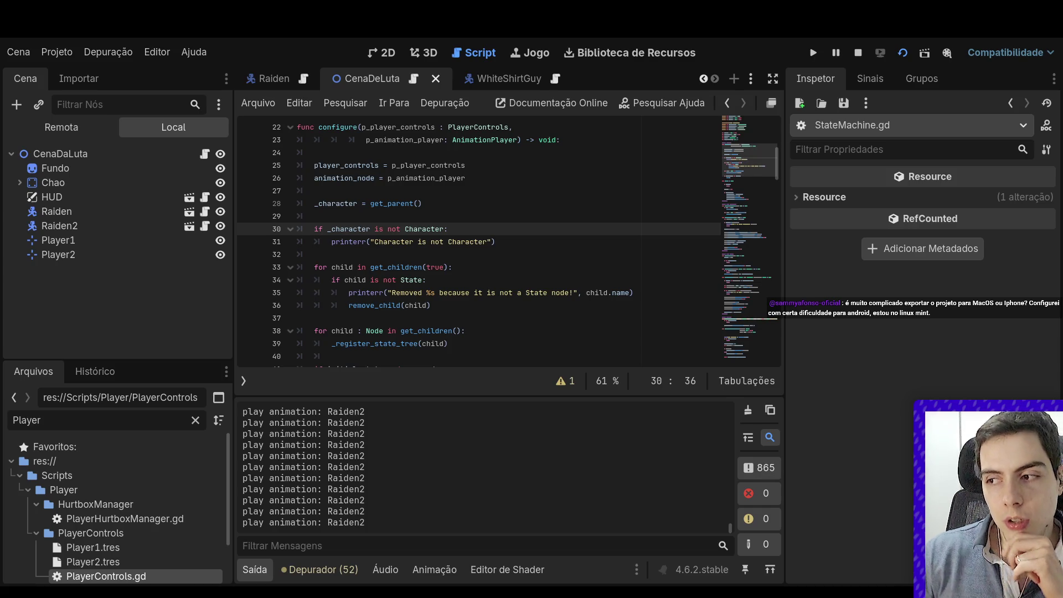
click(858, 53)
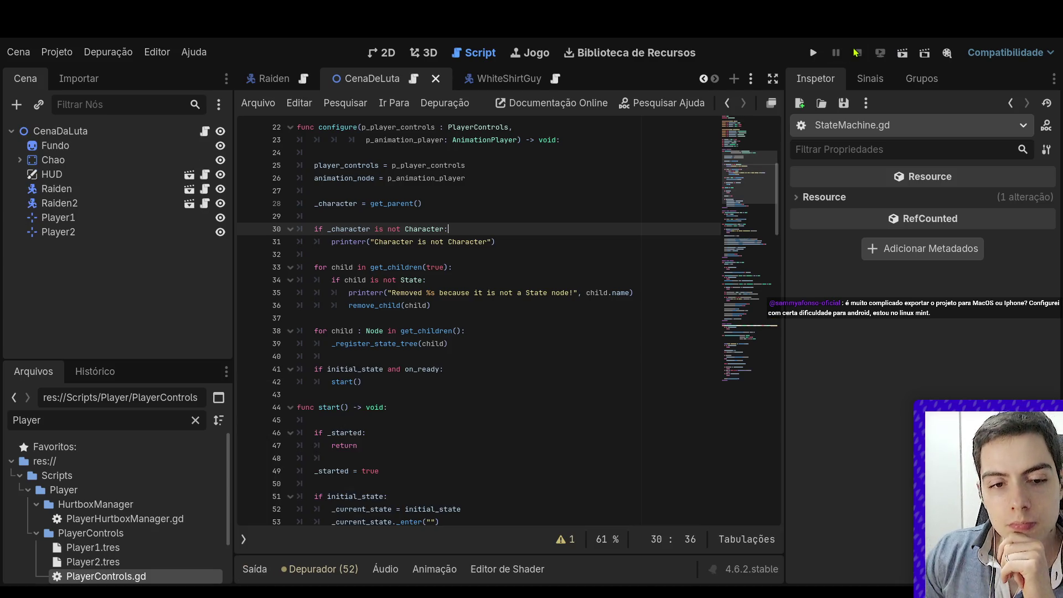
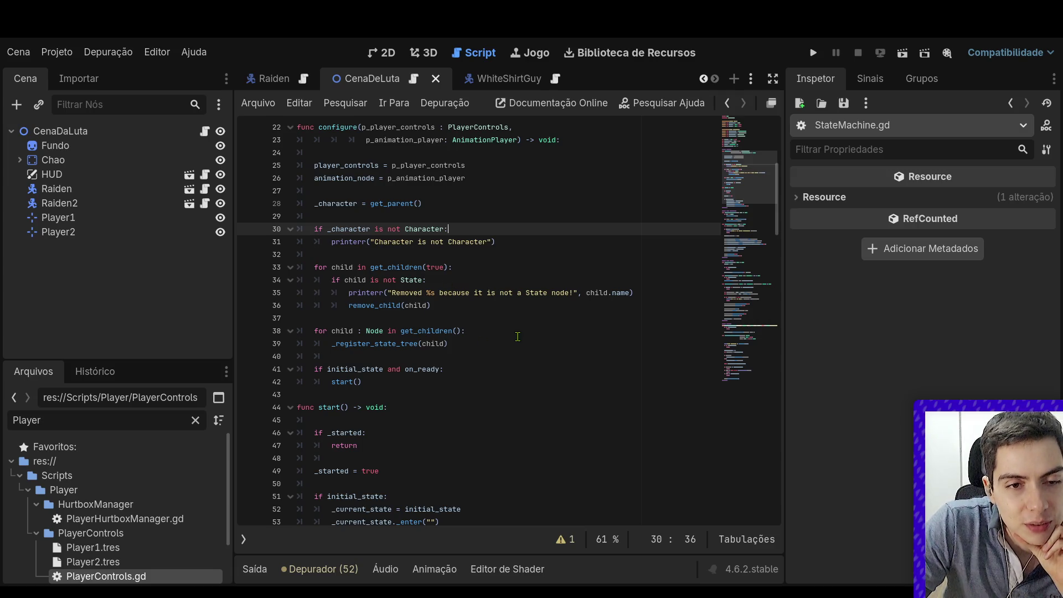
Delete the leftover debug print and blank line at lines 137–138
scroll(518, 336, down, 3)
scroll(518, 337, up, 10)
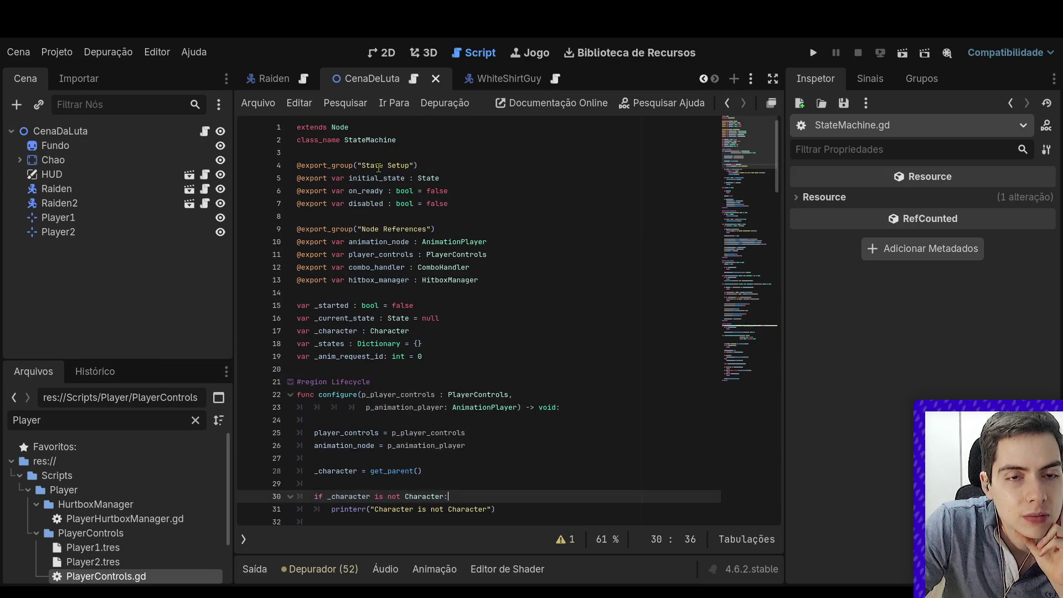
scroll(378, 168, down, 20)
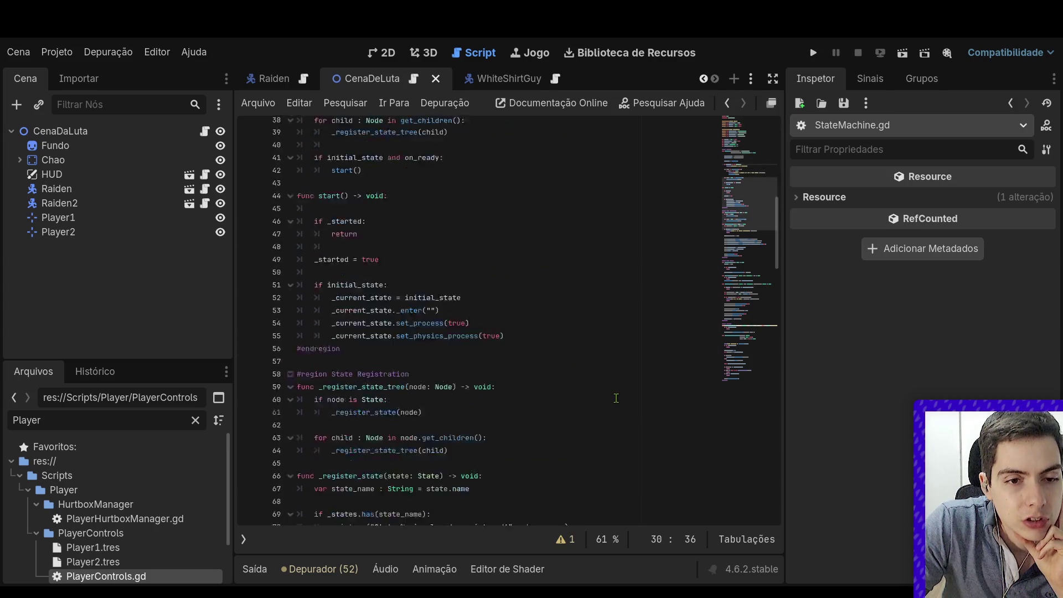
scroll(614, 404, down, 11)
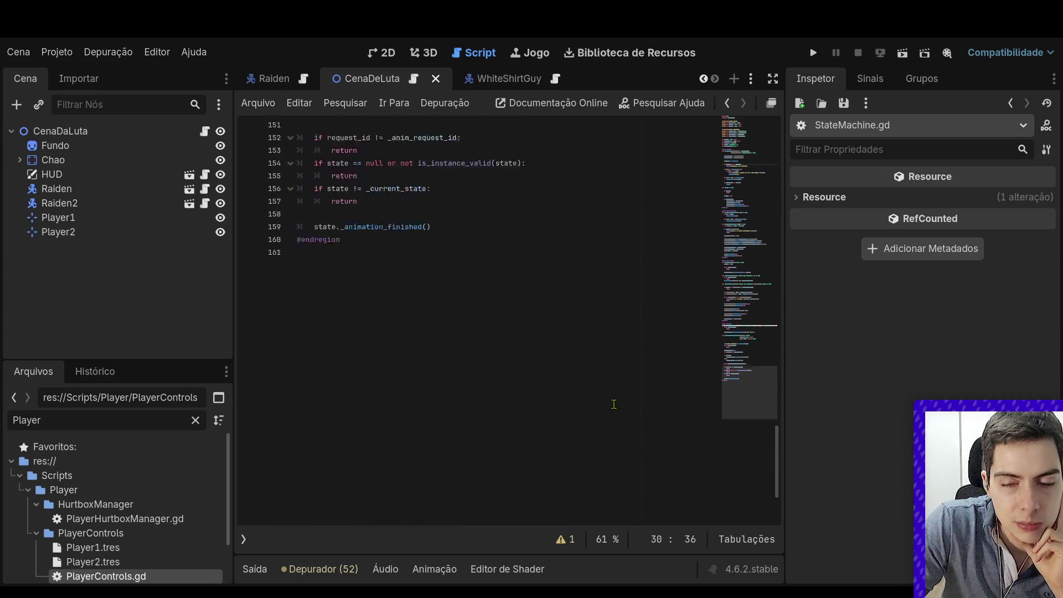
scroll(613, 402, up, 8)
drag(504, 268, 265, 259)
key(BackSpace)
key(BackSpace)
Add print("backwards: ", backwards) on line 142 before the backwards check, then run the scene
click(566, 251)
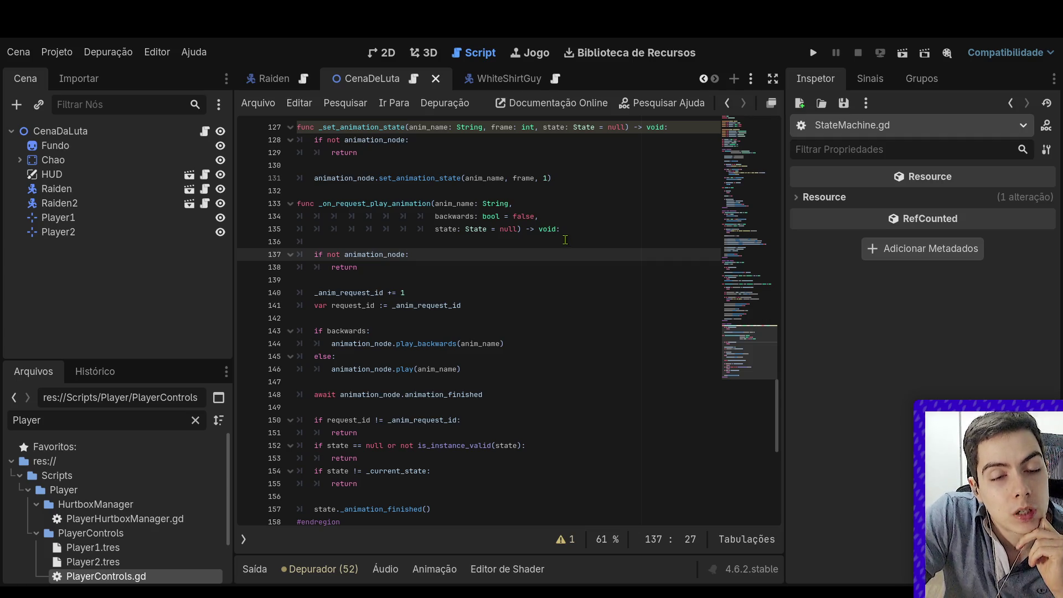
click(465, 331)
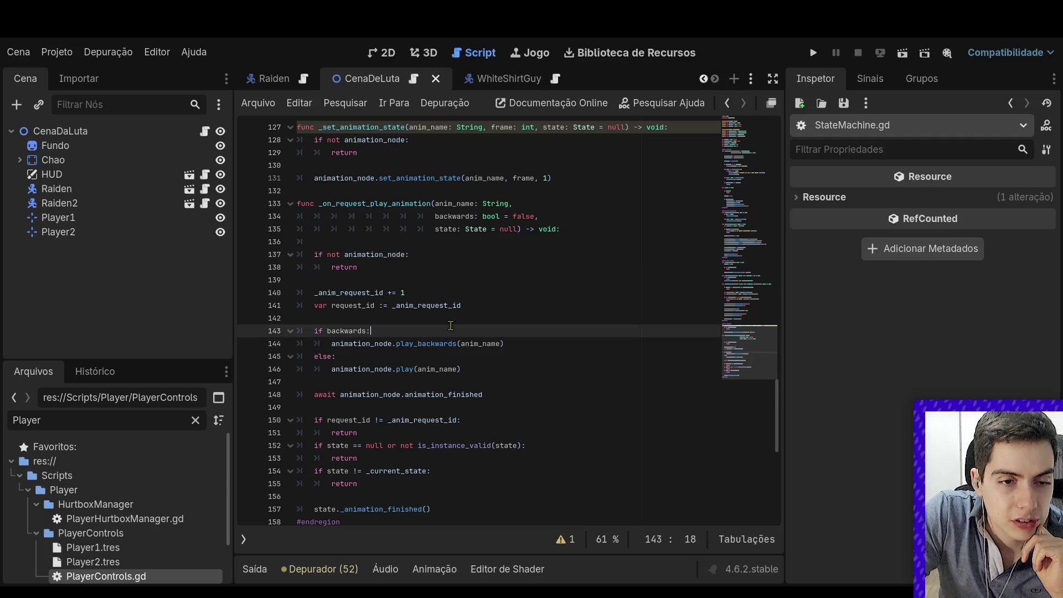
click(460, 316)
key(Tab)
text(print("back)
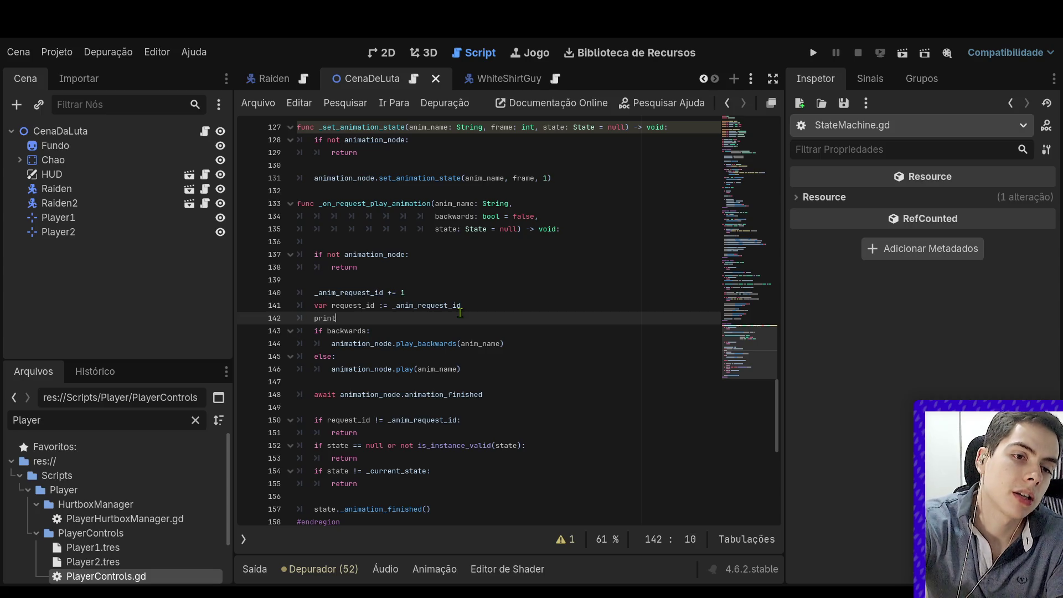
text(wards: ", back)
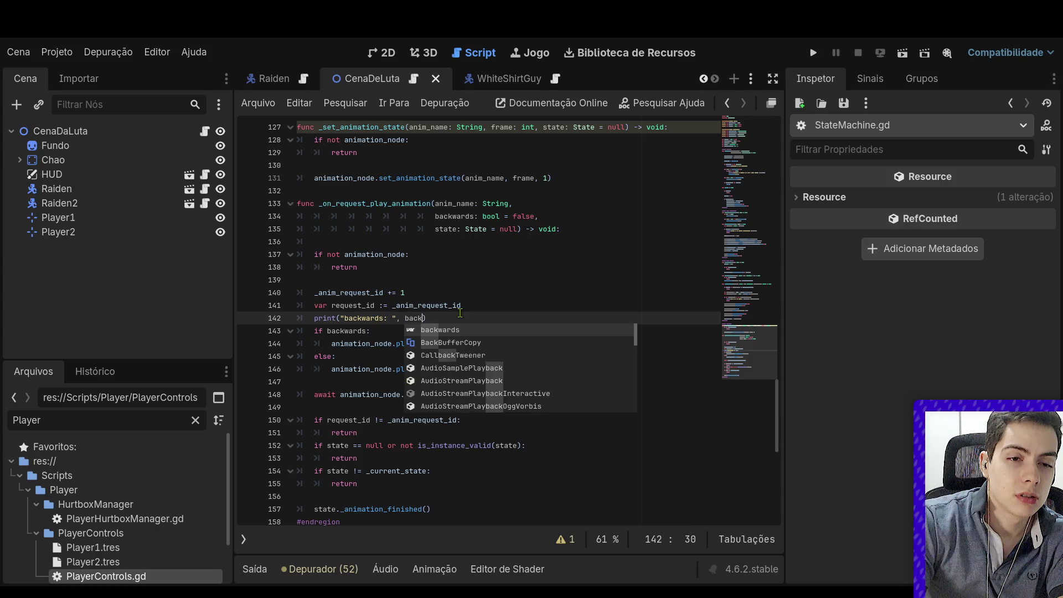
key(Return)
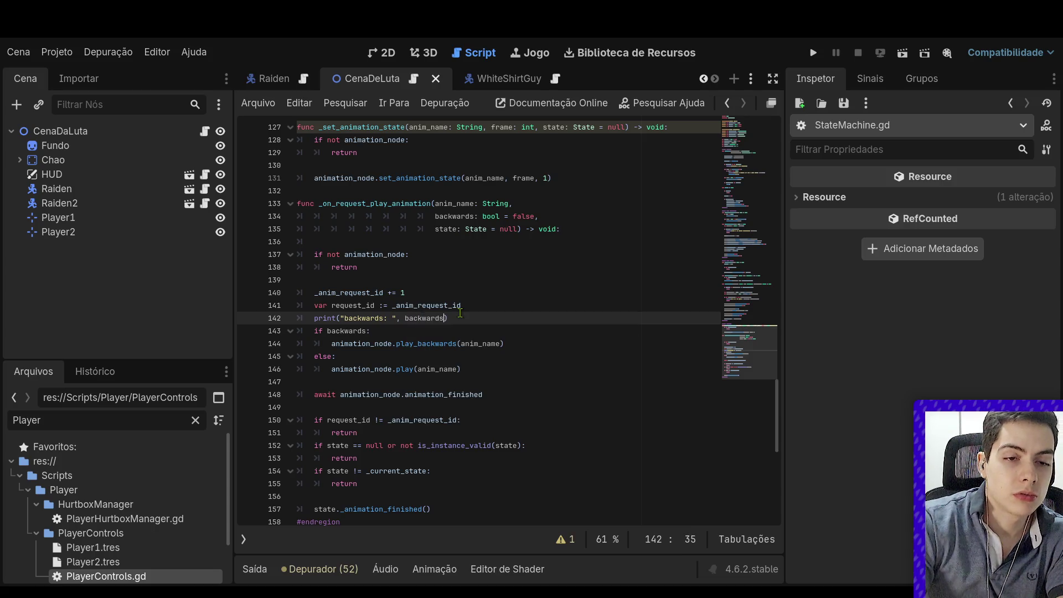
click(474, 244)
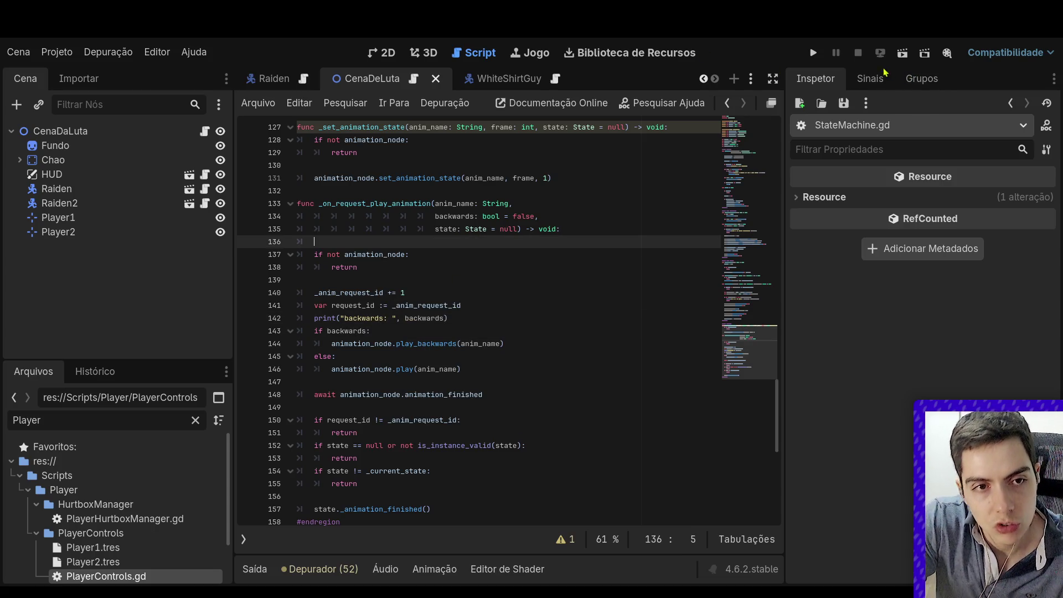
click(903, 52)
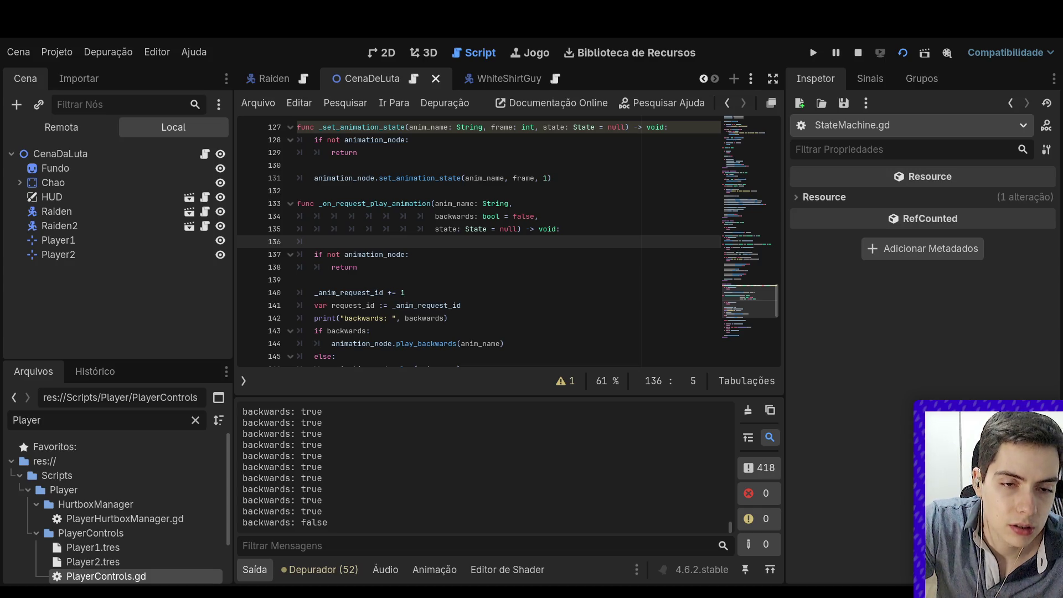
key(F8)
scroll(558, 334, down, 2)
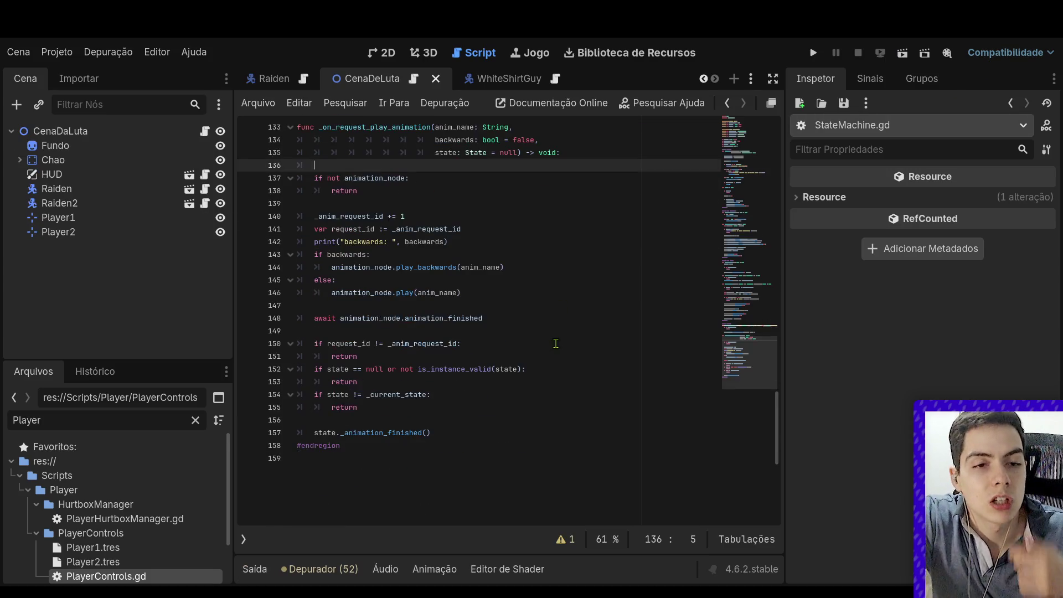
Read the play_backwards documentation, then bring up the CenaDeLuta scene in the 2D view
click(482, 254)
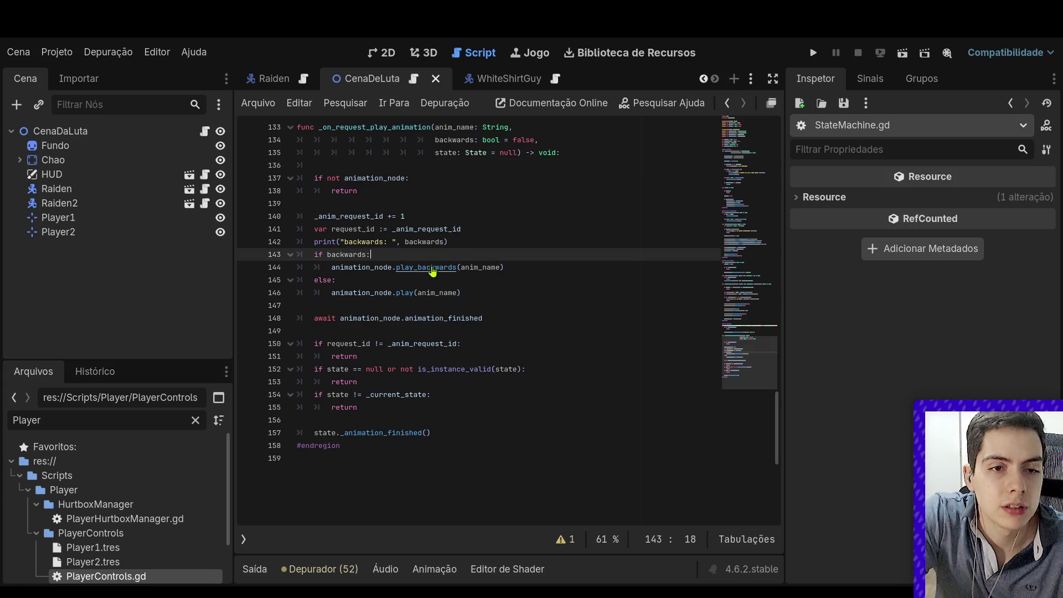
ctrl+click(420, 272)
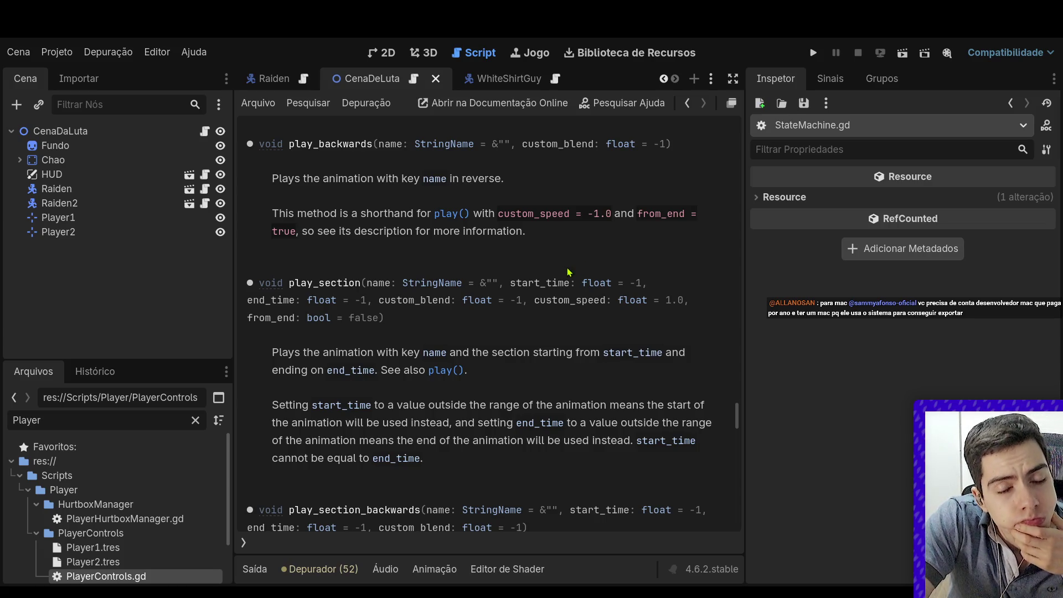
key(alt+Left)
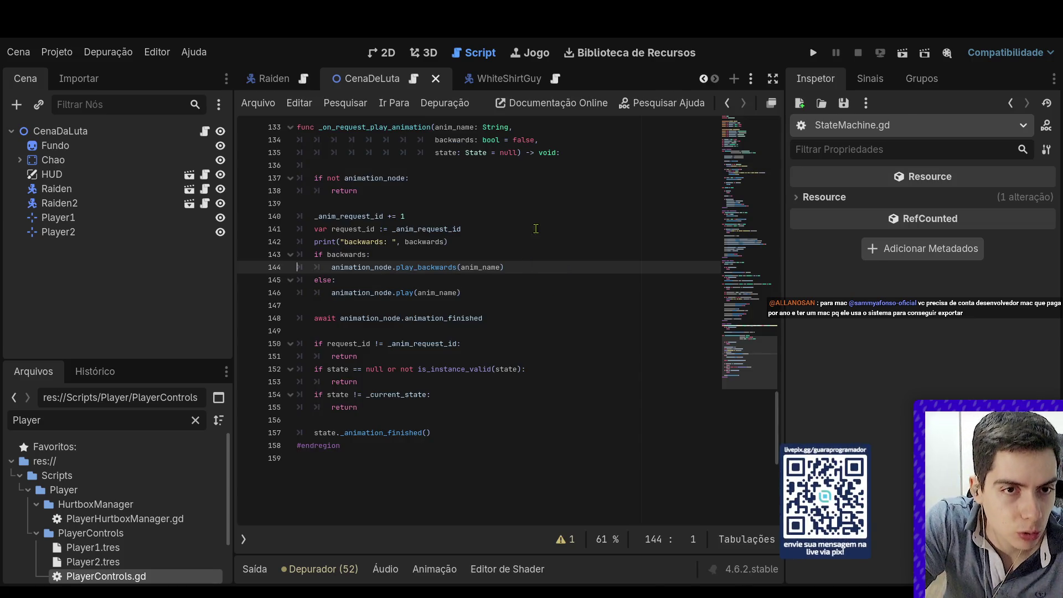
click(379, 55)
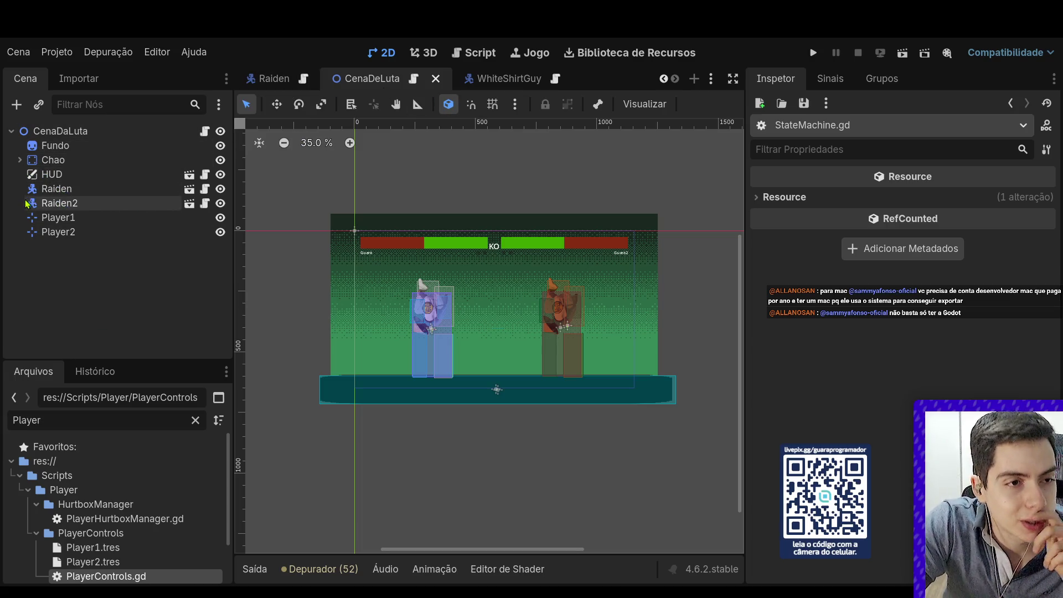
Load the Walk animation in Raiden's AnimationPlayer
click(192, 190)
click(182, 175)
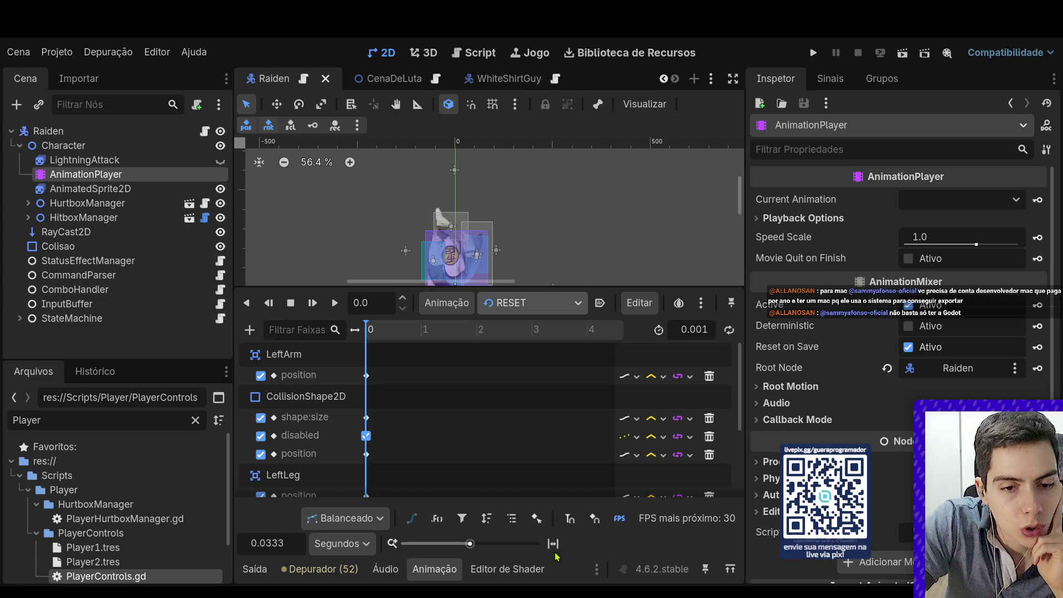
click(531, 303)
click(509, 355)
Play Walk backwards from the 1.0 mark, stop it, and return to StateMachine.gd
drag(382, 337, 438, 336)
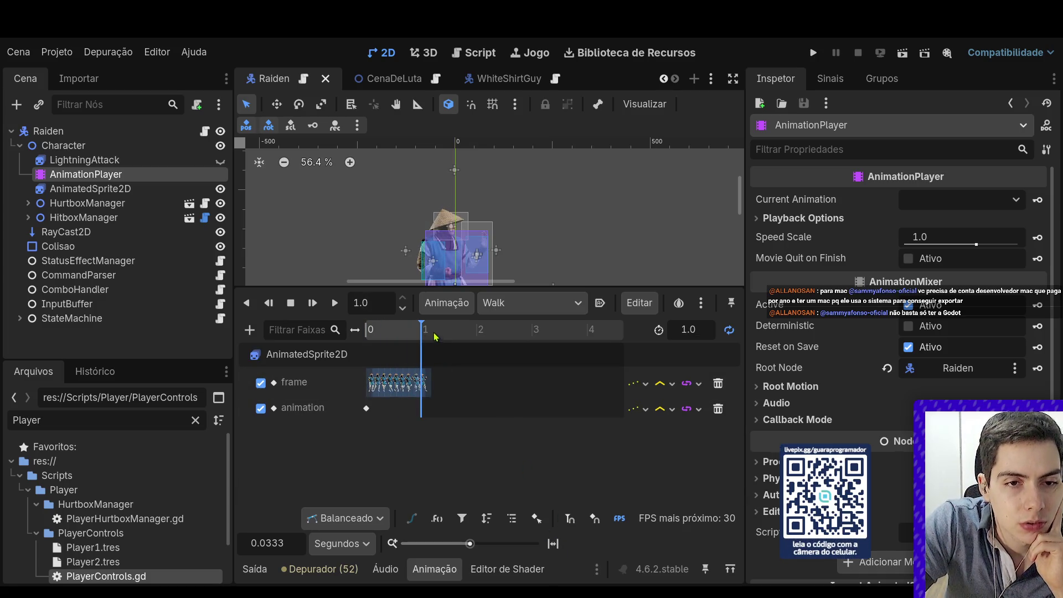
scroll(480, 259, down, 5)
scroll(477, 266, up, 8)
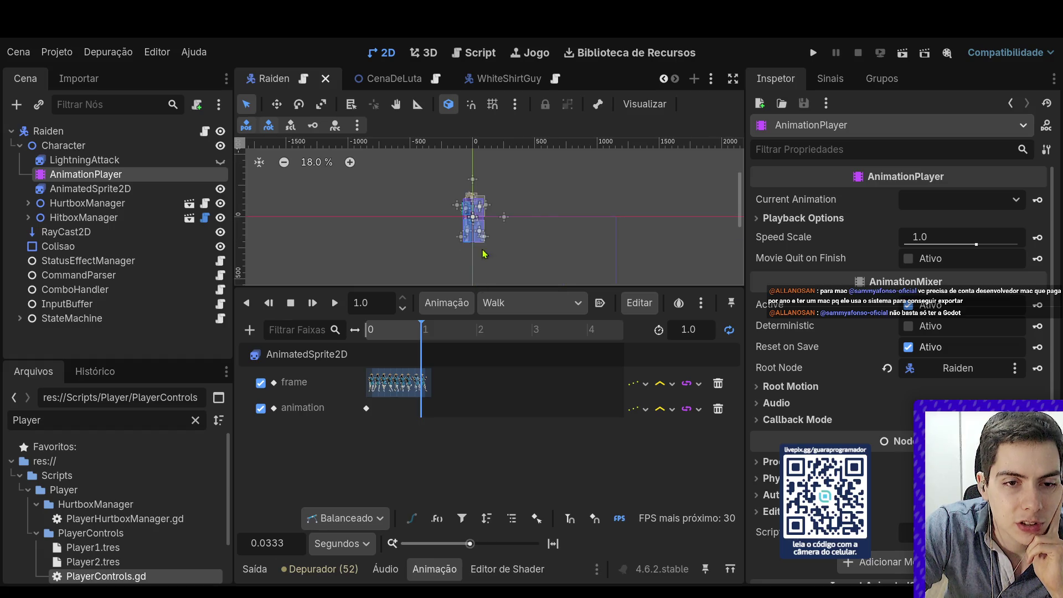
click(268, 302)
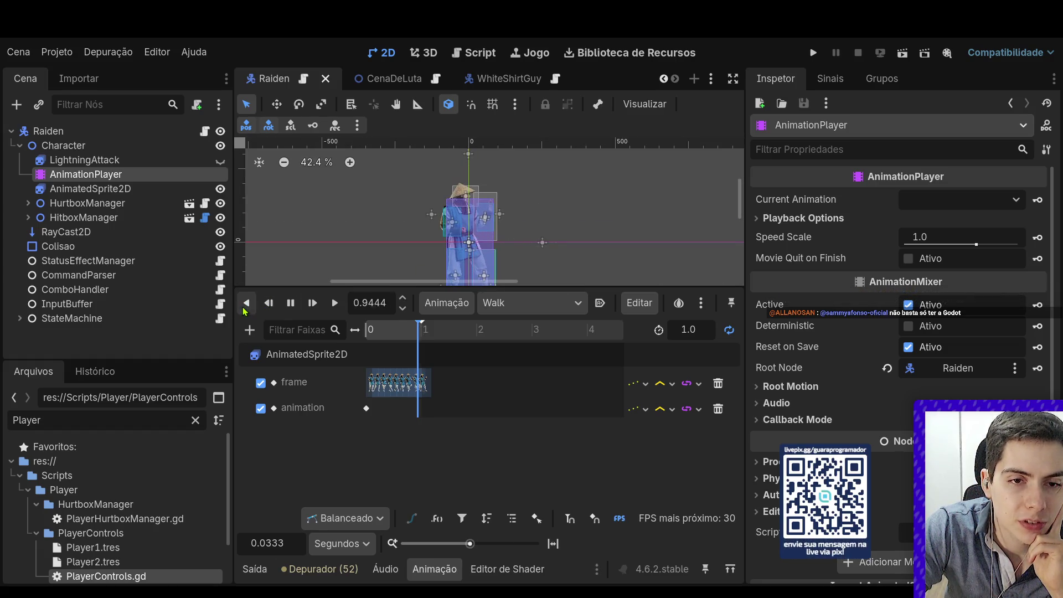
scroll(421, 271, down, 3)
scroll(417, 277, up, 2)
scroll(424, 274, up, 2)
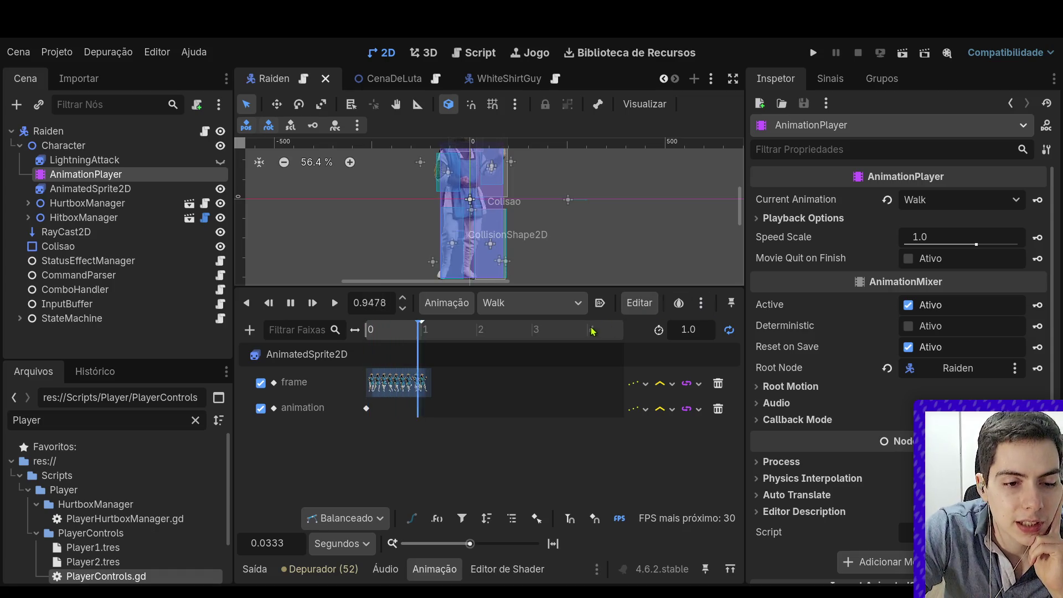
click(290, 303)
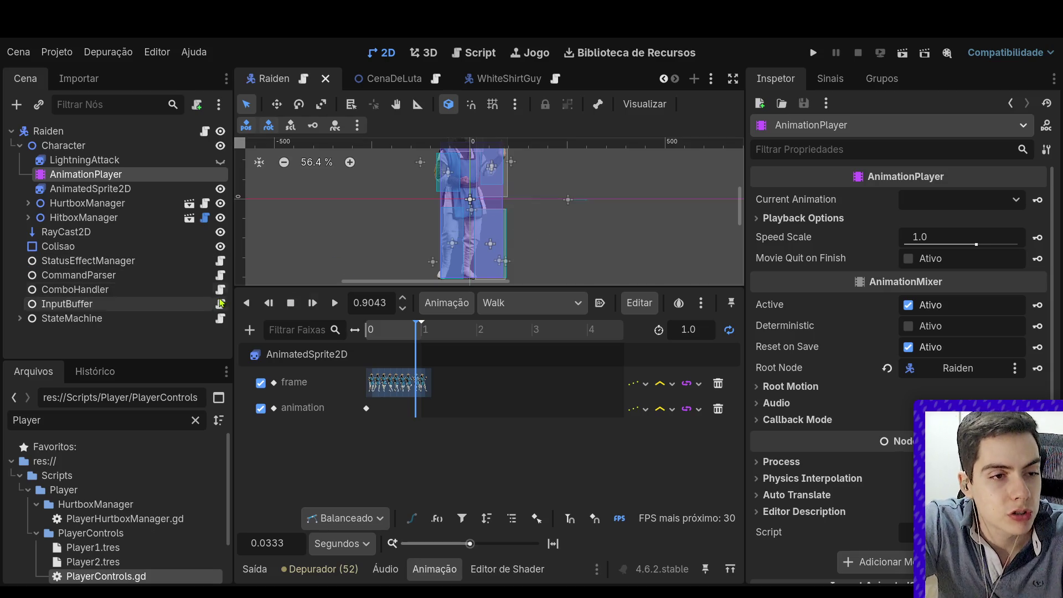
click(220, 319)
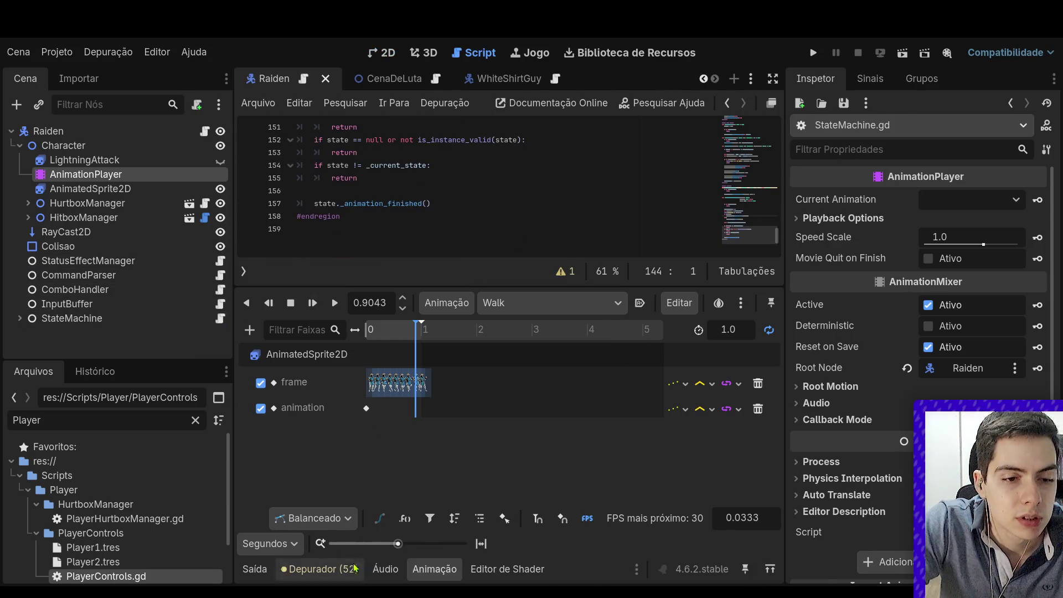
Collapse the Animação panel and scroll StateMachine.gd up to line 131
click(421, 570)
scroll(441, 342, up, 7)
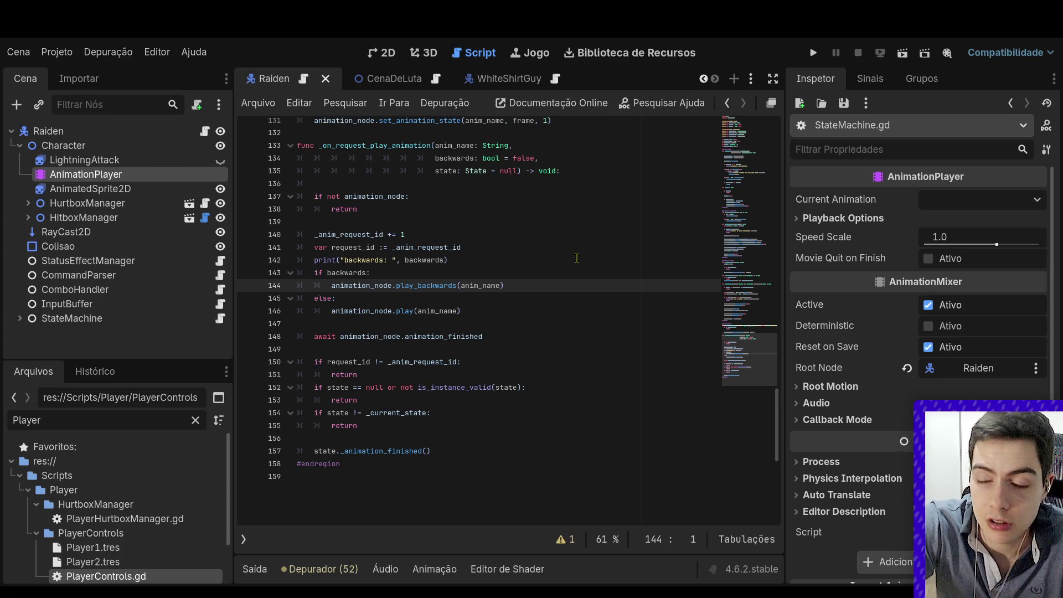
Remove the backwards debug print and check the play_backwards documentation
mouse_move(493, 259)
mouse_down()
mouse_move(267, 252)
mouse_move(241, 266)
mouse_up()
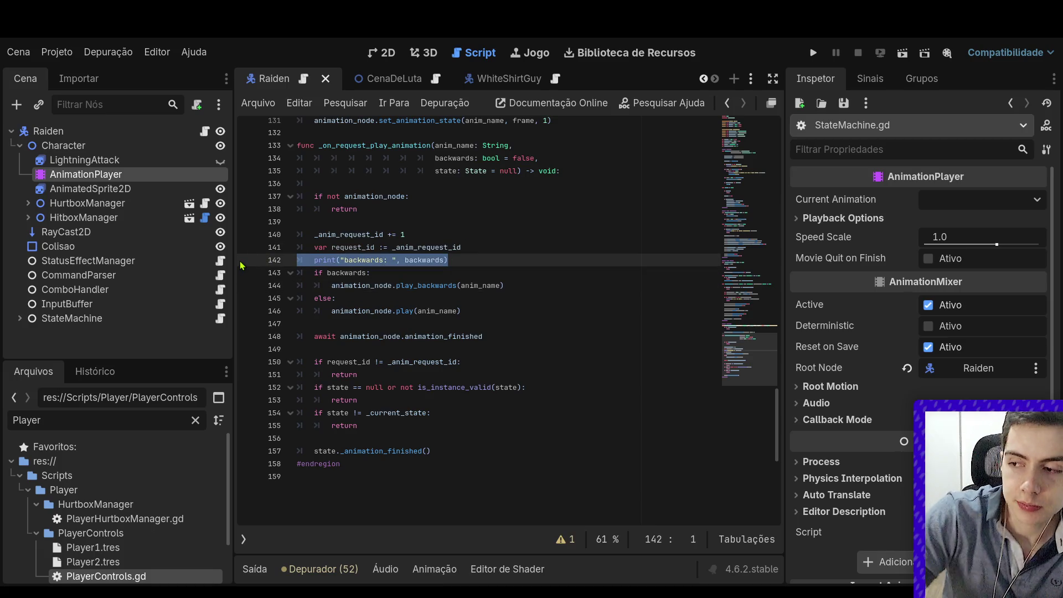
key(BackSpace)
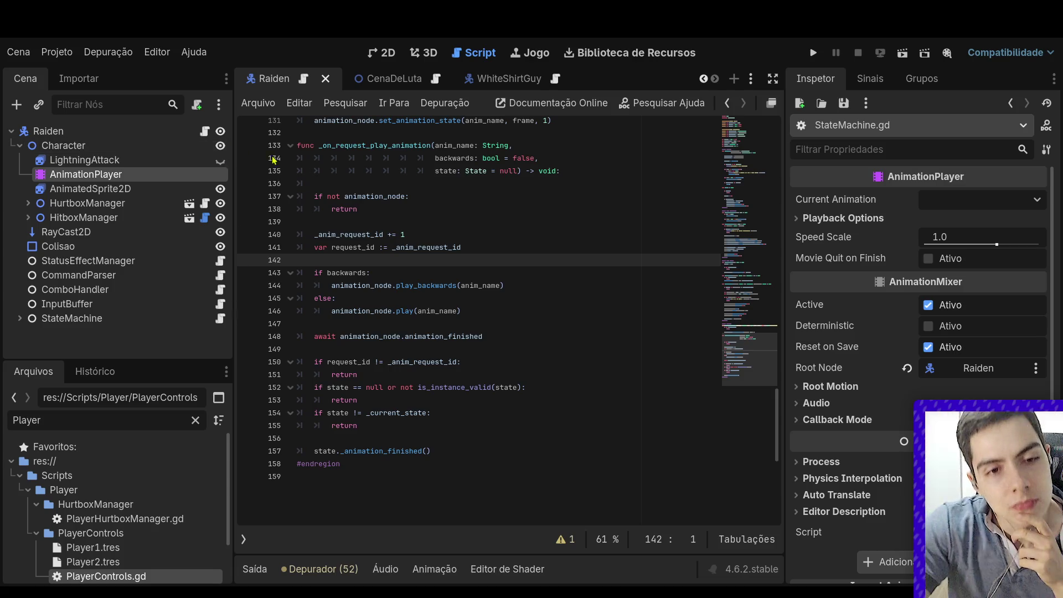
ctrl+click(419, 286)
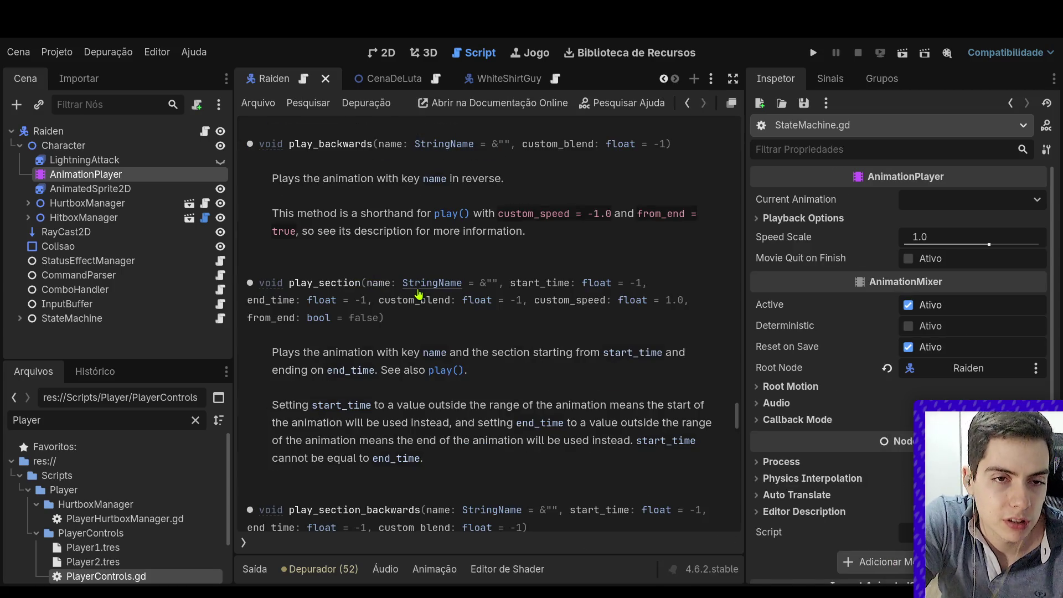
key(alt+Left)
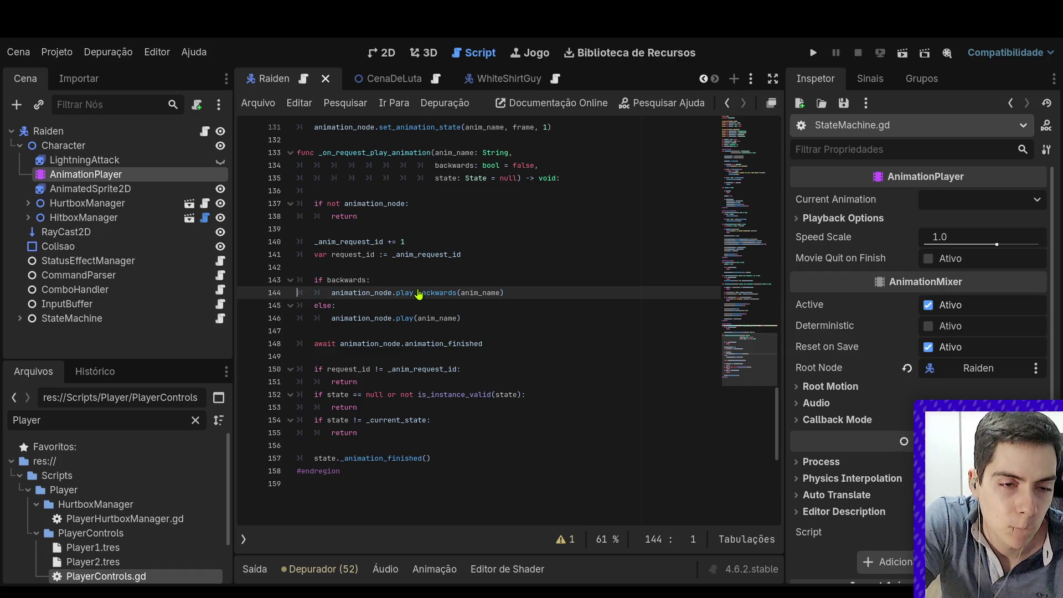
Under 'if backwards:' print "%s animando de trás pra frente" with Time.get_datetime_string_from_system(), then switch to CenaDeLuta
click(412, 281)
key(Return)
text(print)
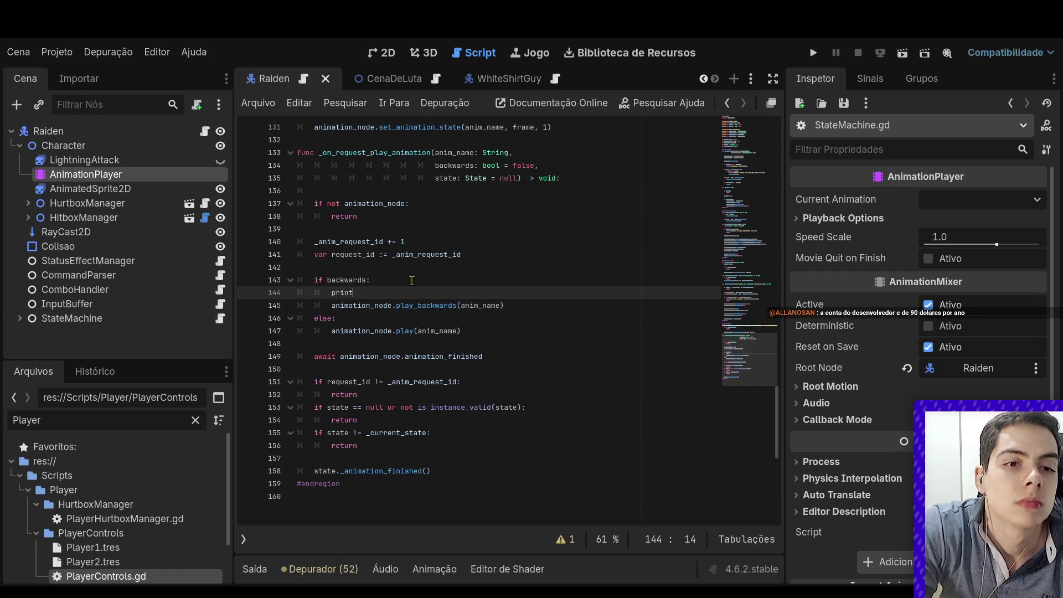
text((")
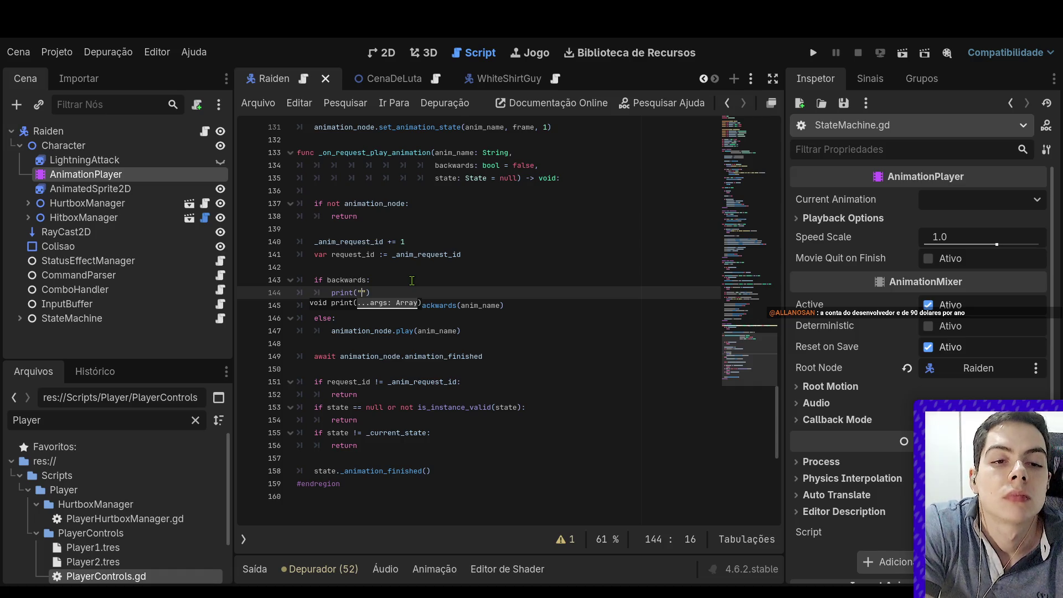
text(animando de tr)
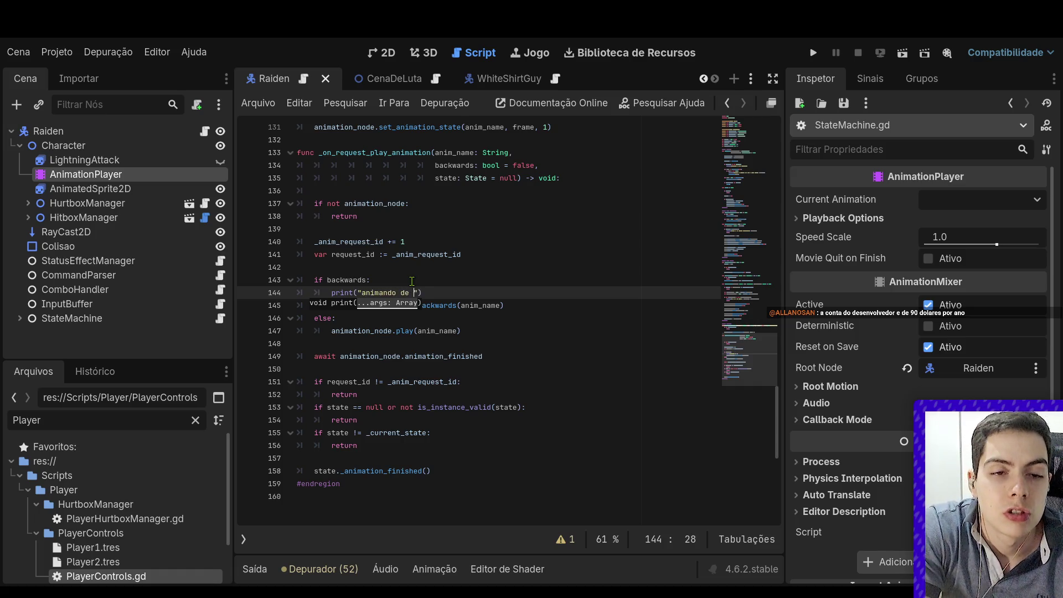
text(ás -)
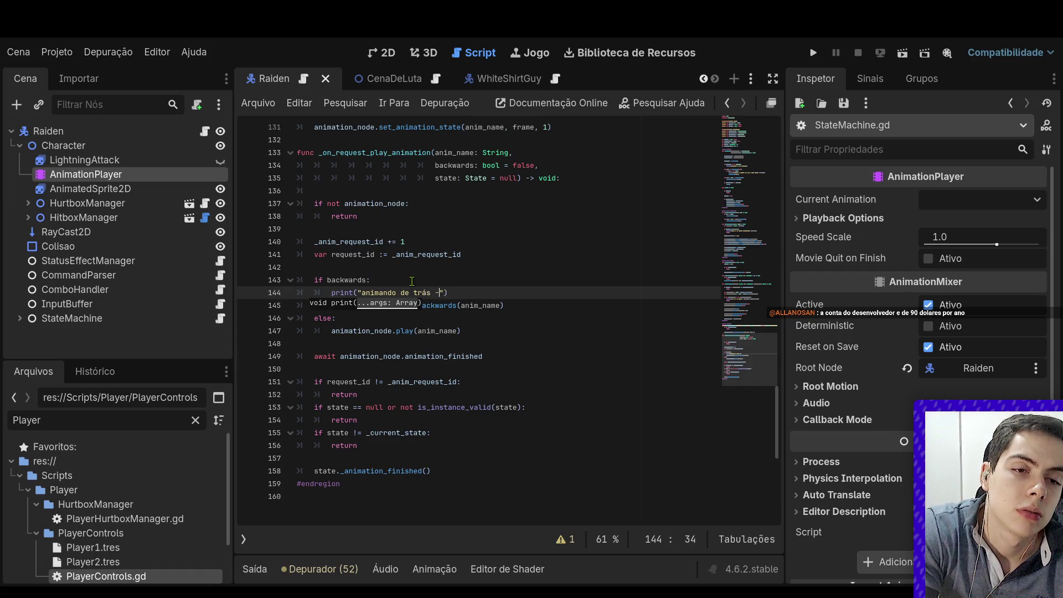
text(ra frente)
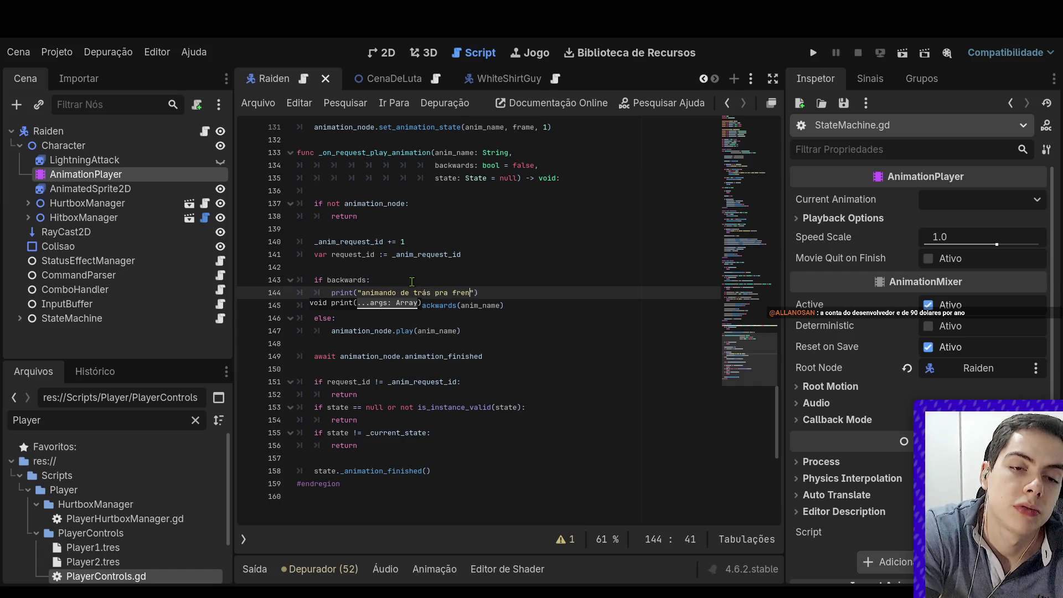
click(364, 292)
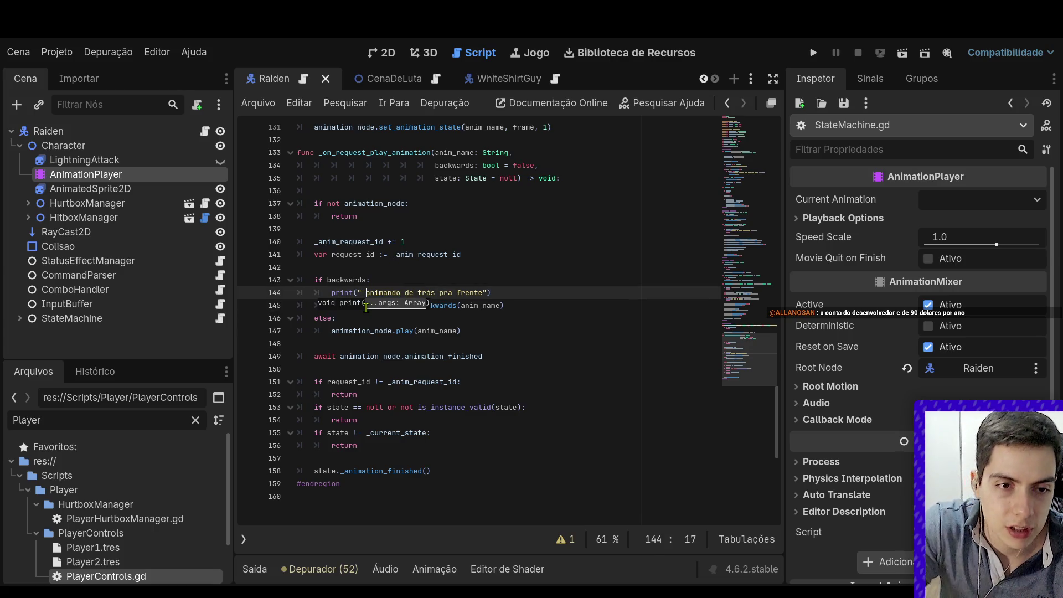
text(%s)
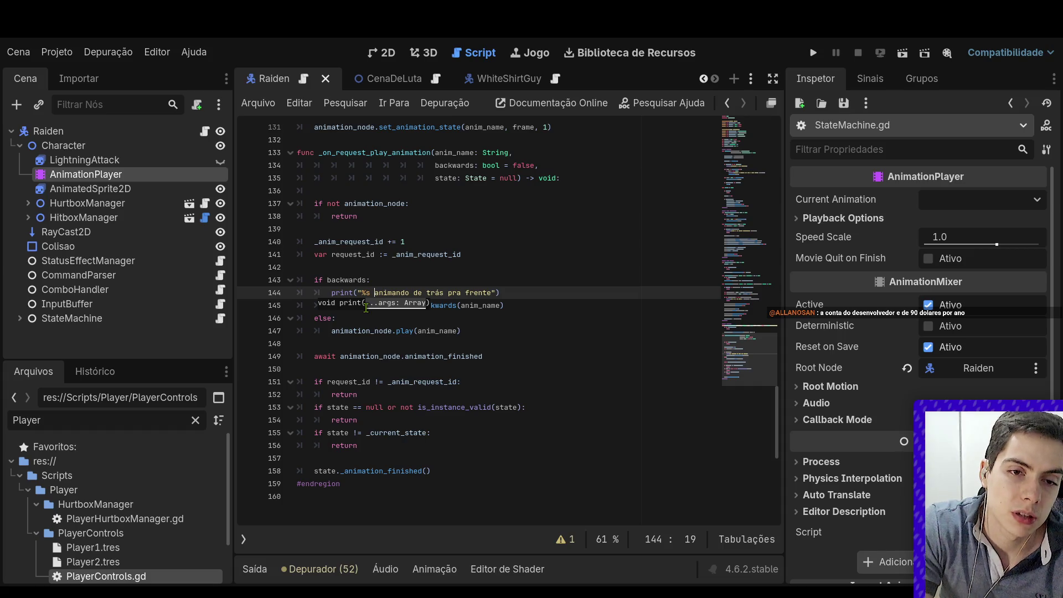
key(Right)
key(Right)
key(Right)
key(Right)
text(% [Ti)
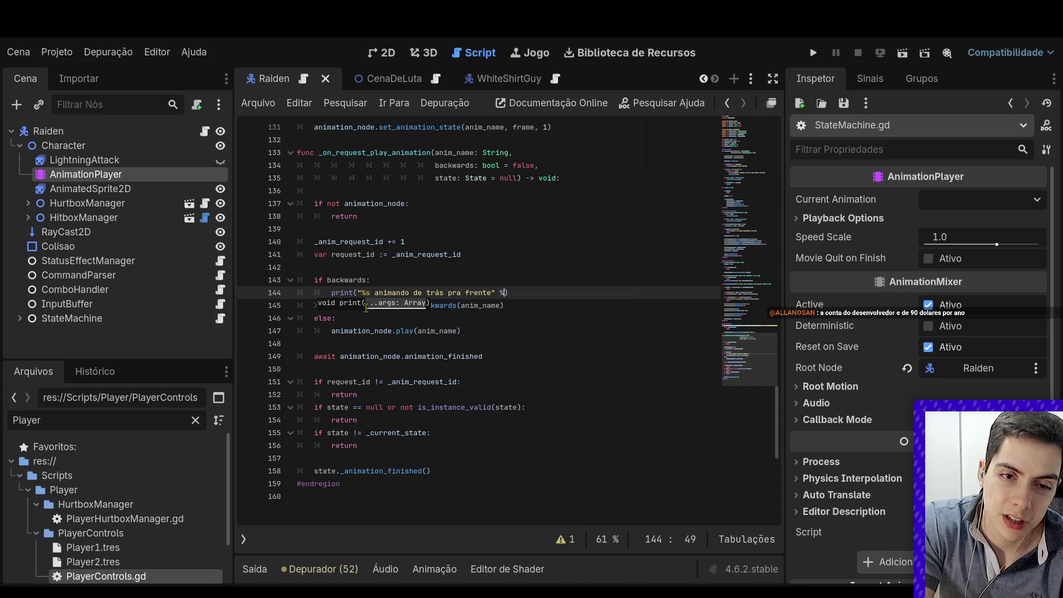
text(me.)
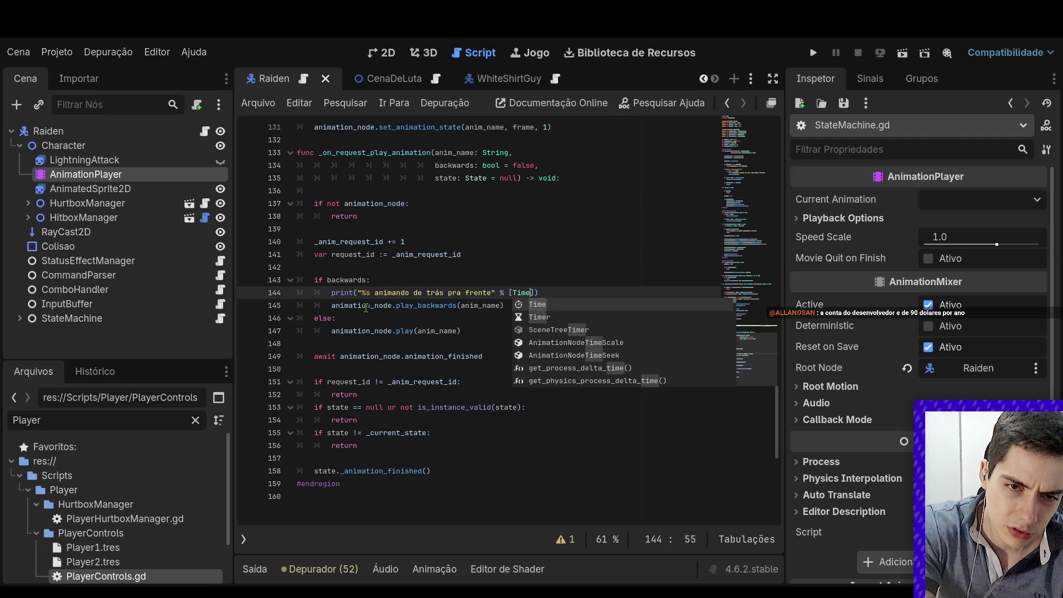
text(g)
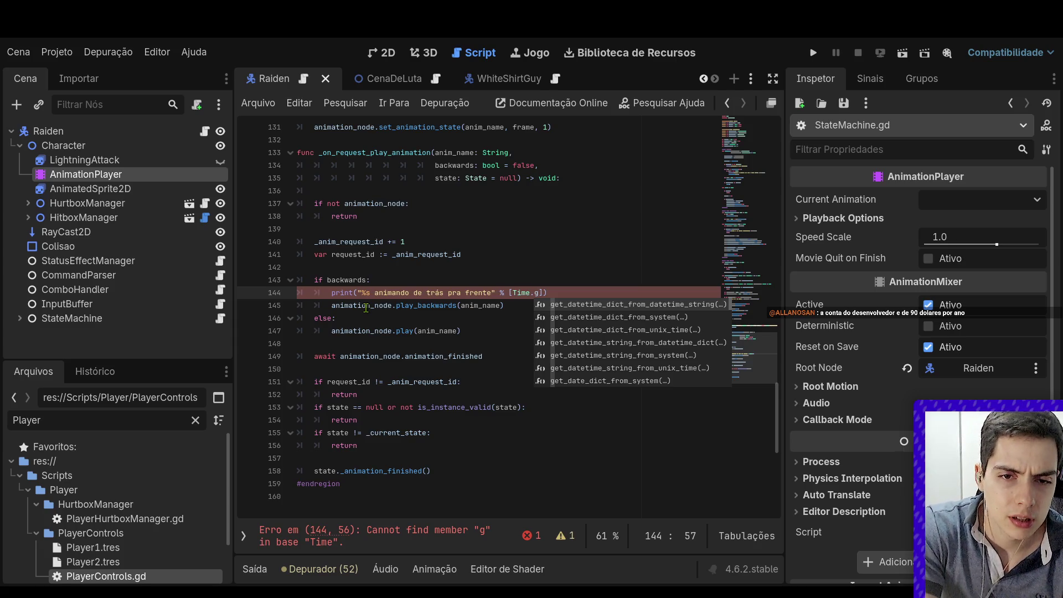
key(Down)
key(Down)
key(Down)
key(Return)
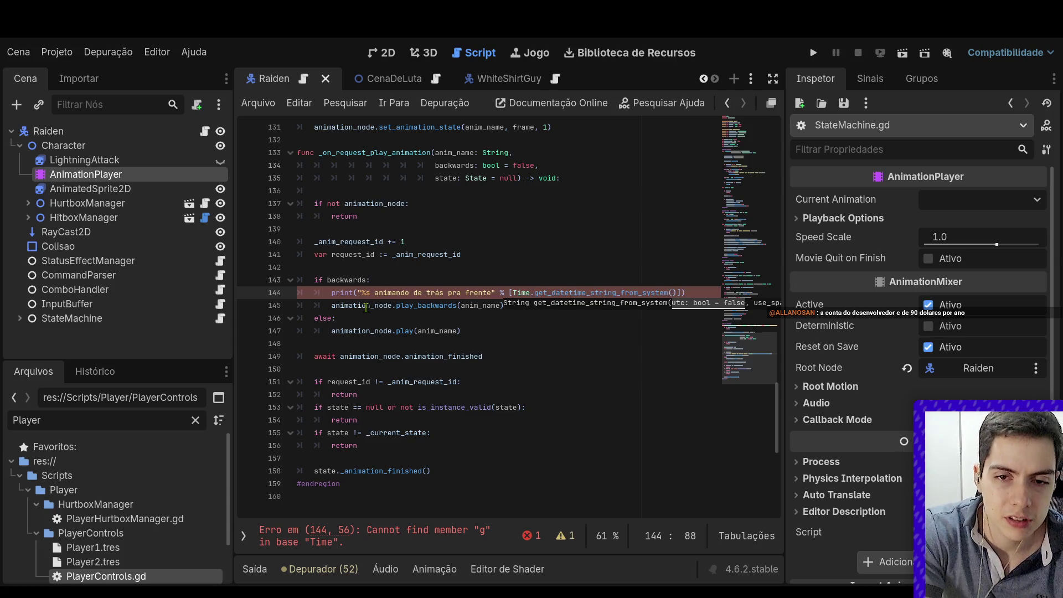
click(428, 242)
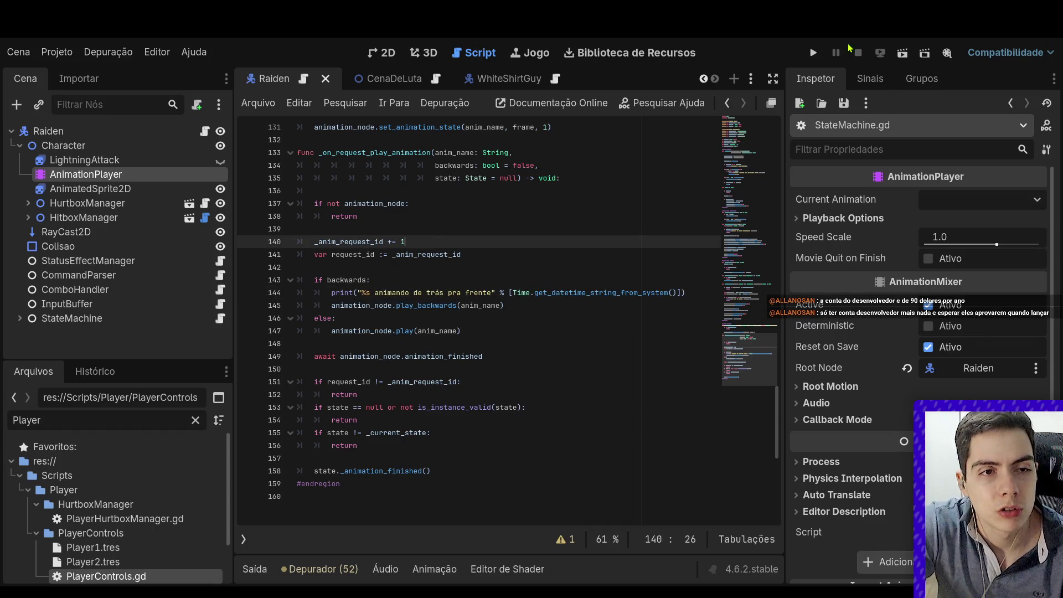
key(ctrl+Tab)
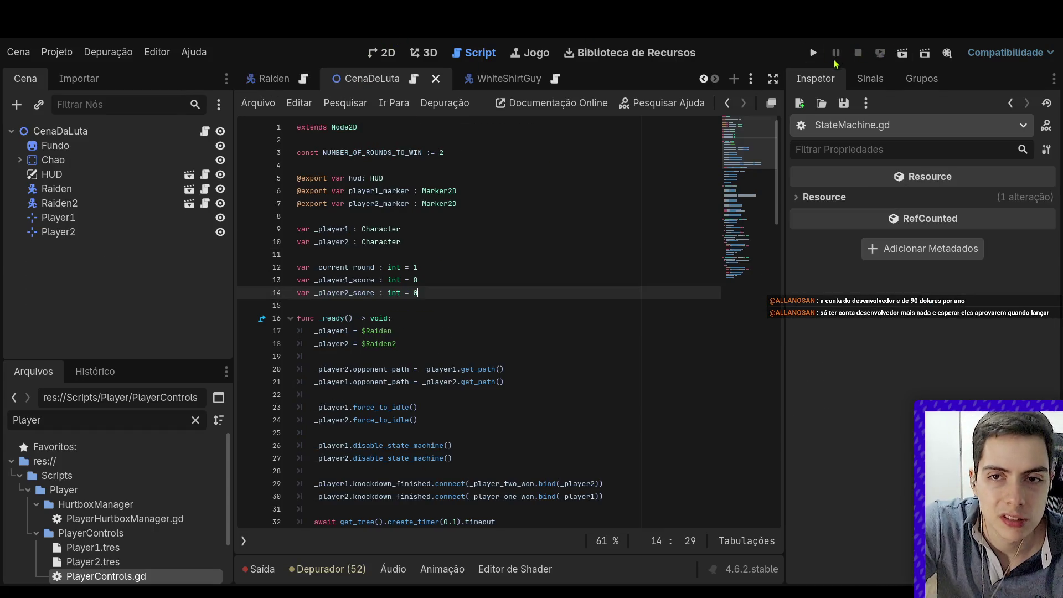
key(F6)
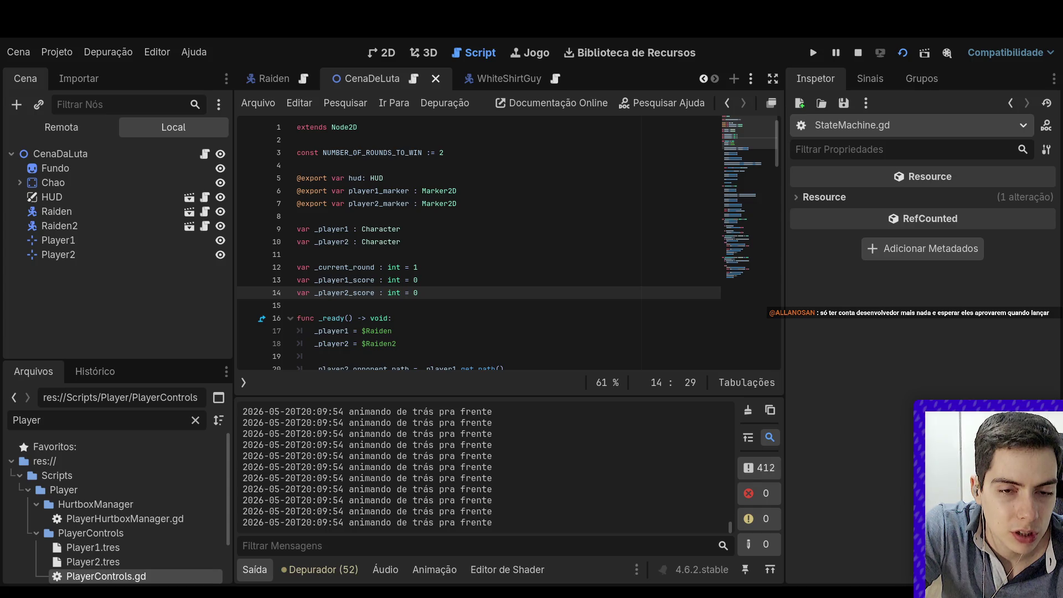
key(F8)
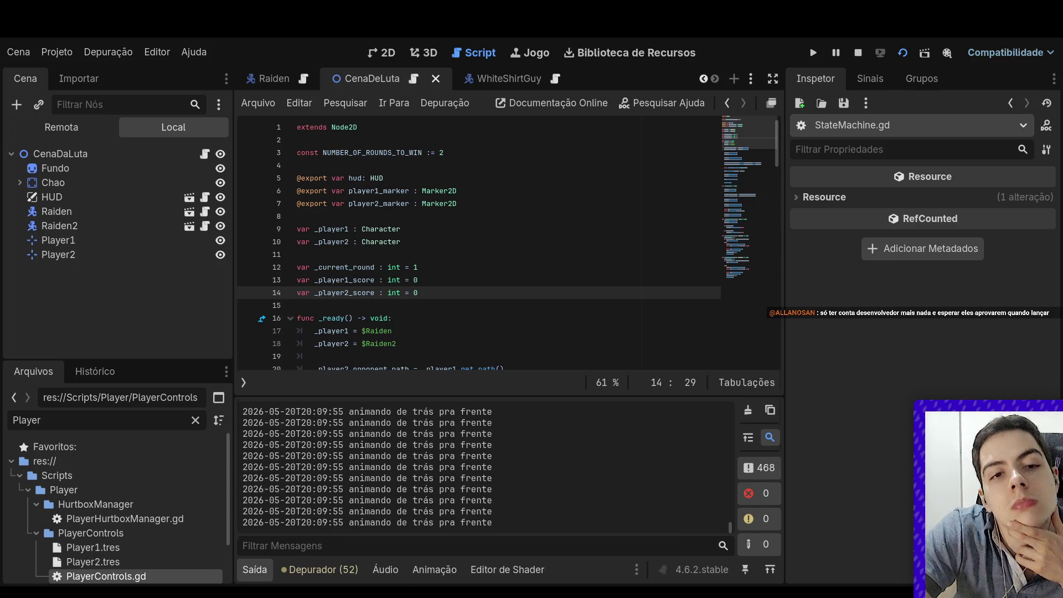
scroll(590, 365, down, 11)
scroll(590, 365, down, 10)
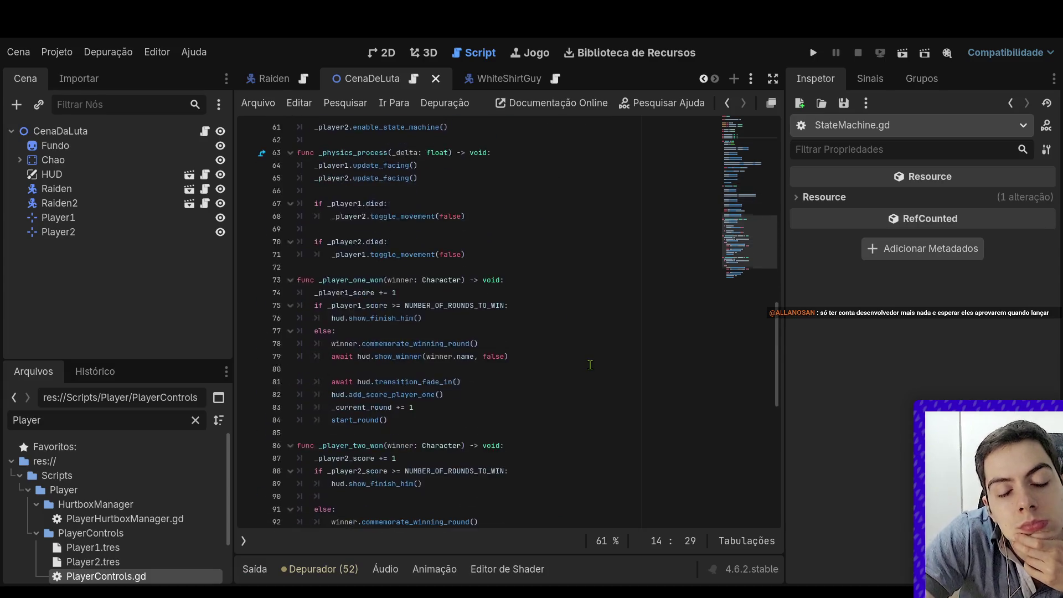
Open PlayerControls.gd, return to Raiden's StateMachine.gd, and select the print on line 144
scroll(147, 518, down, 3)
double_click(154, 524)
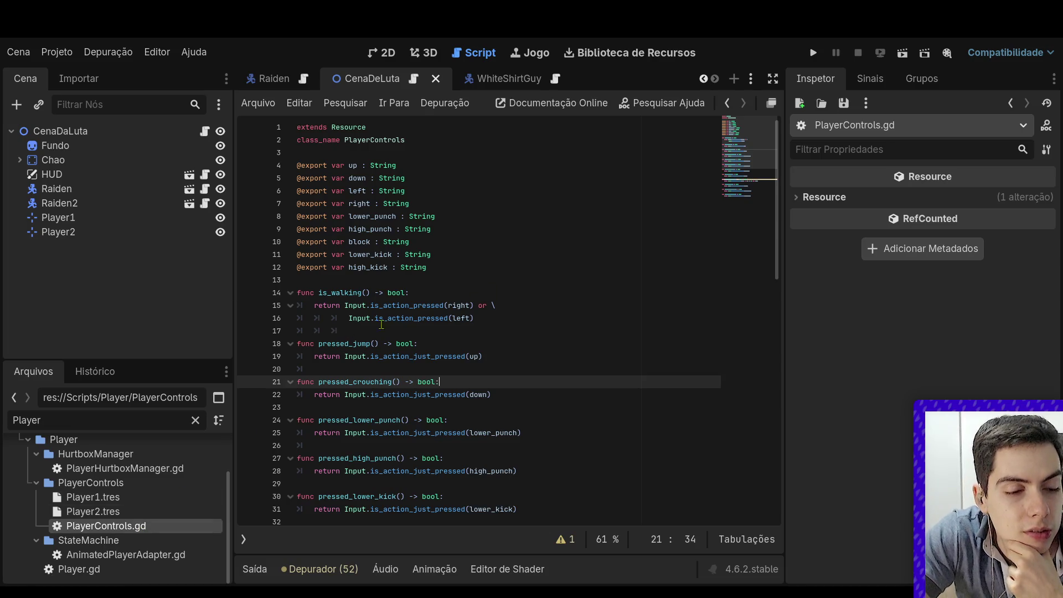
click(273, 78)
click(420, 563)
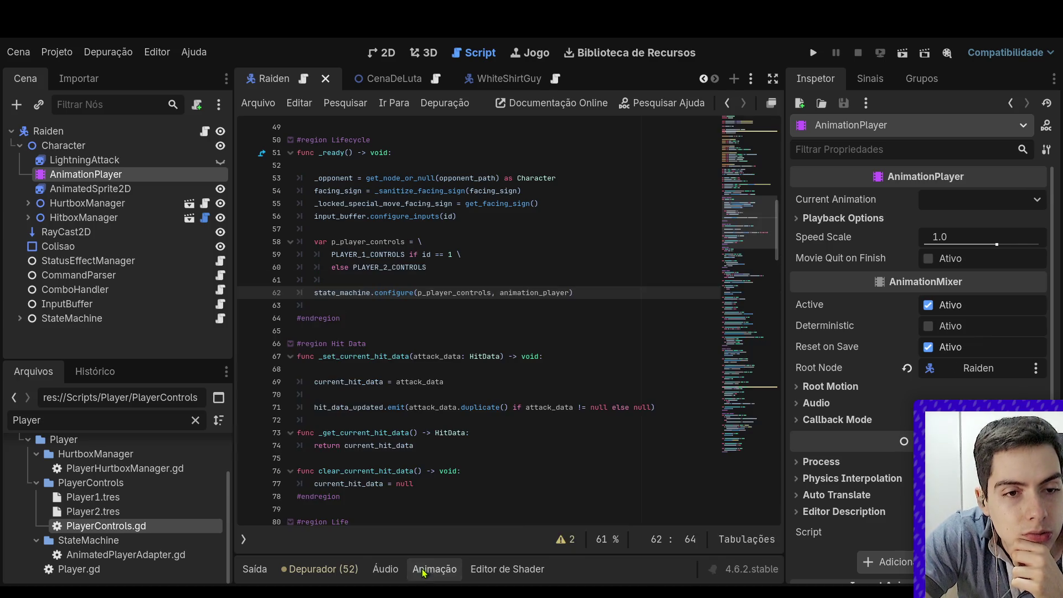
scroll(387, 382, down, 15)
scroll(388, 381, down, 20)
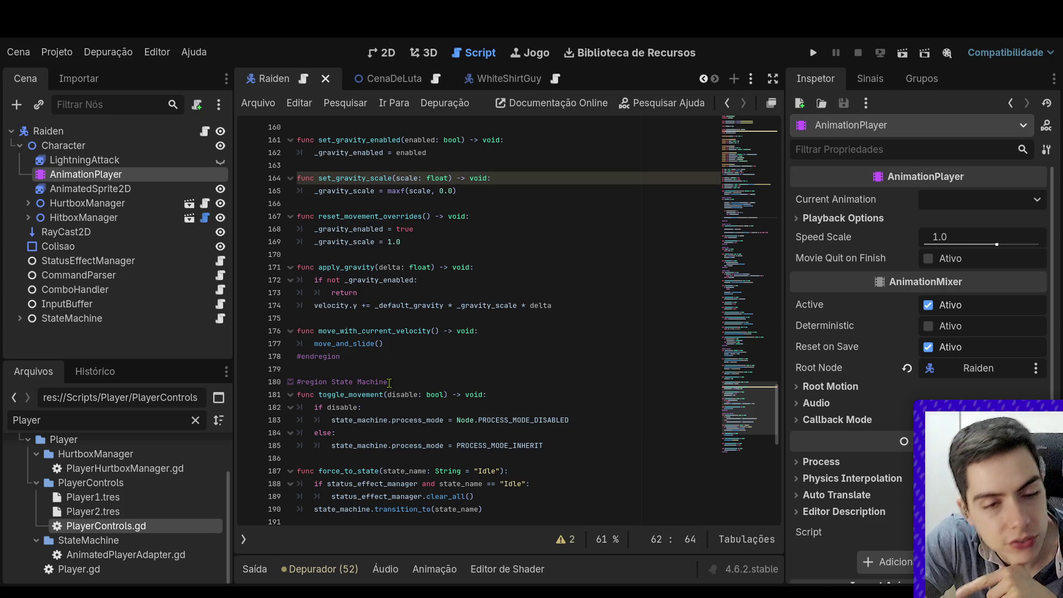
click(220, 318)
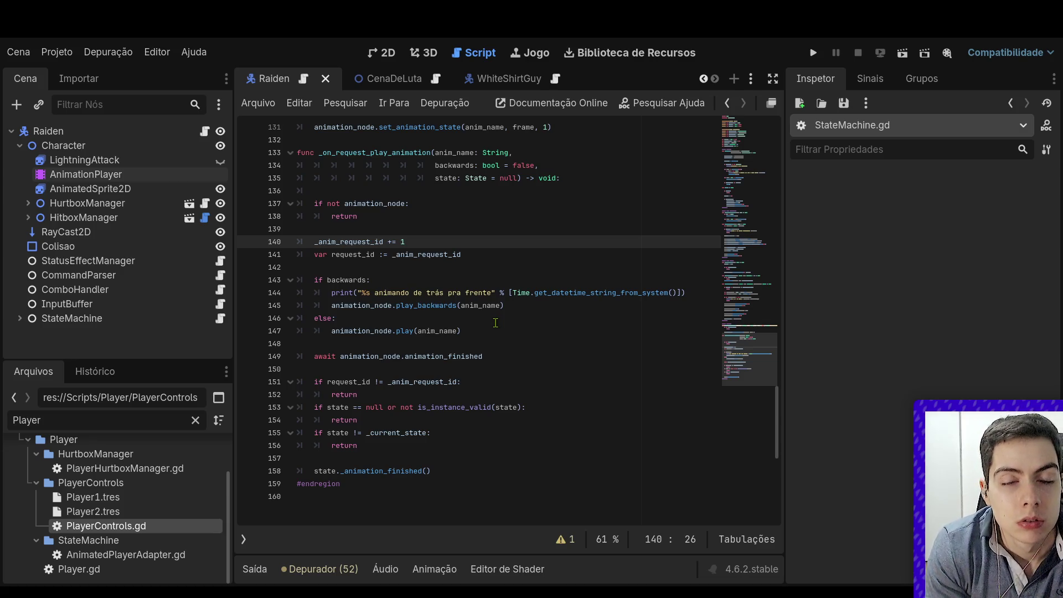
mouse_move(685, 294)
mouse_down()
mouse_move(269, 302)
mouse_move(279, 298)
mouse_up()
Delete the selected print and its empty line, then save
key(Delete)
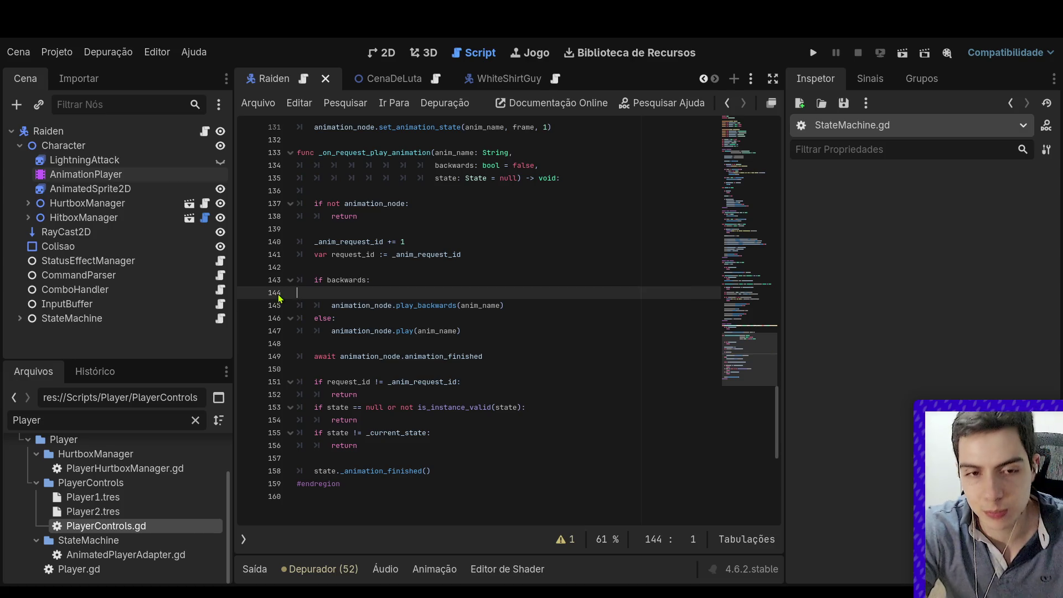
key(BackSpace)
key(ctrl+s)
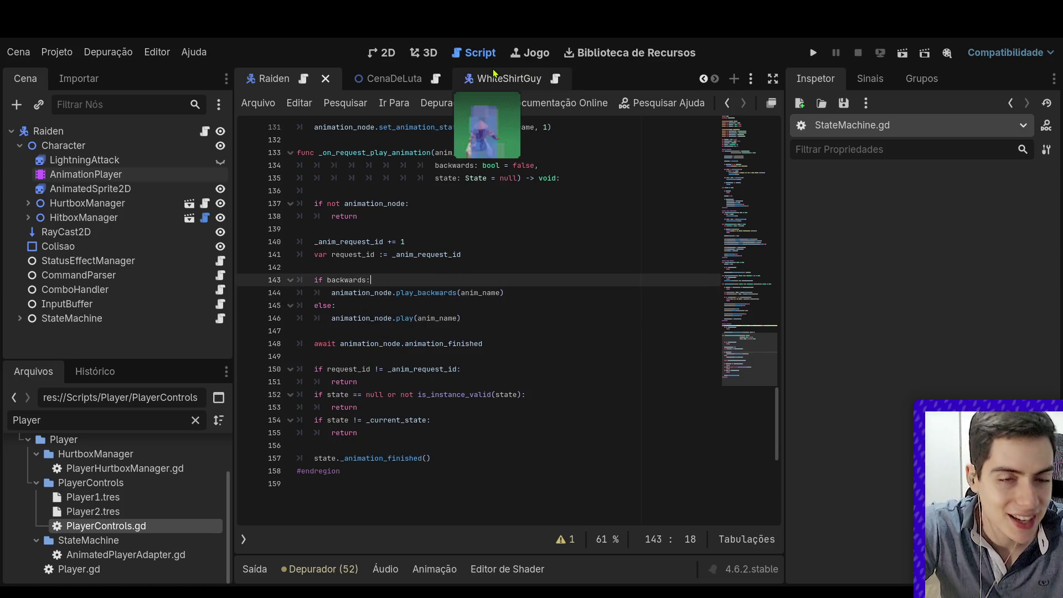
Collapse WhiteShirtGuy's StateMachine node, then run the Raiden scene as a test
click(495, 78)
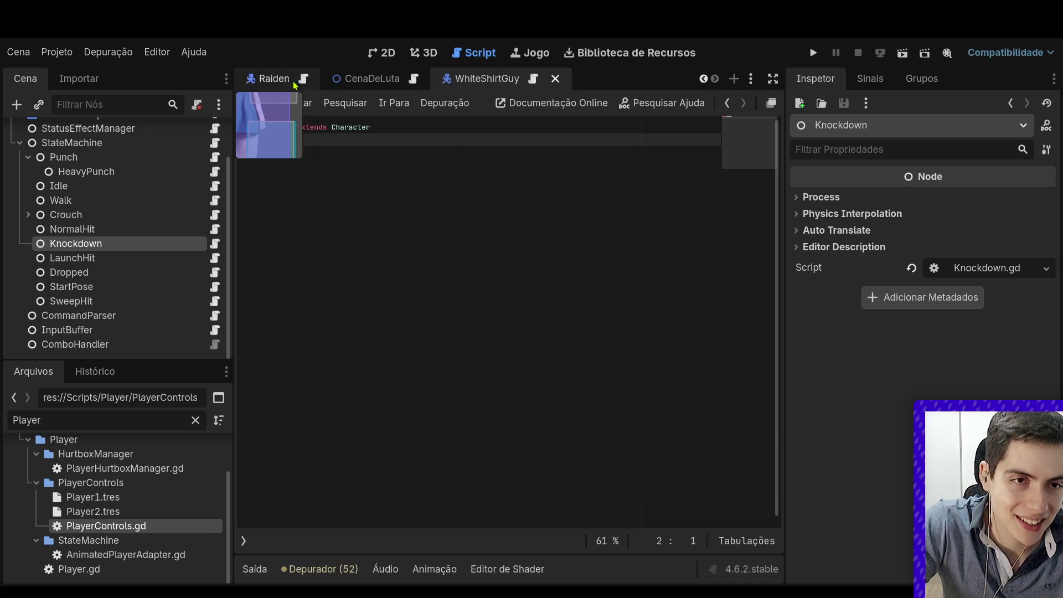
scroll(166, 199, up, 2)
click(18, 189)
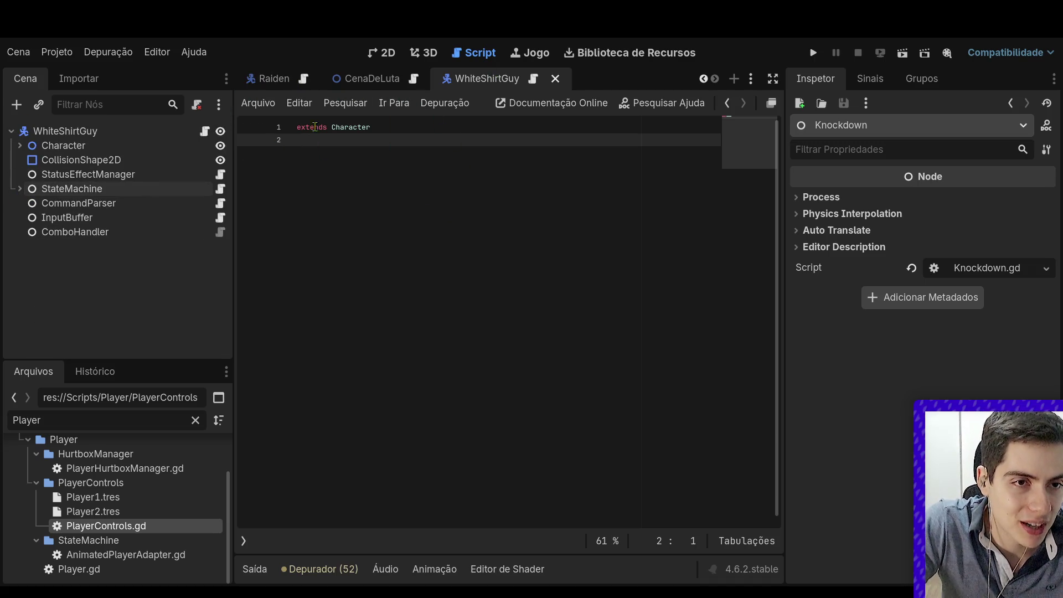
click(274, 78)
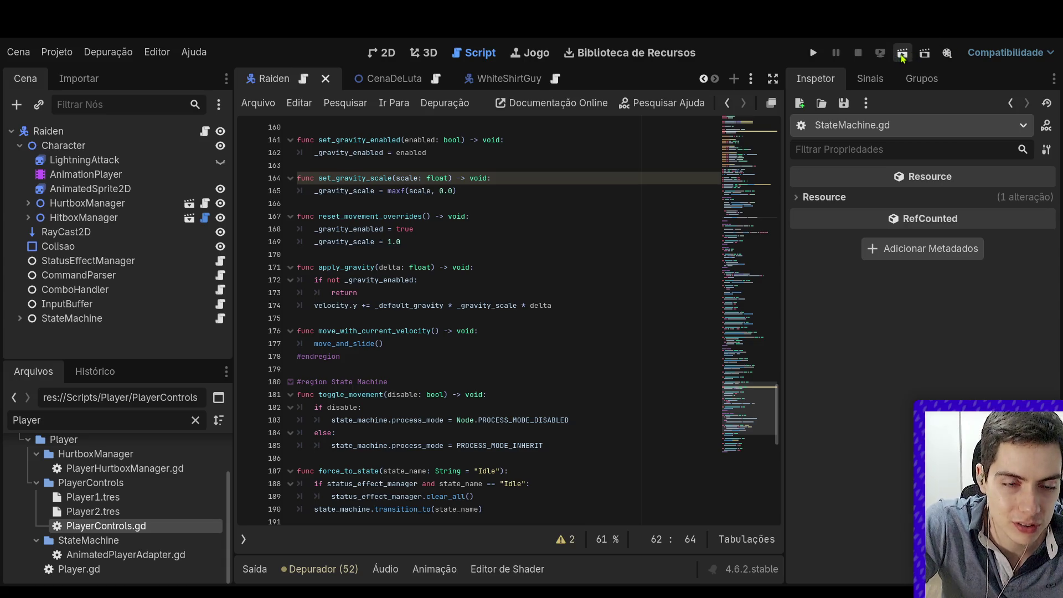
click(489, 82)
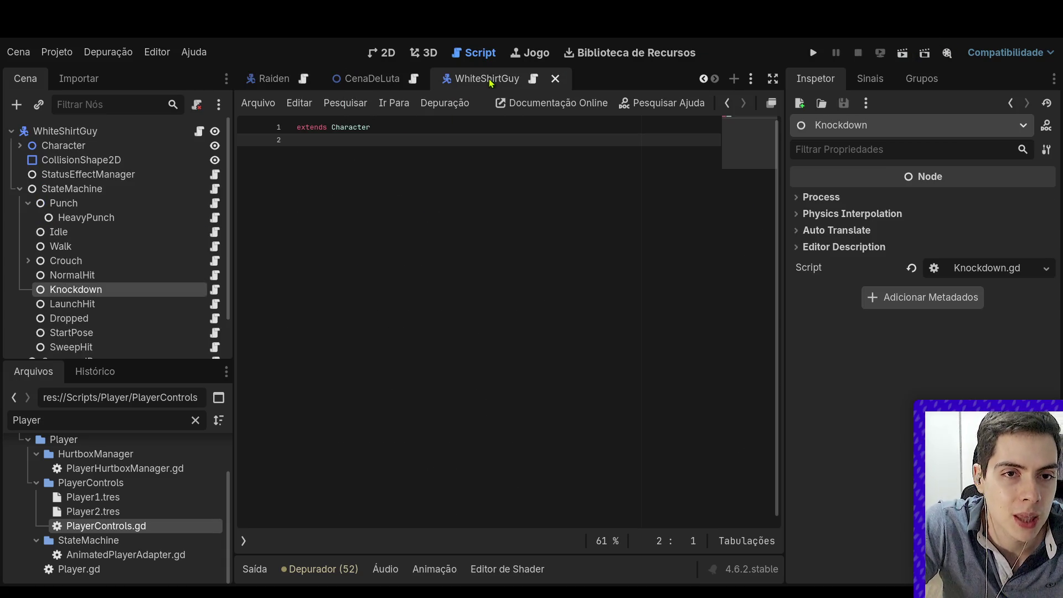
click(19, 189)
click(275, 78)
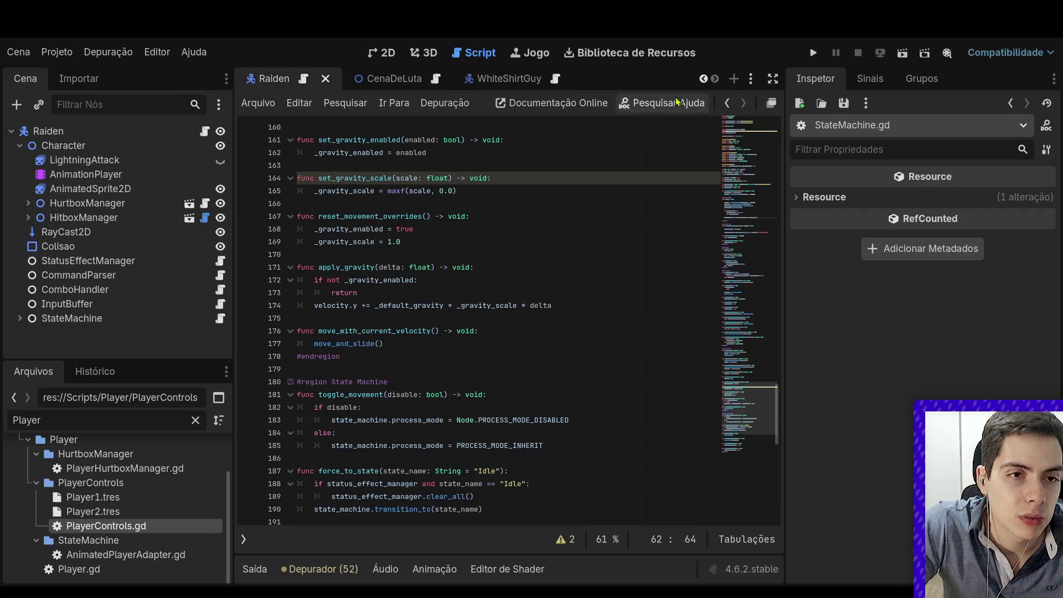
click(902, 53)
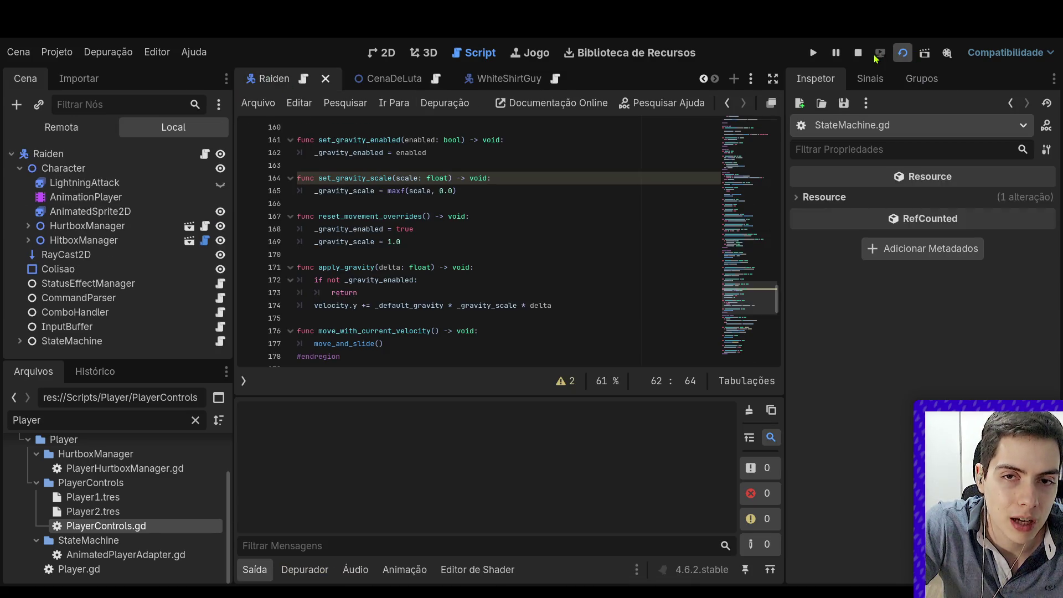
Run CenaDeLuta instead, read the set_animation_state error at line 131, and stop the game
click(858, 53)
click(375, 84)
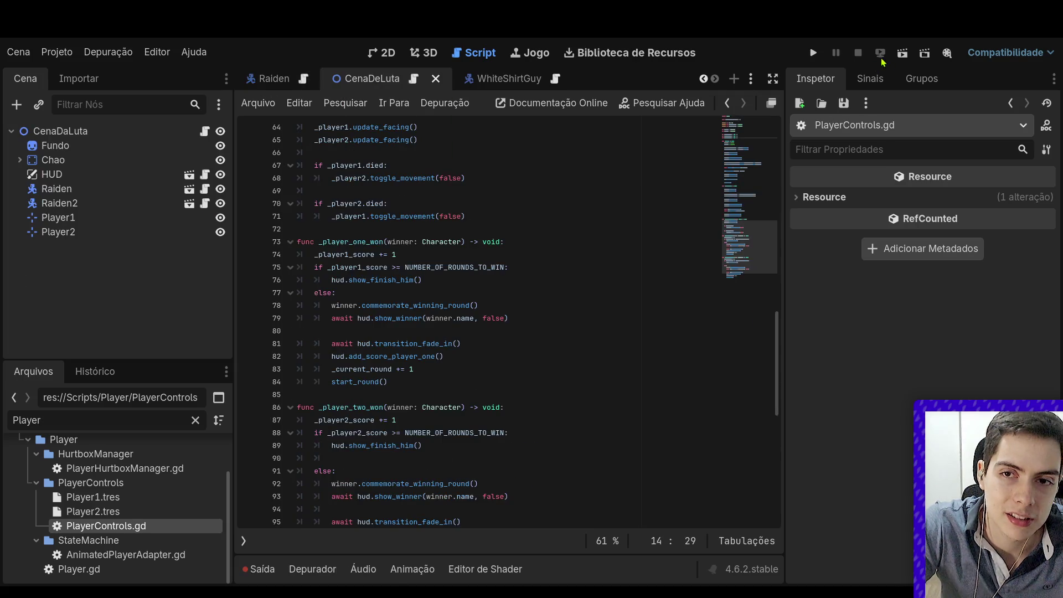
click(903, 53)
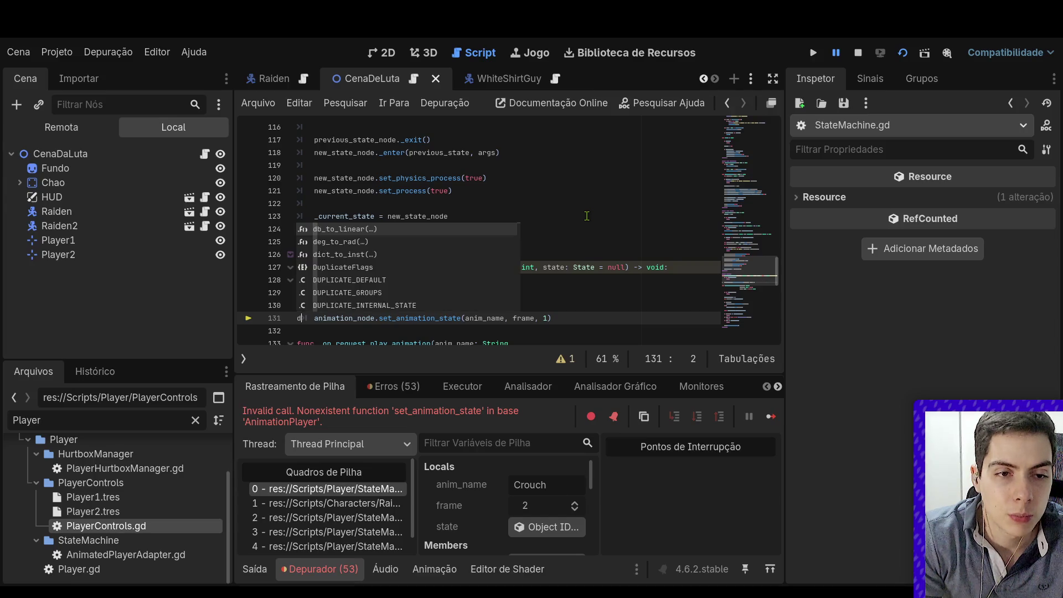
click(587, 216)
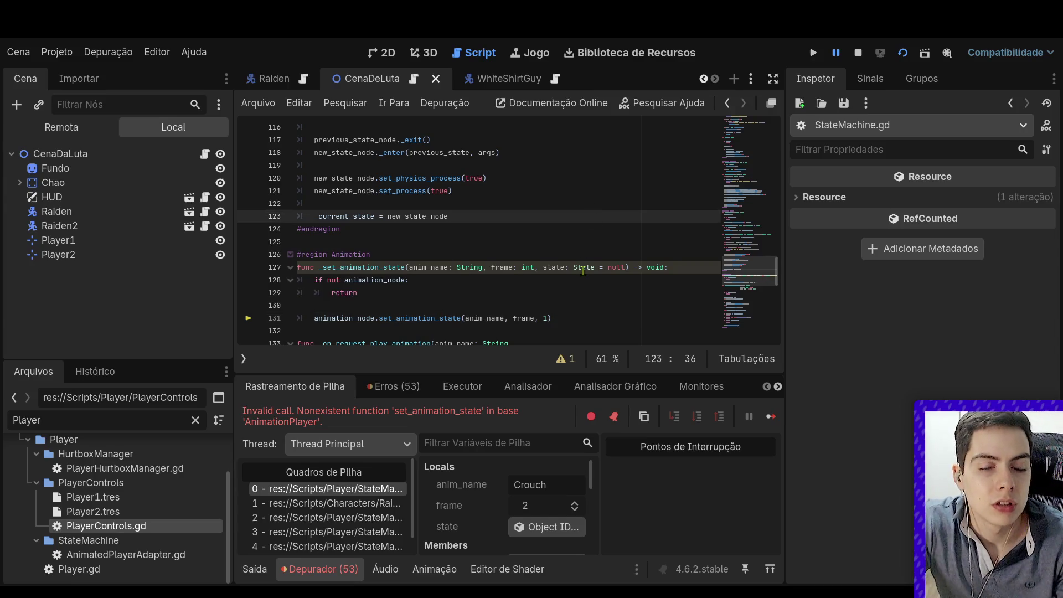
scroll(586, 270, down, 2)
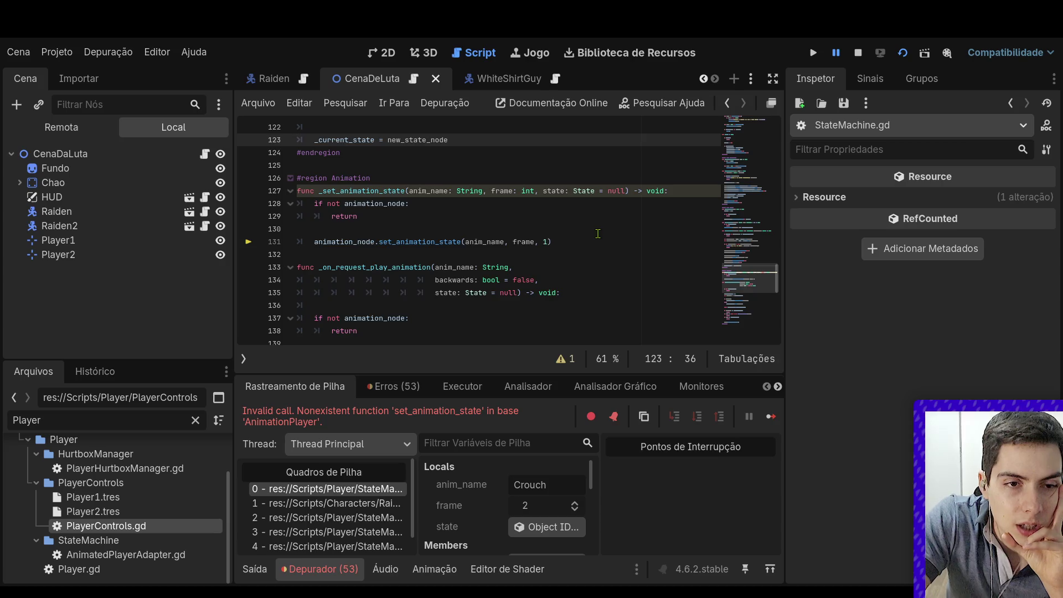
scroll(599, 233, up, 1)
scroll(599, 229, up, 9)
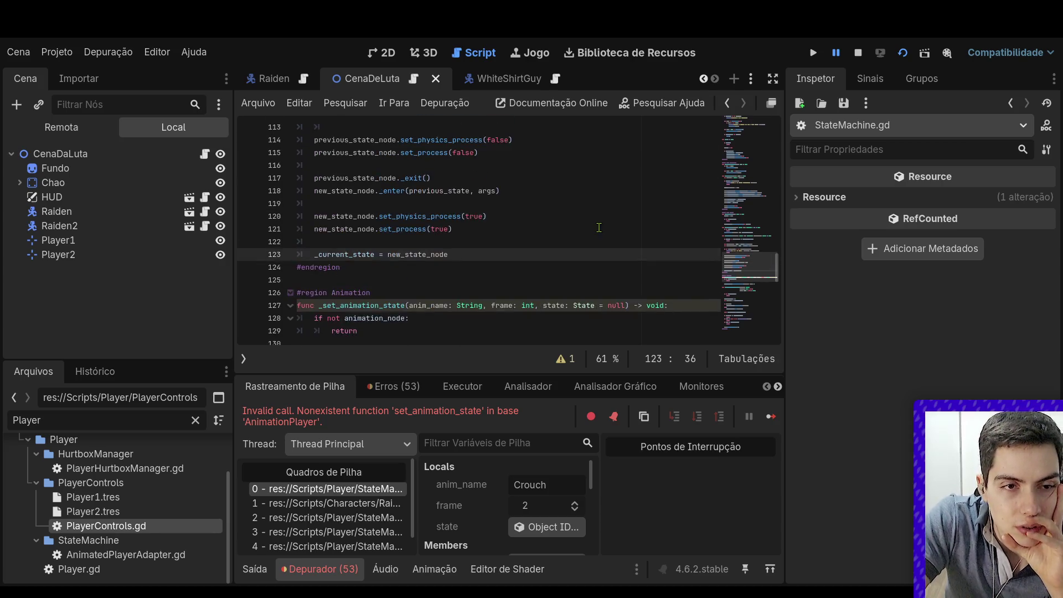
scroll(601, 224, down, 7)
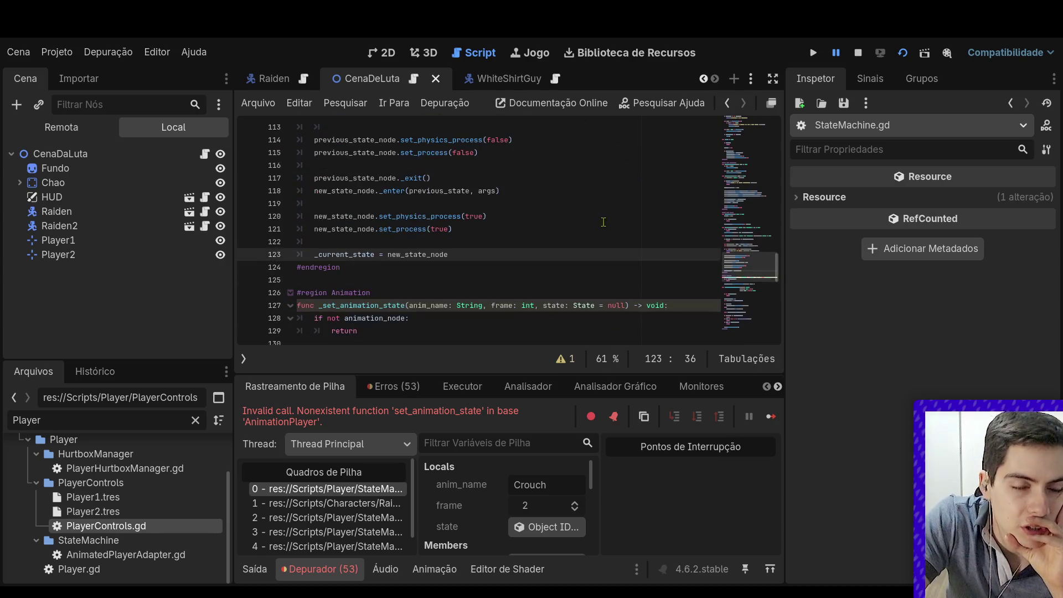
scroll(605, 221, down, 2)
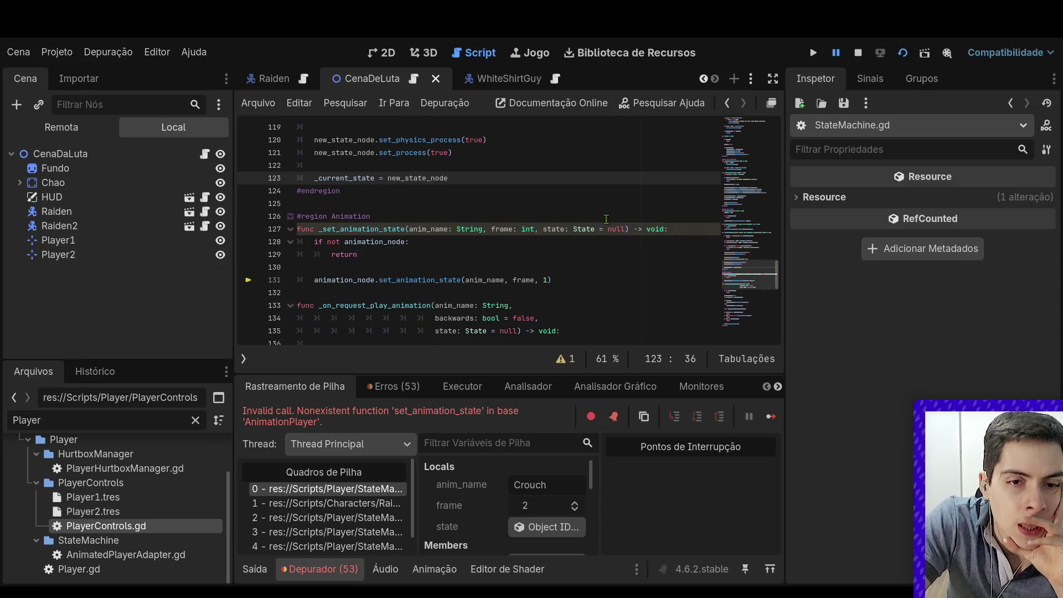
click(858, 52)
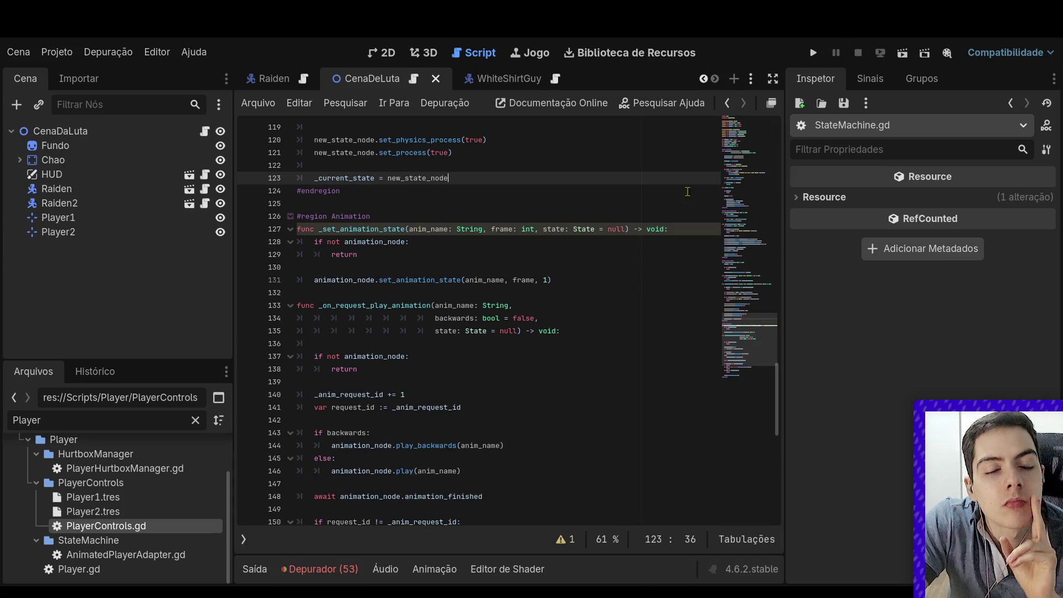
Review the seek code in AnimatedPlayerAdapter.gd's set_animation_state, then return to StateMachine.gd
click(150, 557)
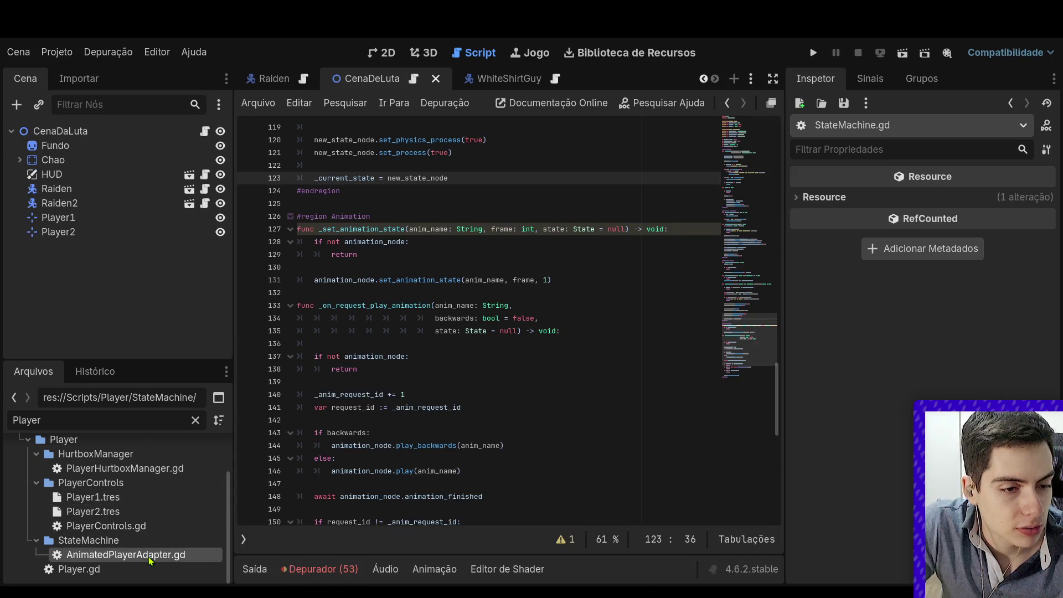
double_click(150, 559)
scroll(467, 431, down, 3)
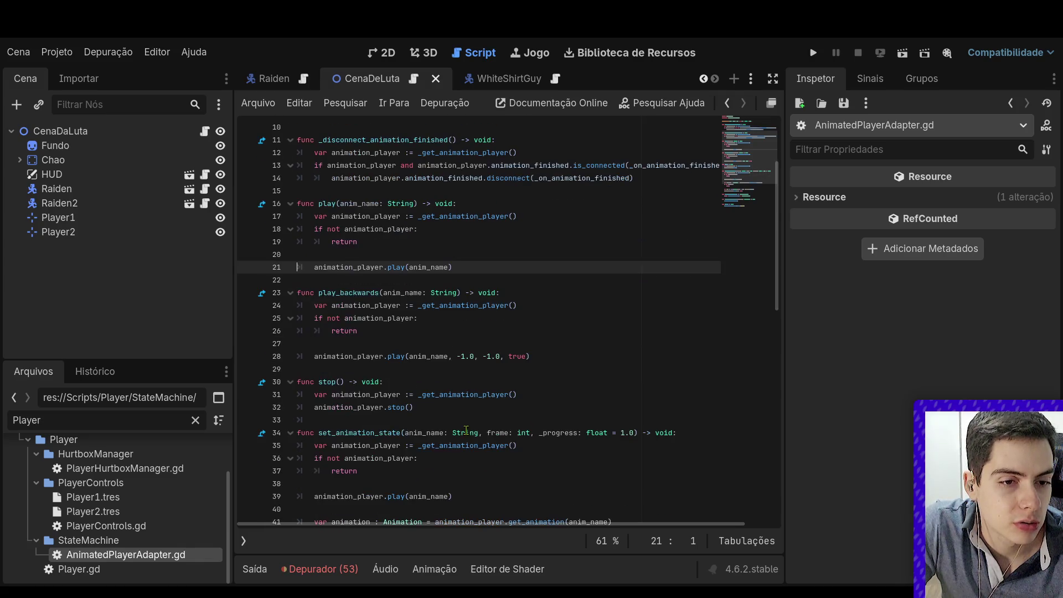
scroll(468, 427, down, 1)
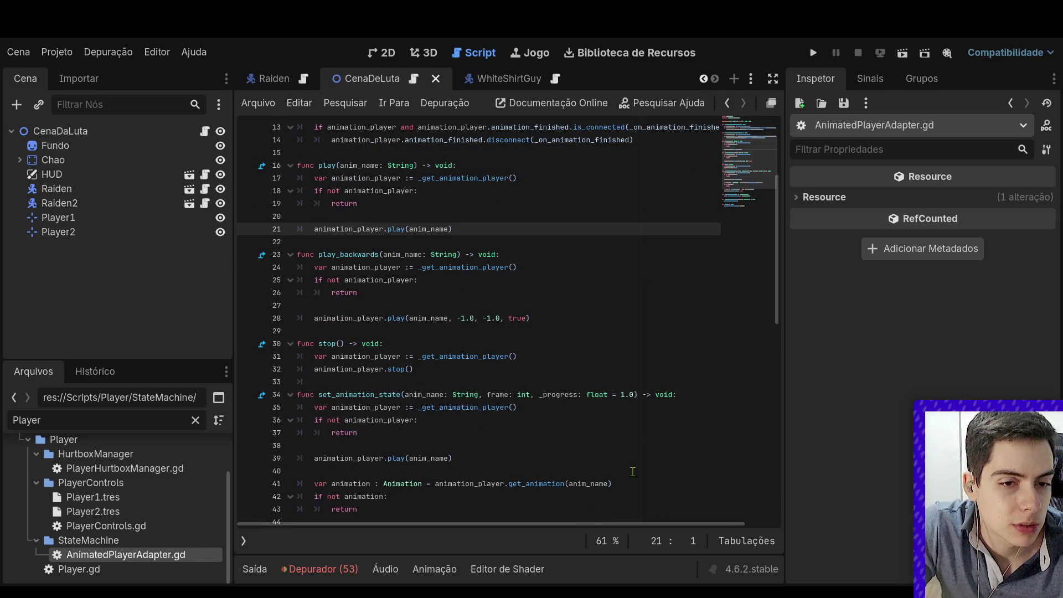
click(602, 467)
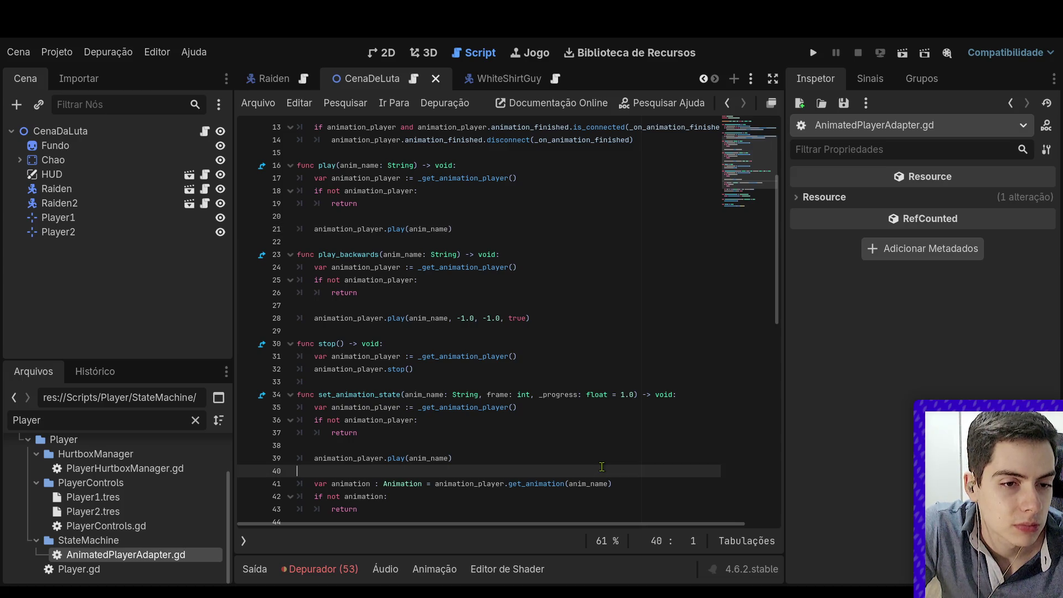
scroll(382, 469, down, 1)
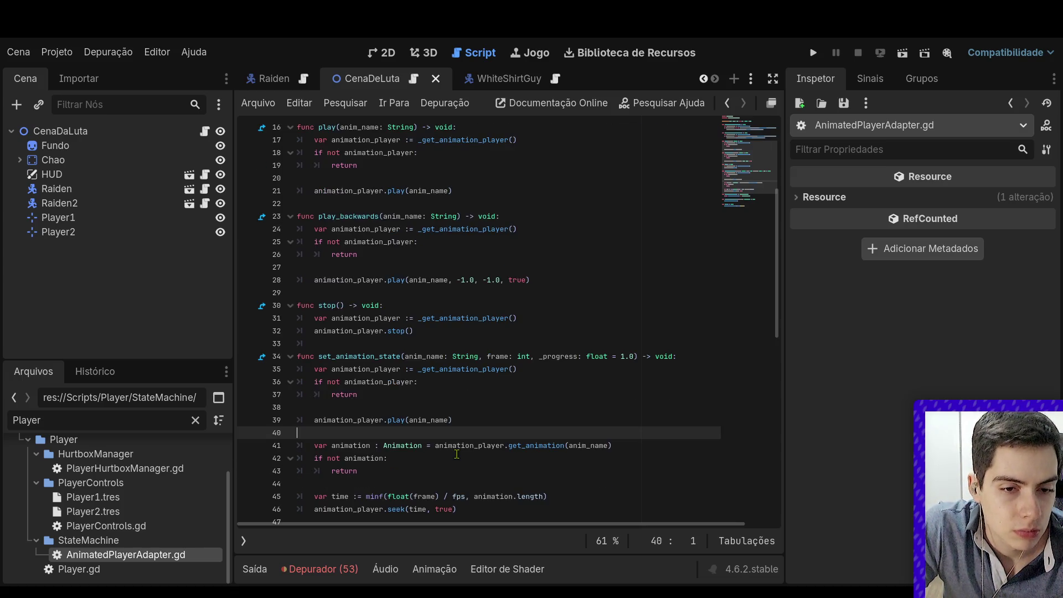
scroll(457, 454, down, 2)
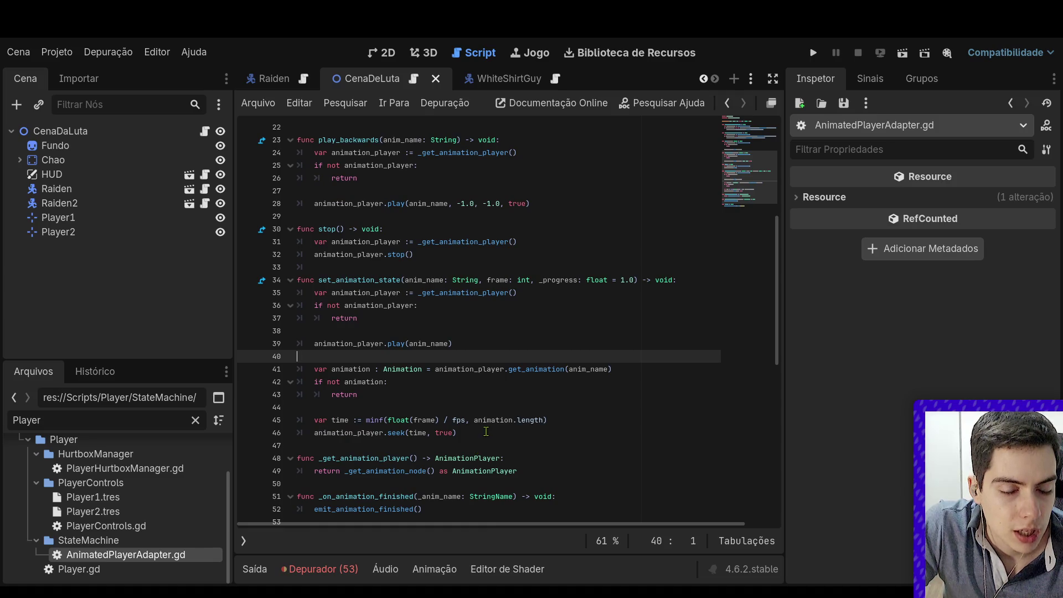
click(520, 408)
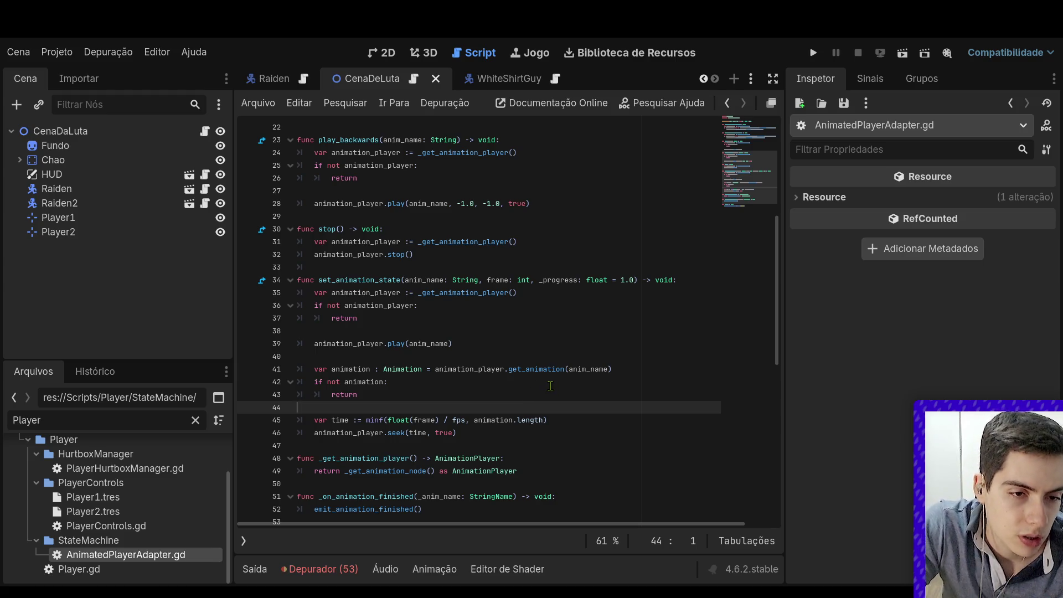
click(550, 385)
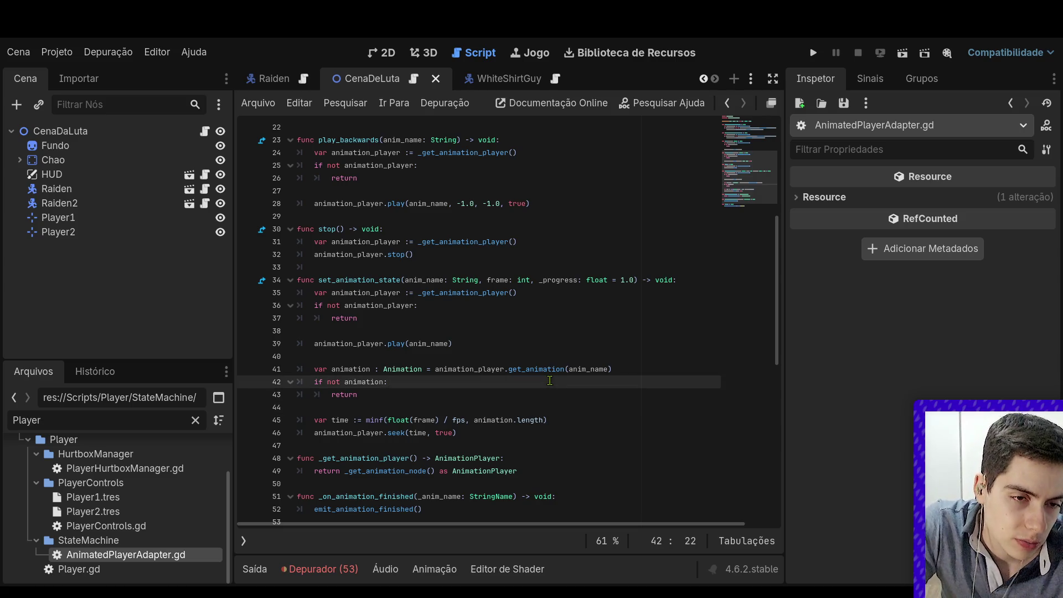
click(496, 424)
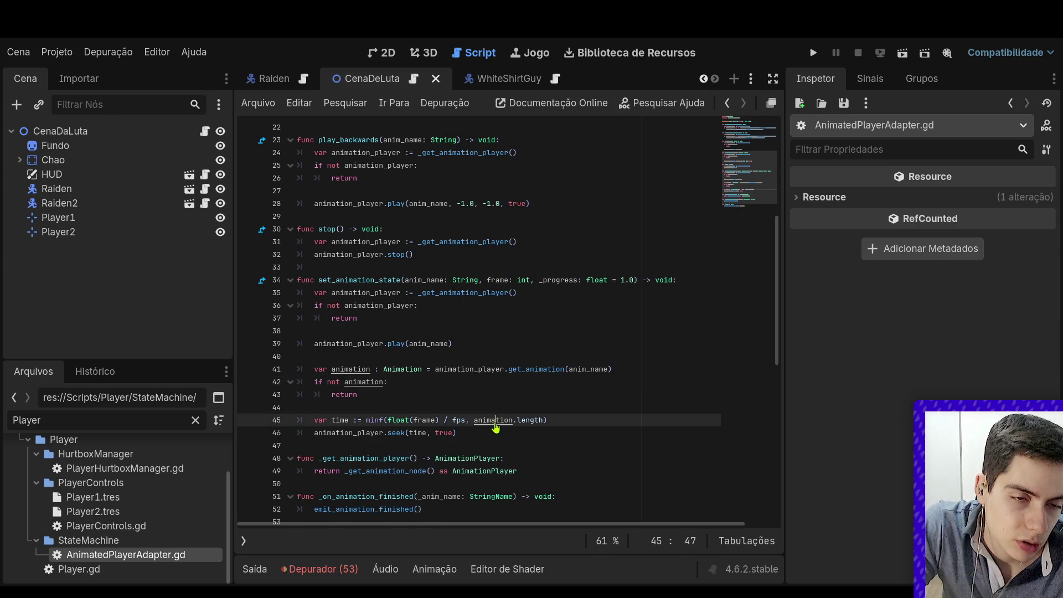
key(alt+Left)
Try replacing the set_animation_state call on line 131 with seek, then undo it
double_click(441, 283)
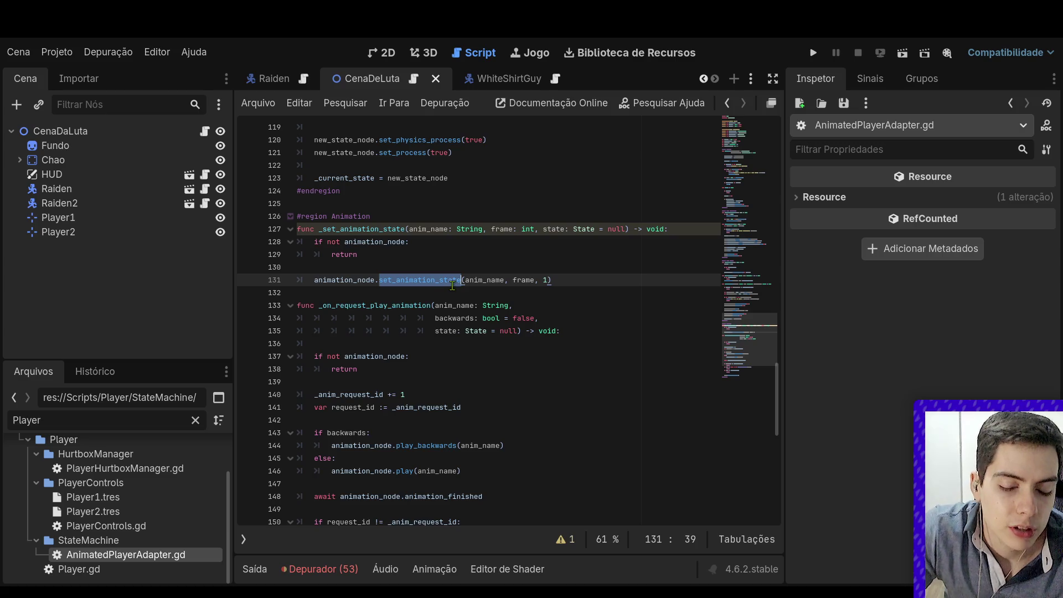
text(seek)
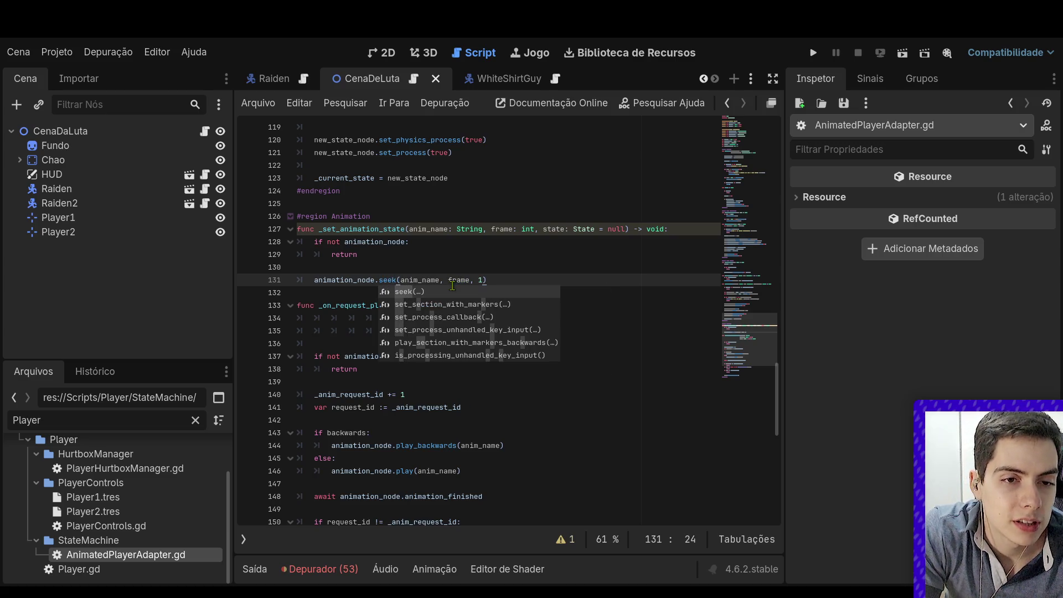
key(Right)
key(Right)
key(Right)
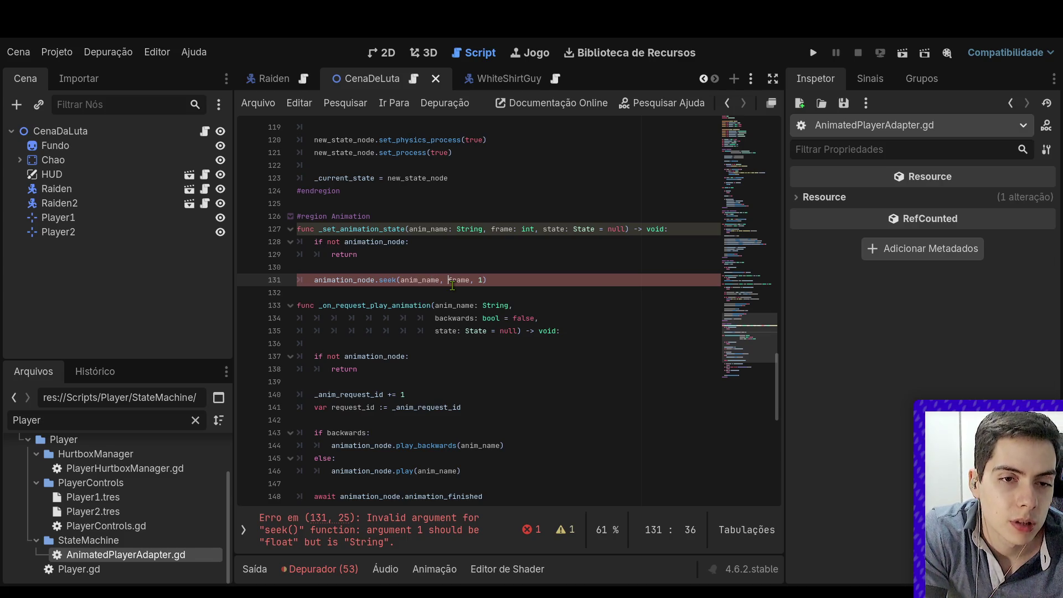
key(ctrl+z)
key(ctrl+z)
click(406, 279)
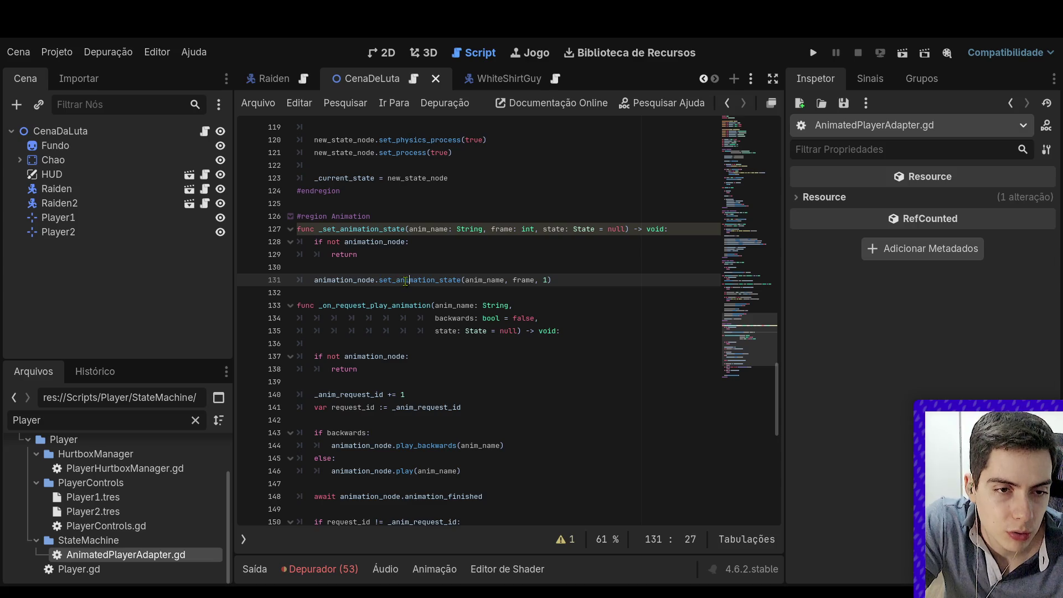
Copy lines 41–46 from AnimatedPlayerAdapter.gd and select lines 130–131 in StateMachine.gd for replacement
double_click(167, 555)
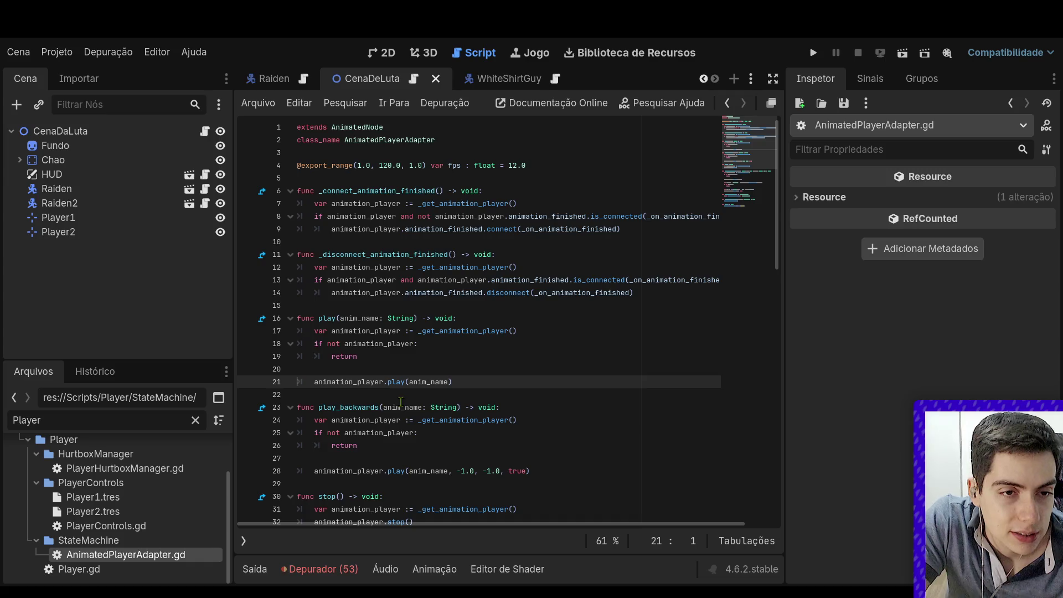
scroll(401, 401, down, 3)
scroll(407, 400, down, 4)
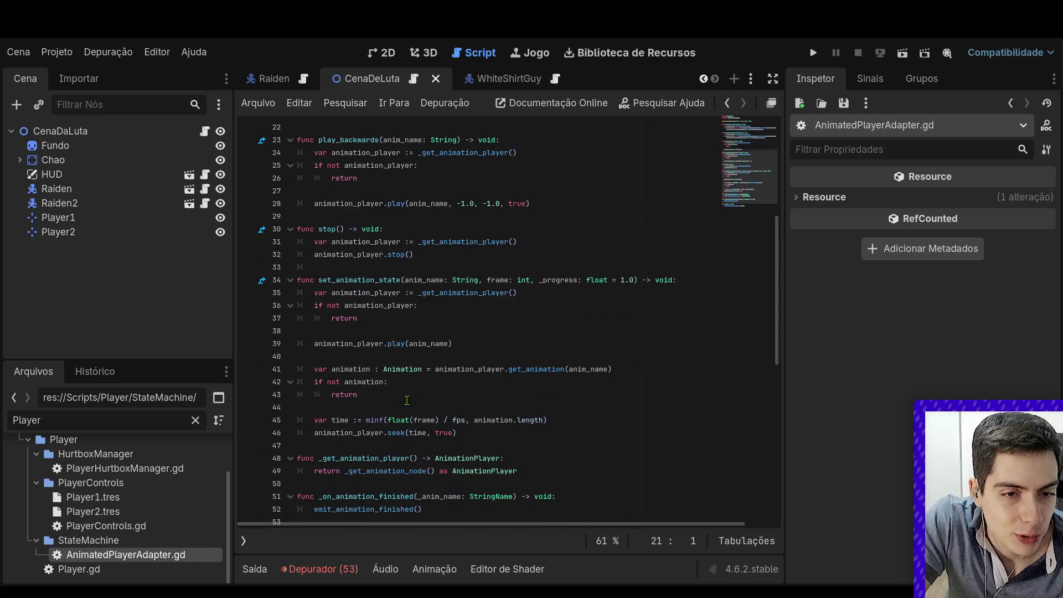
mouse_move(465, 433)
mouse_down()
mouse_move(308, 390)
mouse_move(299, 369)
mouse_up()
key(ctrl+c)
key(alt+Left)
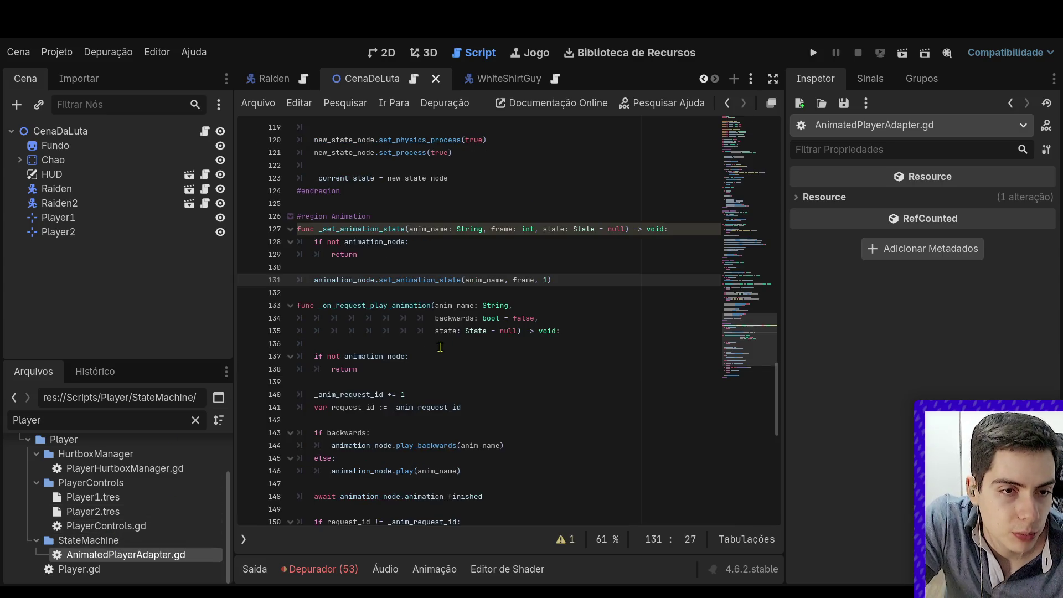
mouse_move(576, 277)
mouse_down()
mouse_move(357, 272)
mouse_move(588, 279)
mouse_move(228, 283)
mouse_up()
Paste the seek code and rename animation_player to animation_node on lines 131 and 136
key(ctrl+v)
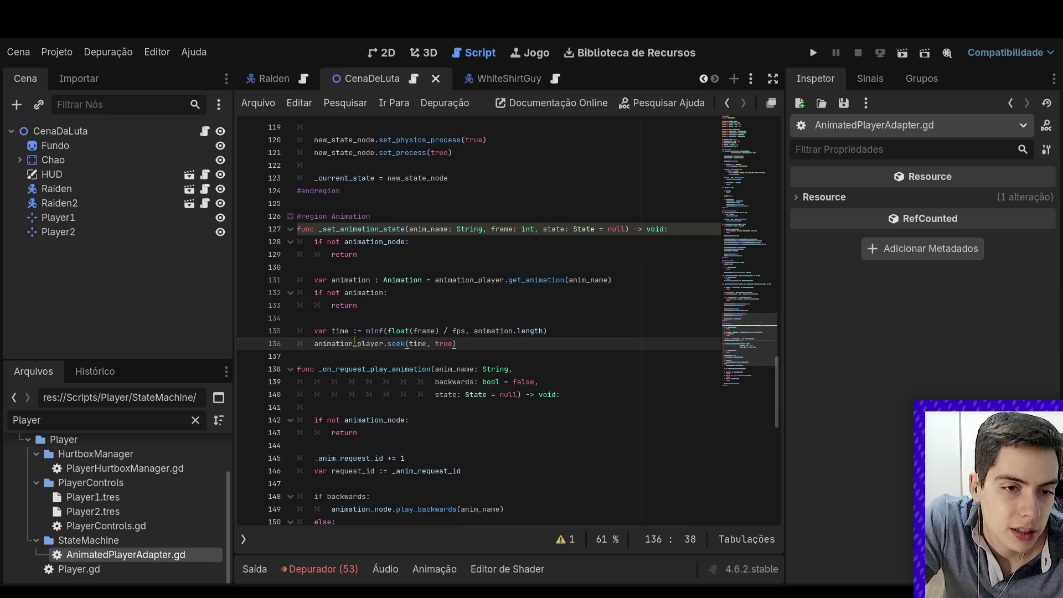
double_click(379, 343)
click(380, 343)
drag(382, 344, 357, 348)
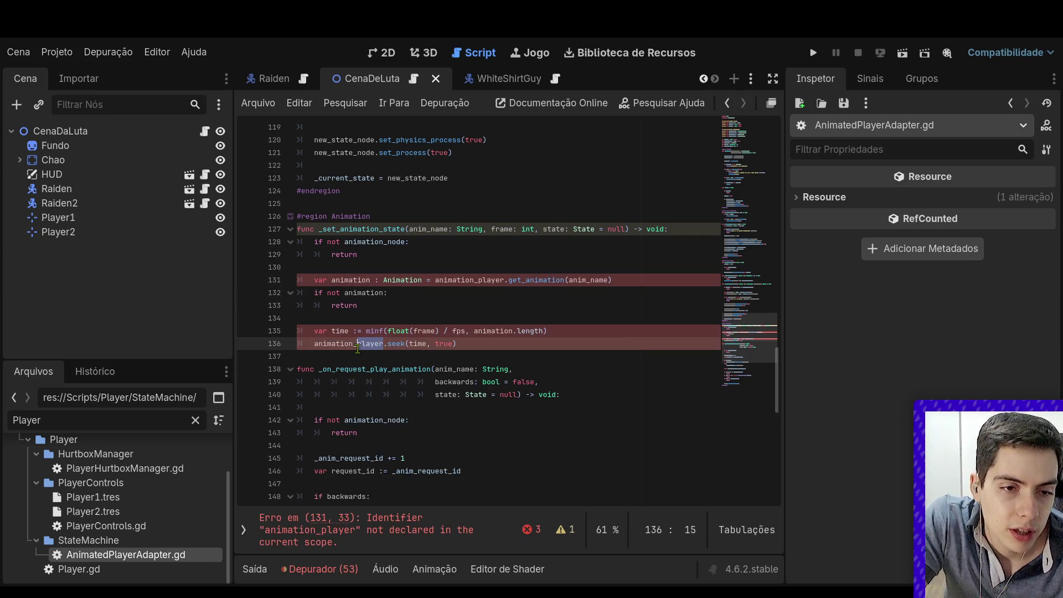
text(node)
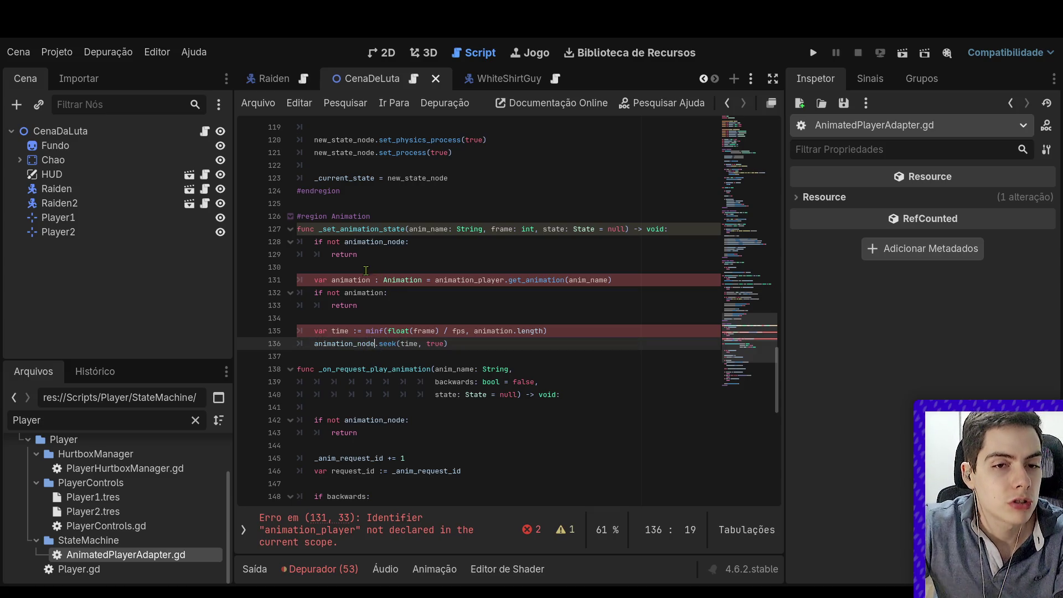
click(482, 280)
double_click(482, 281)
text(animation_node)
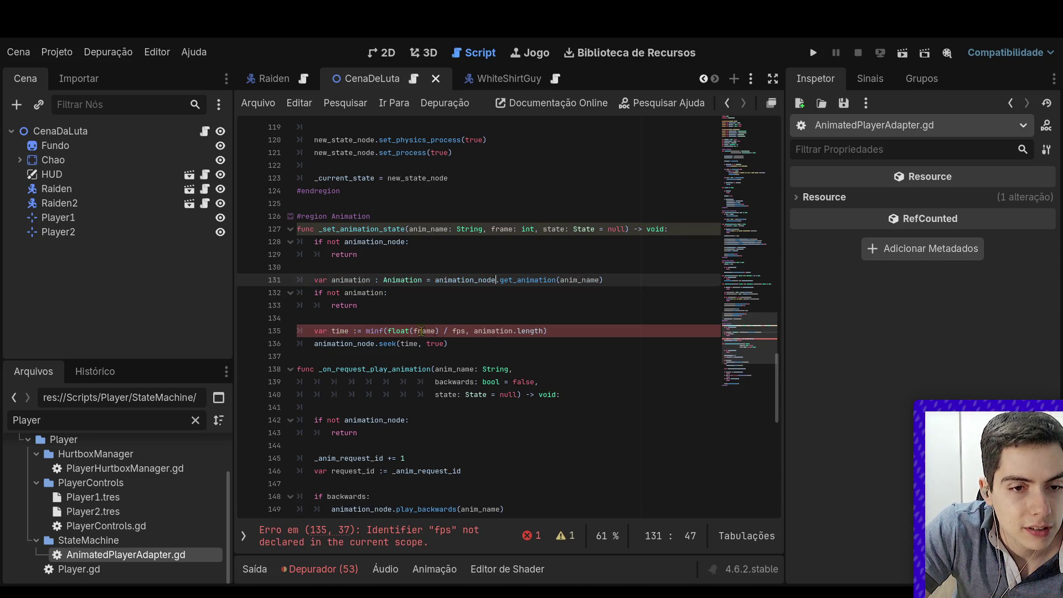
Replace fps with animation_node.fps in the line 135 time calculation
double_click(461, 331)
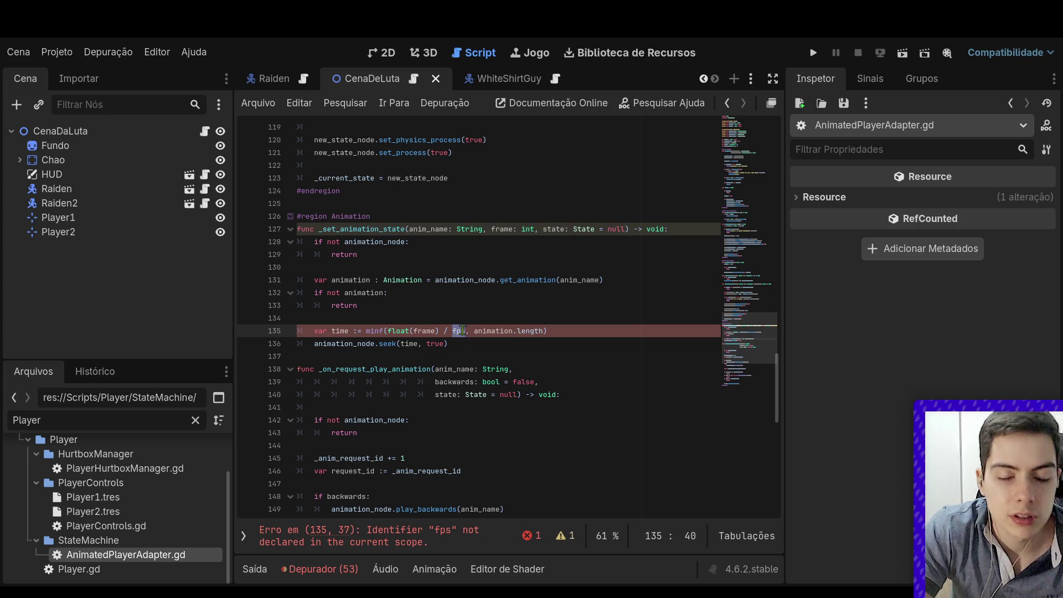
text(animation_node.fp)
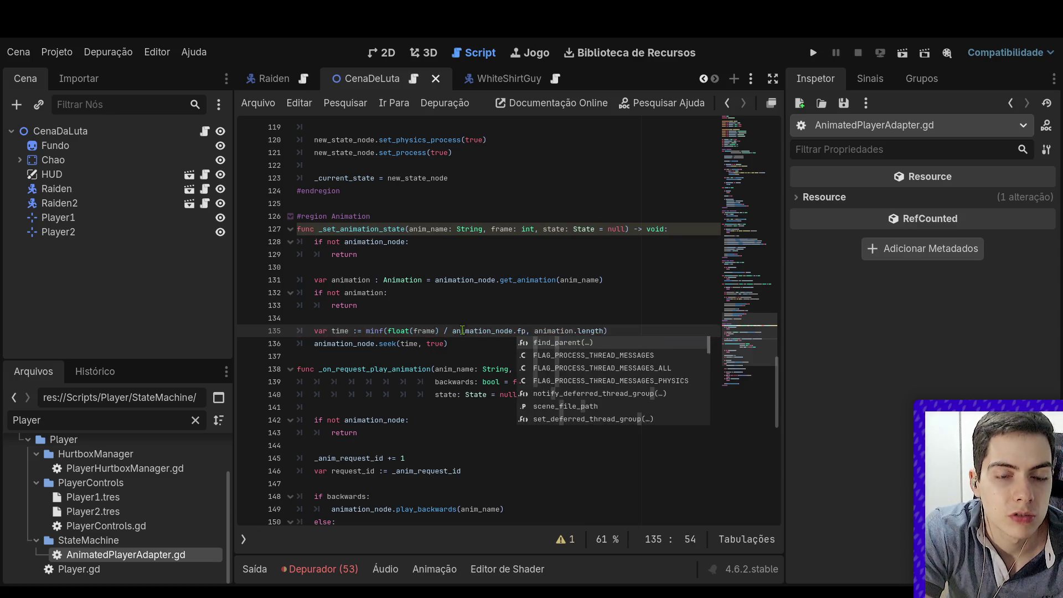
key(BackSpace)
text(ps)
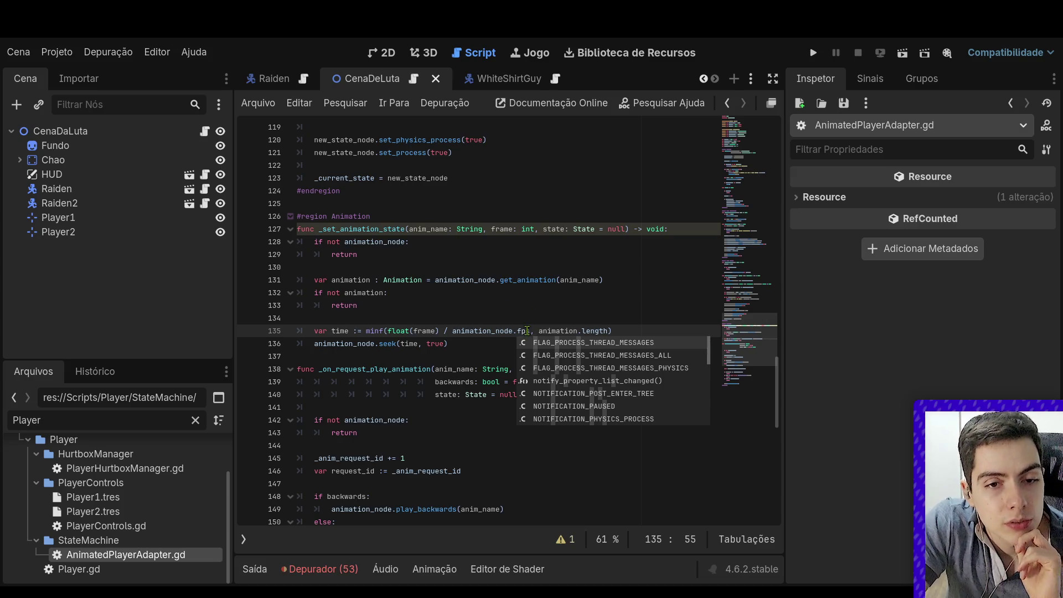
drag(530, 331, 452, 330)
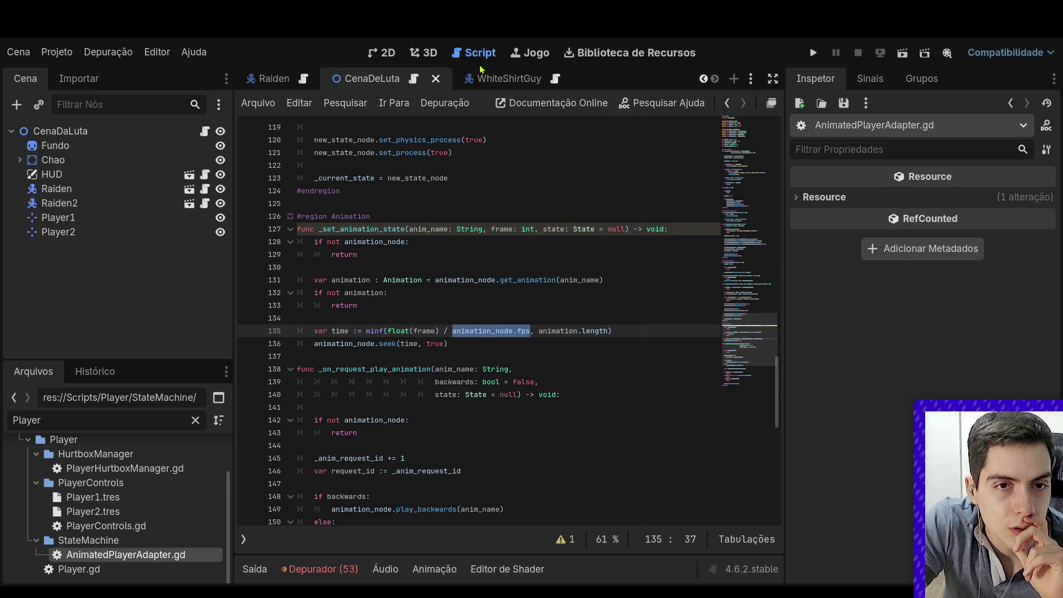
click(501, 78)
Return to the CenaDeLuta fight scene, then open and inspect the WhiteShirtGuy character scene
click(386, 82)
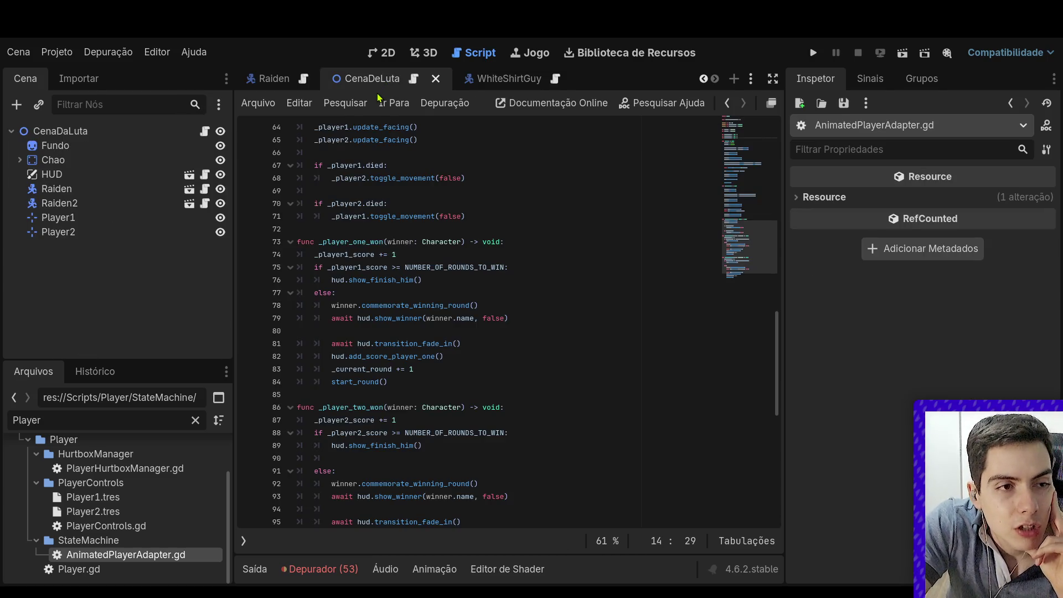
click(472, 88)
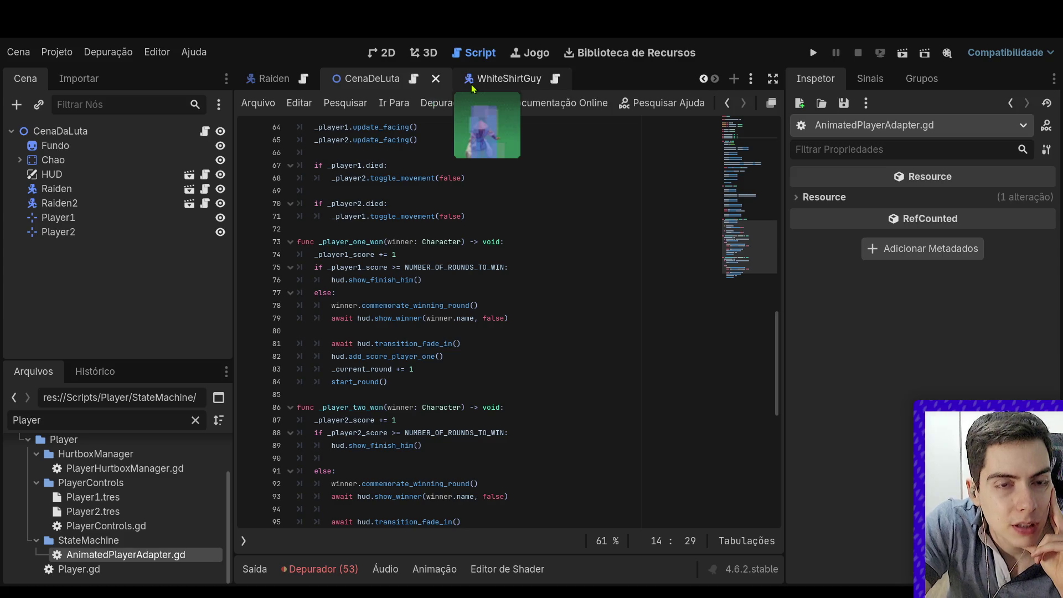
click(199, 130)
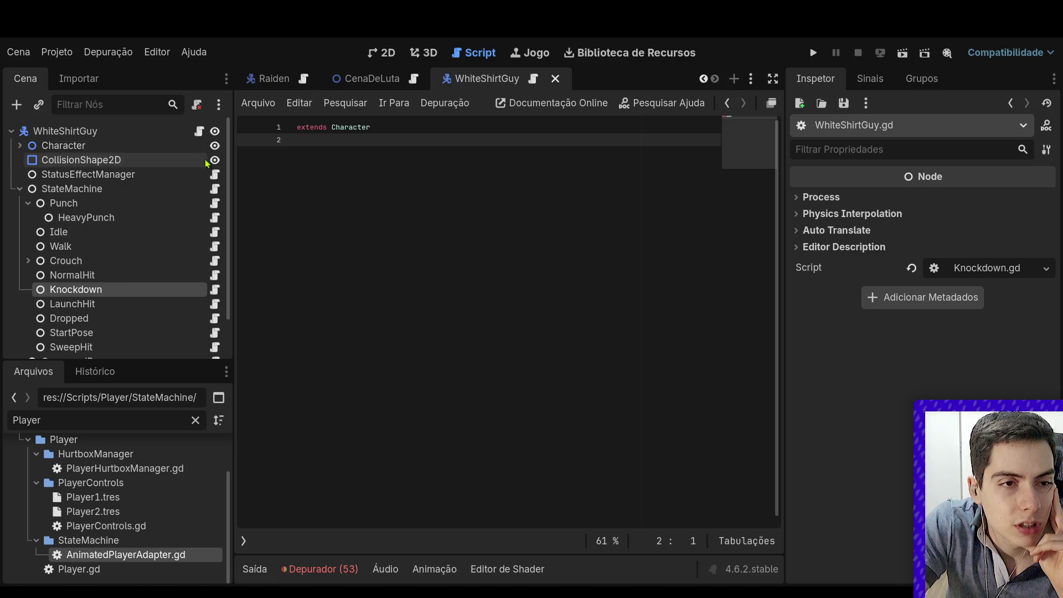
scroll(205, 266, down, 2)
scroll(209, 259, up, 2)
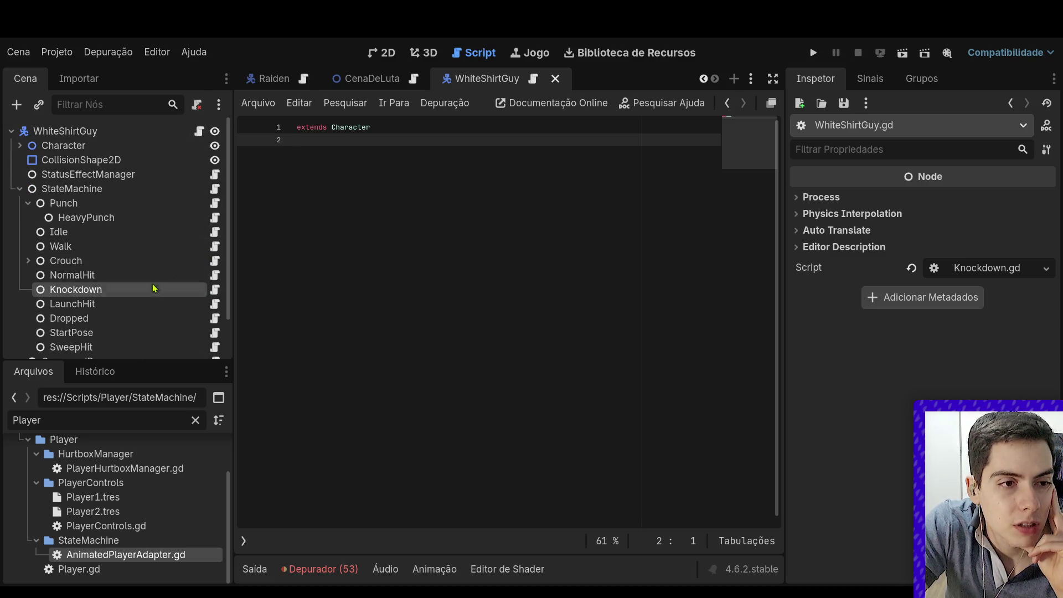
scroll(151, 297, down, 2)
scroll(161, 265, up, 2)
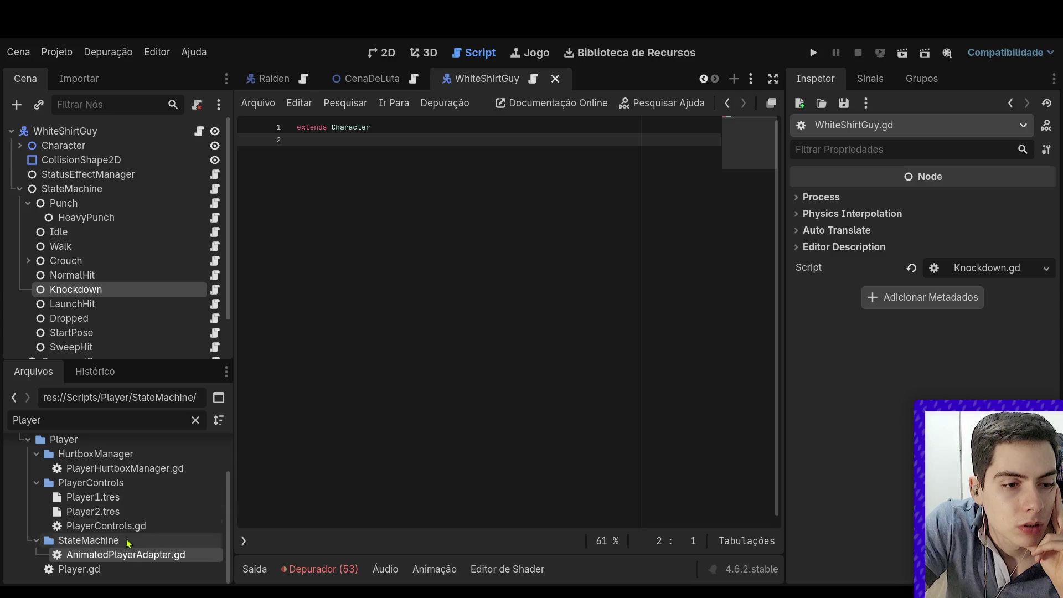
scroll(127, 507, up, 3)
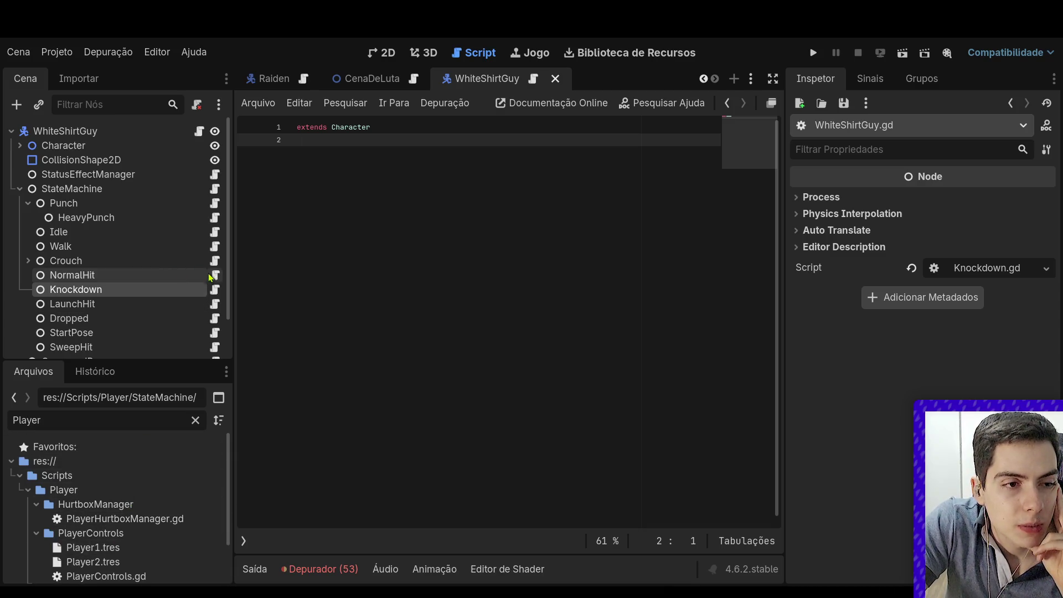
scroll(128, 277, down, 2)
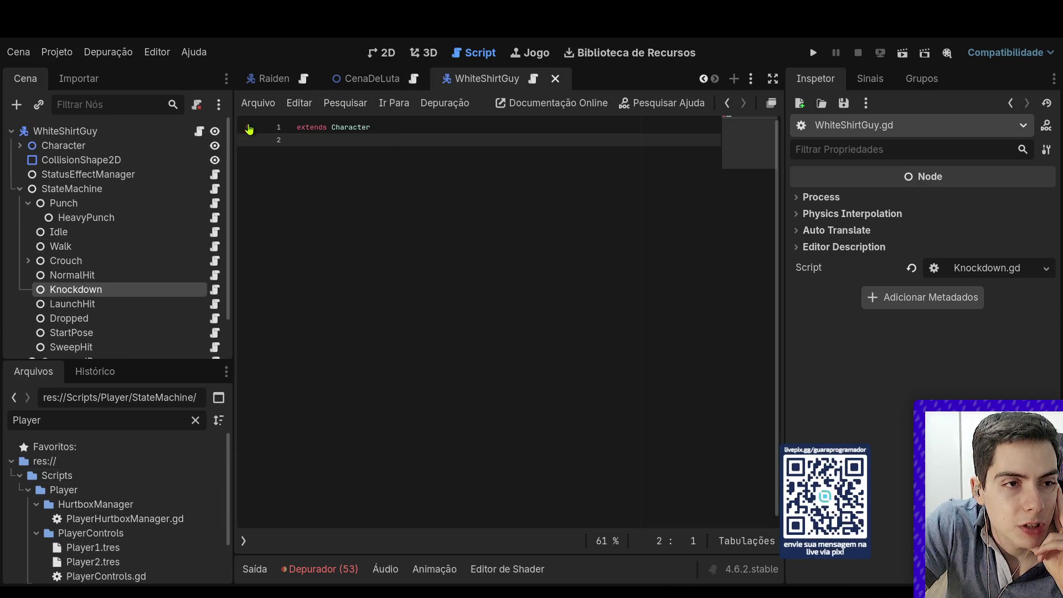
Switch to the Raiden scene and reselect the animation_node.fps expression on line 135 of StateMachine
click(274, 78)
click(220, 319)
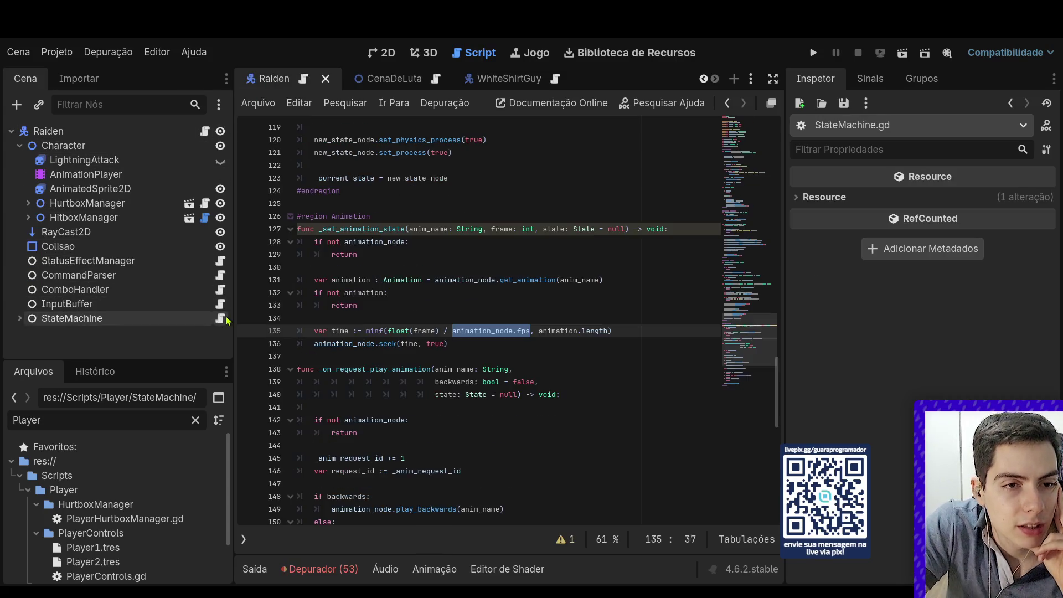
click(484, 307)
drag(530, 336, 445, 332)
click(454, 331)
Show Raiden's AnimationPlayer with the Walk animation rewound, then open the Animation class reference
click(86, 175)
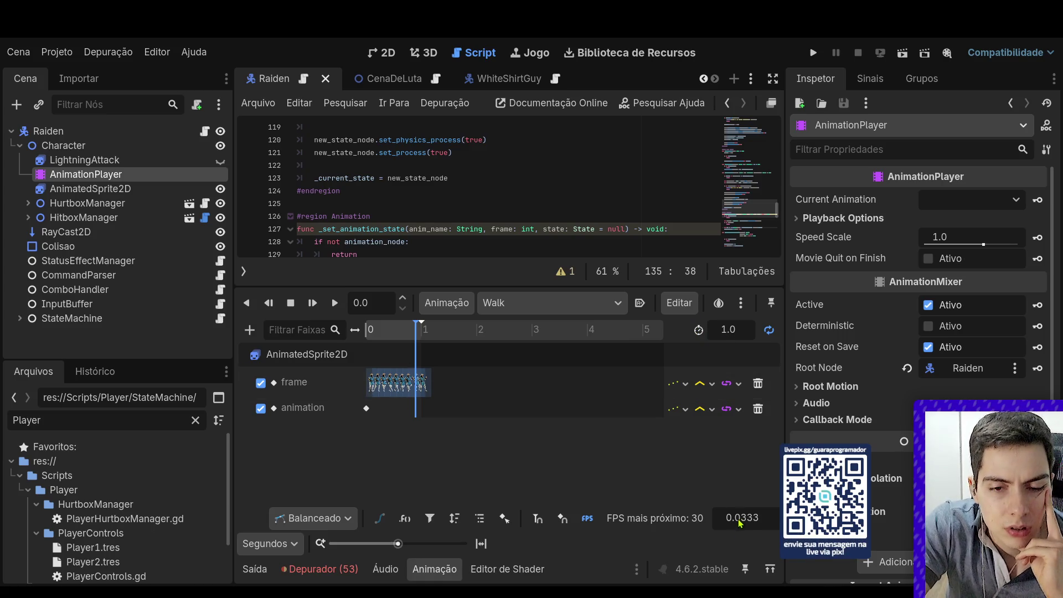
drag(388, 330, 366, 330)
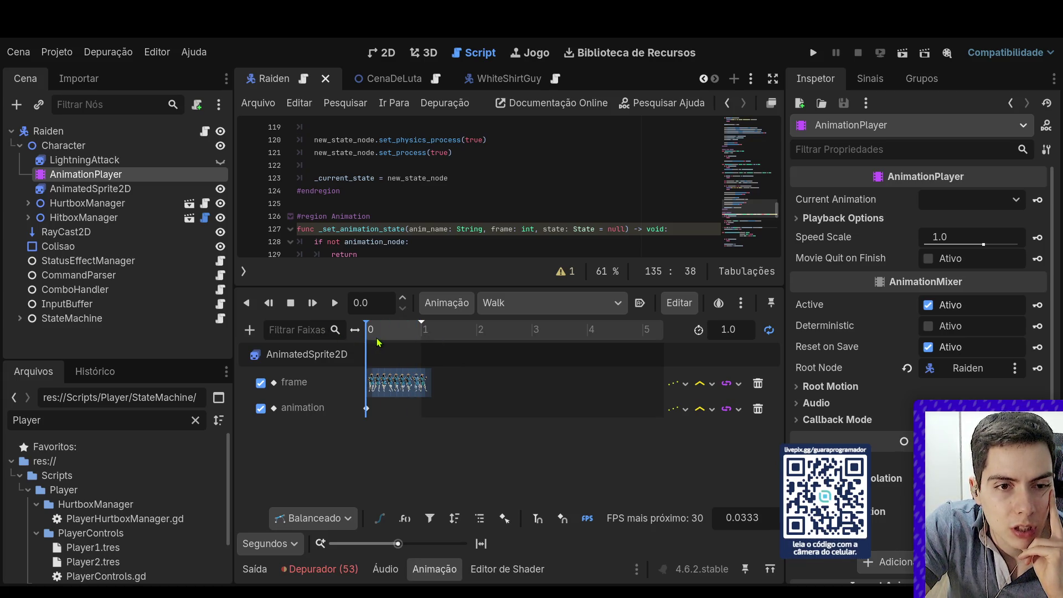
click(540, 217)
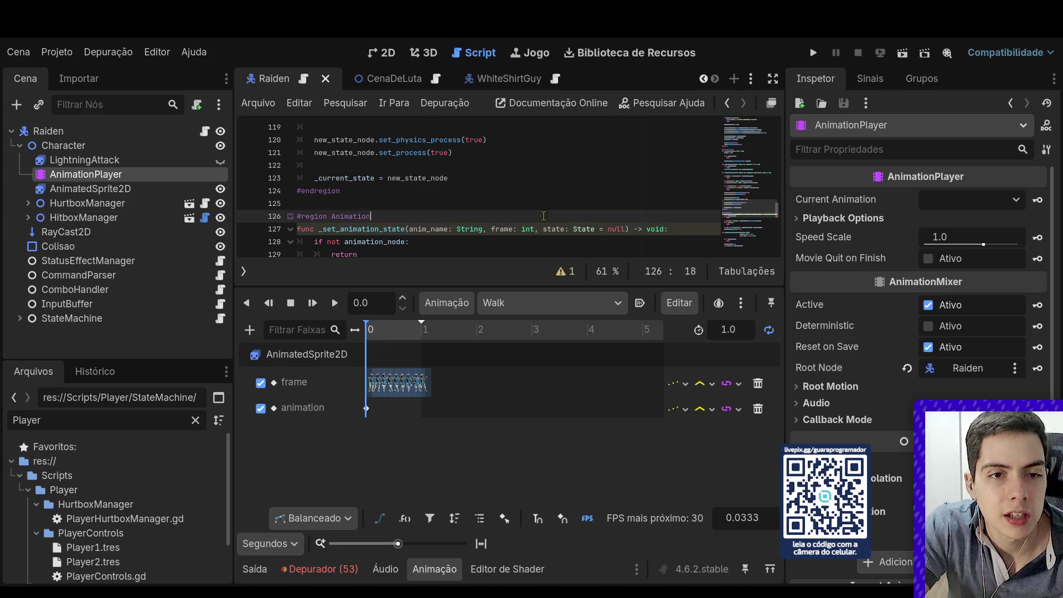
scroll(529, 230, down, 2)
ctrl+click(403, 204)
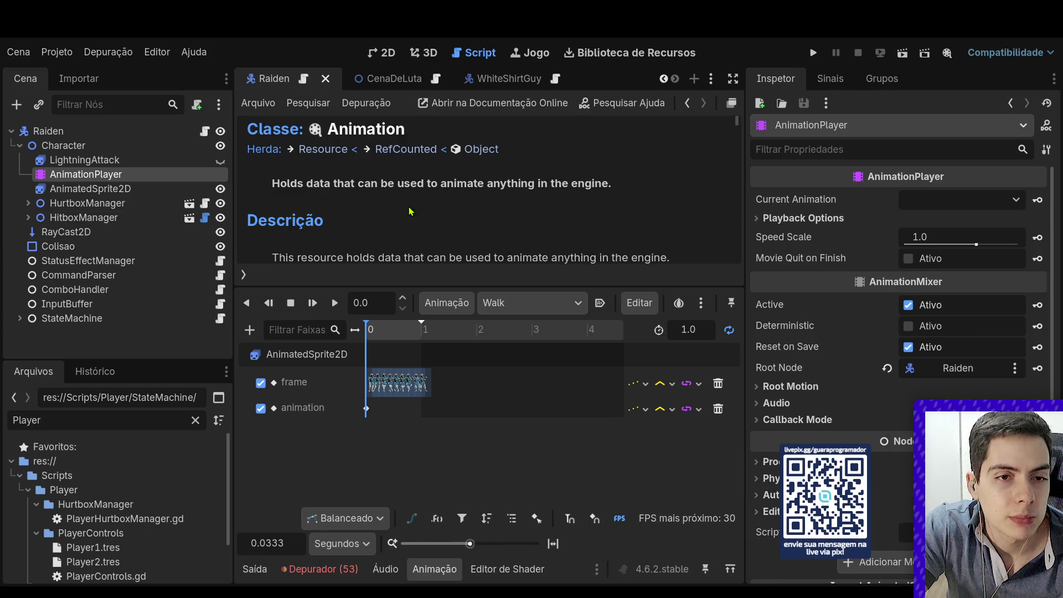
Hide the animation timeline, read the Animation class docs, and return to the script
click(428, 569)
scroll(497, 370, down, 6)
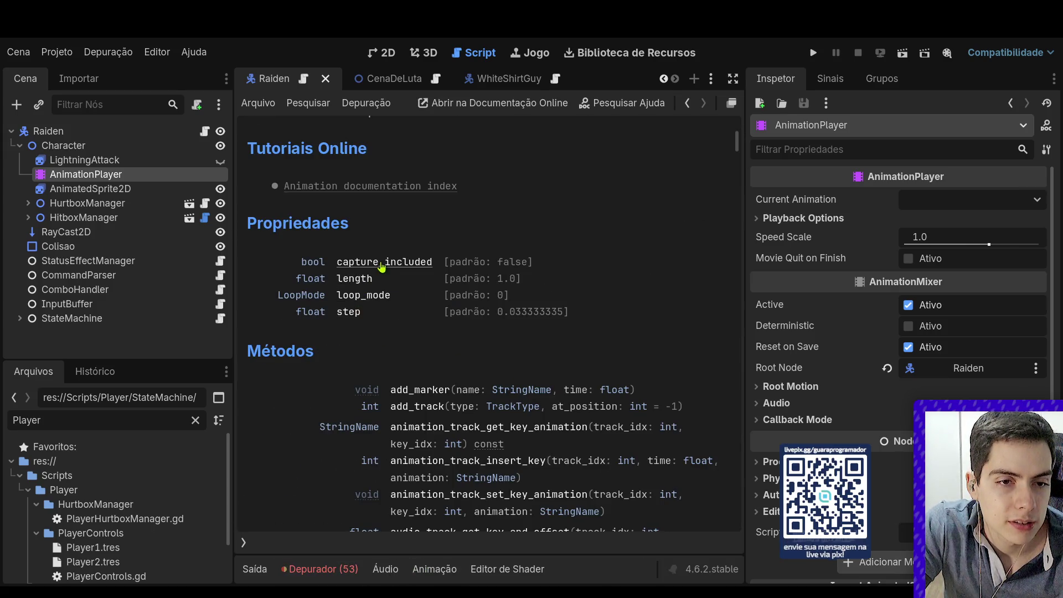
scroll(376, 324, down, 3)
scroll(376, 325, down, 20)
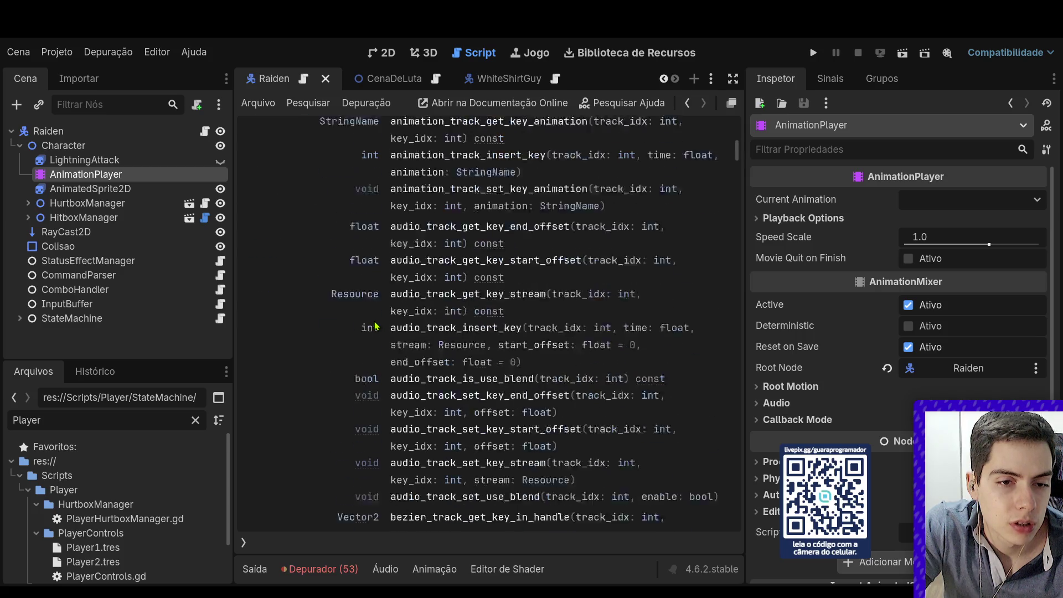
scroll(377, 328, down, 20)
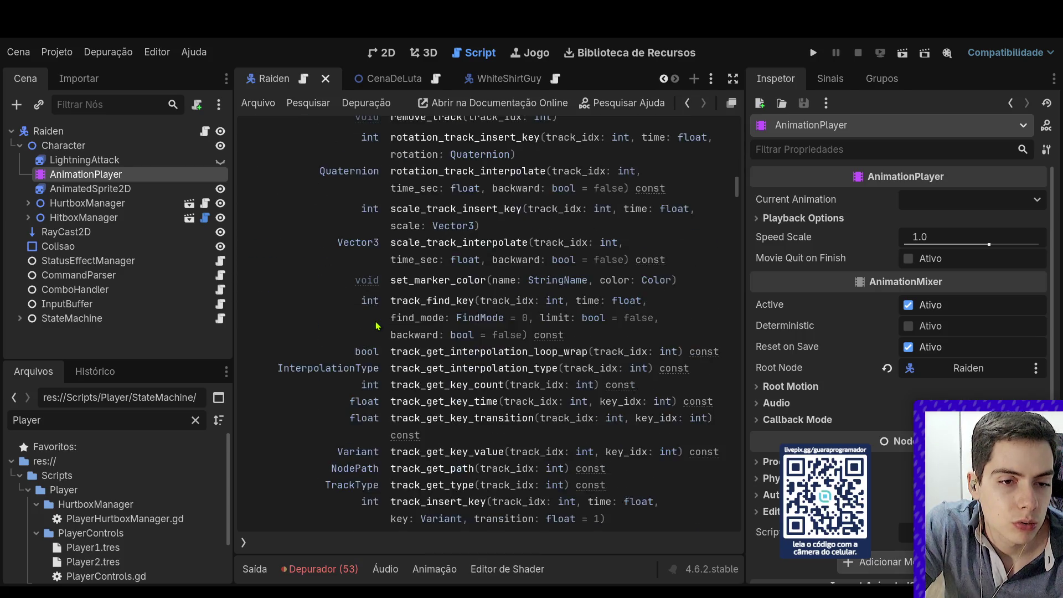
scroll(386, 336, up, 10)
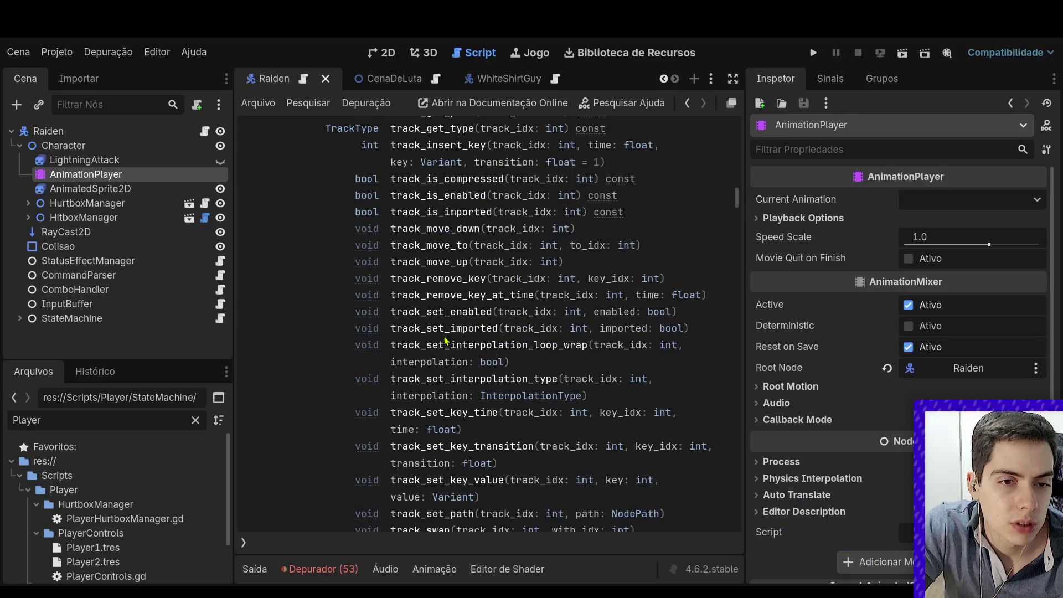
key(ctrl+w)
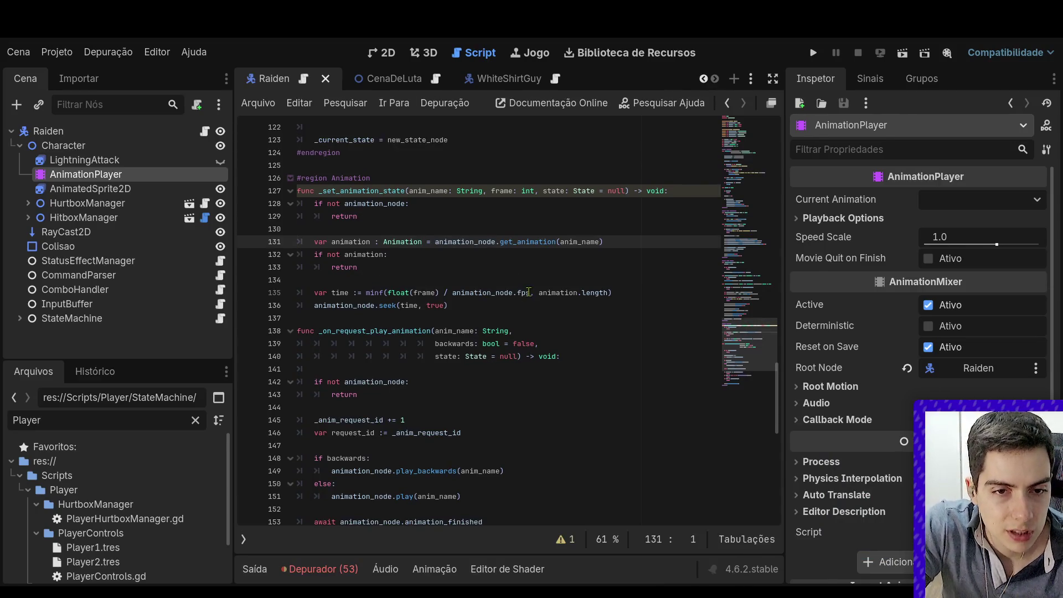
Replace animation_node.fps with 9 on line 135 and start a TODO comment line above it
drag(529, 292, 450, 294)
text(9)
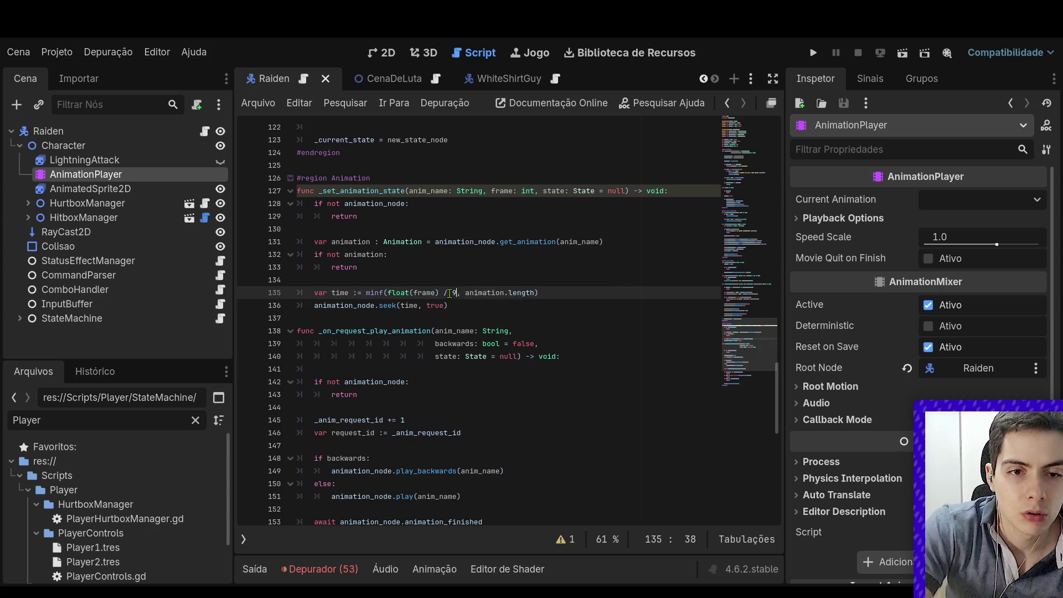
key(Home)
key(Home)
key(Return)
key(Up)
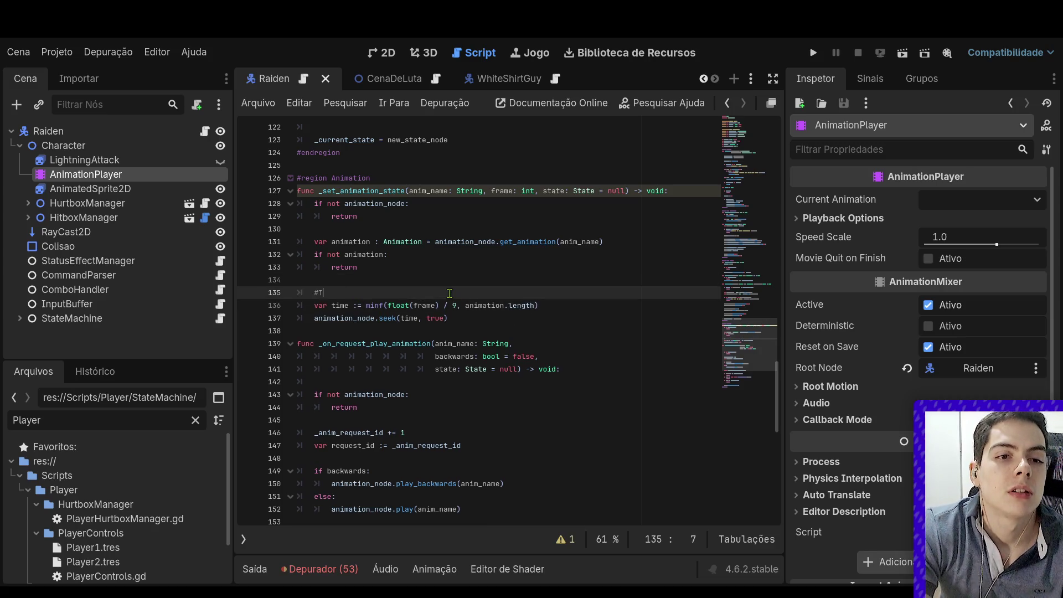
text(ODO: re)
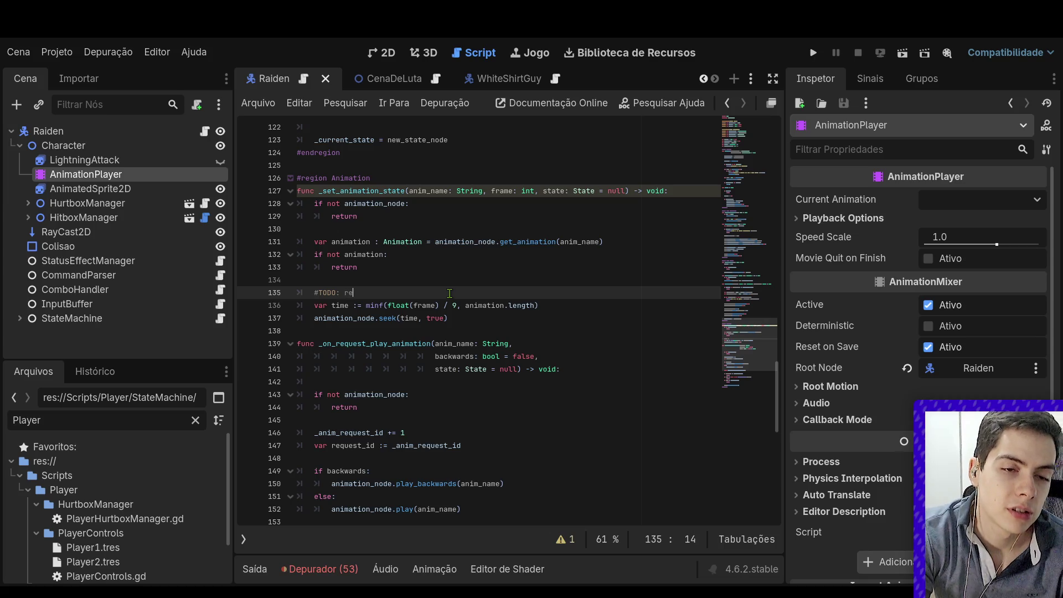